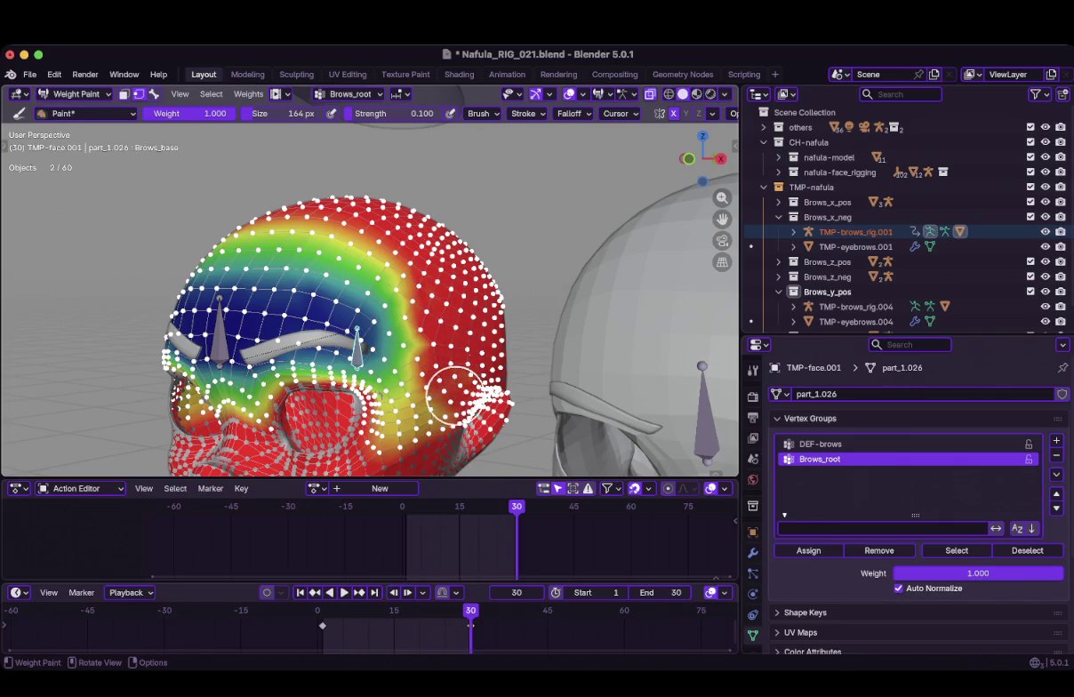
Paint full Brows_root weight over the right cheek, then smooth the bulge with the Blur brush
{"action": "middle_click_drag", "start_coordinate": [426, 391], "coordinate": [411, 358]}
{"action": "mouse_move", "coordinate": [410, 358]}
{"action": "left_mouse_down"}
{"action": "mouse_move", "coordinate": [427, 358]}
{"action": "mouse_move", "coordinate": [374, 320]}
{"action": "left_mouse_up"}
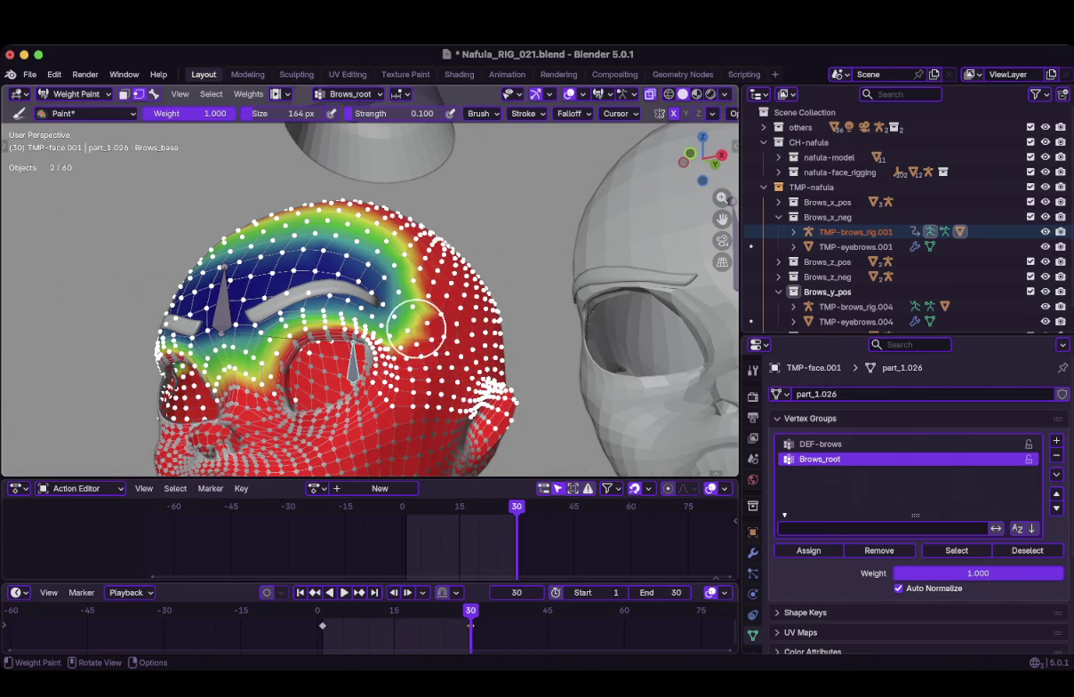
{"action": "middle_click_drag", "start_coordinate": [373, 320], "coordinate": [423, 352]}
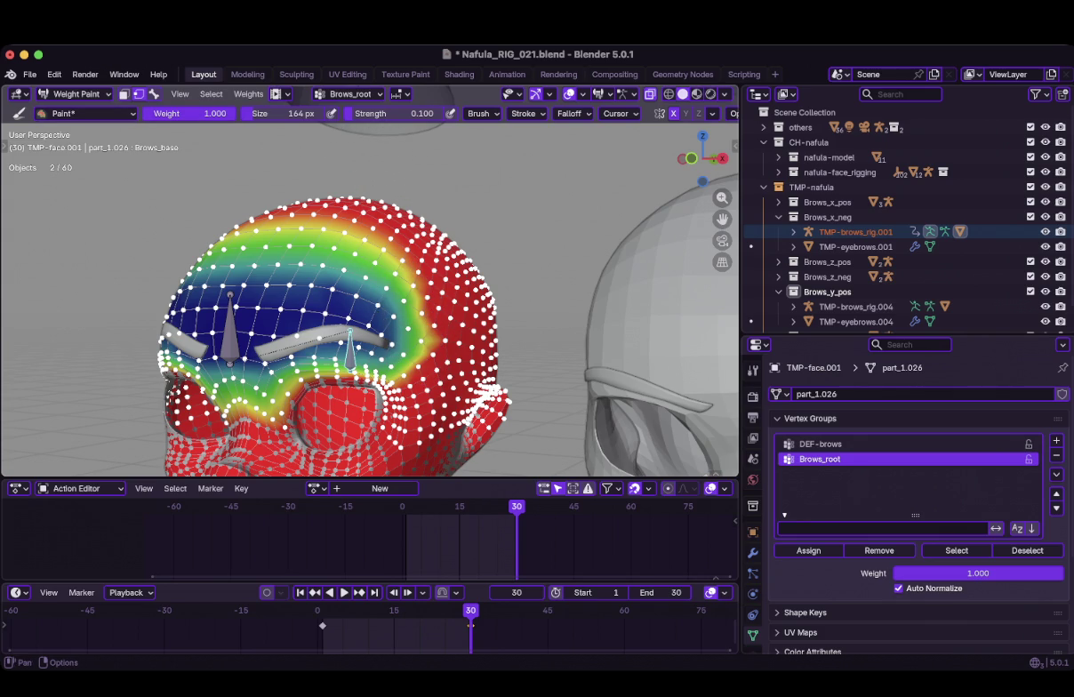
{"action": "left_click", "coordinate": [89, 112]}
{"action": "left_click", "coordinate": [218, 171]}
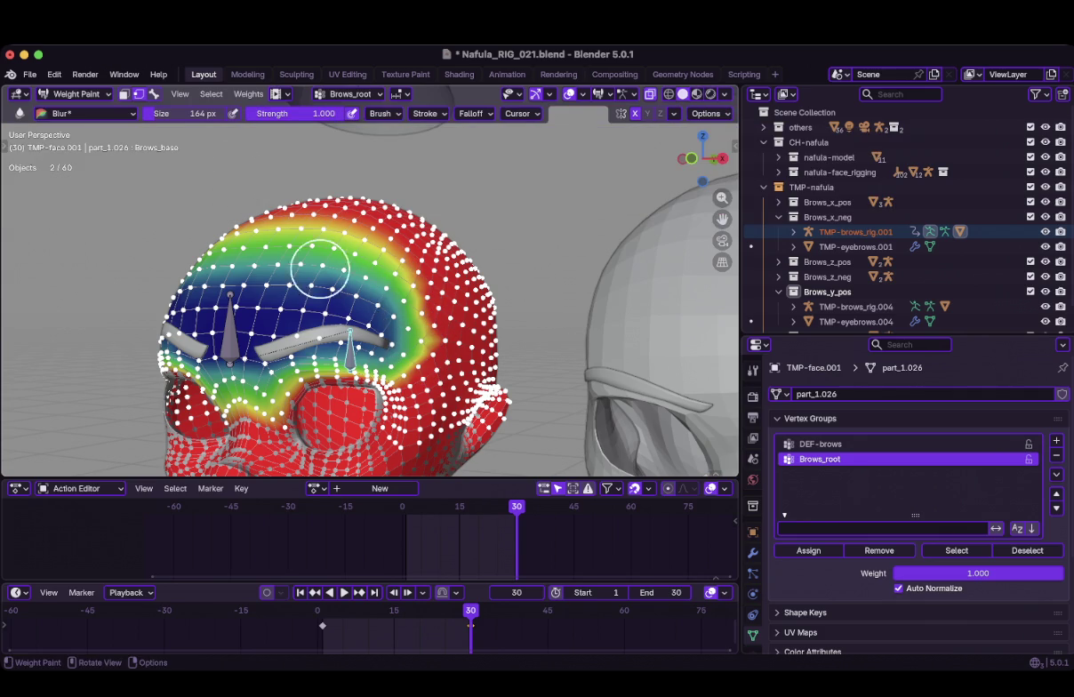
{"action": "left_click_drag", "start_coordinate": [424, 335], "coordinate": [391, 329]}
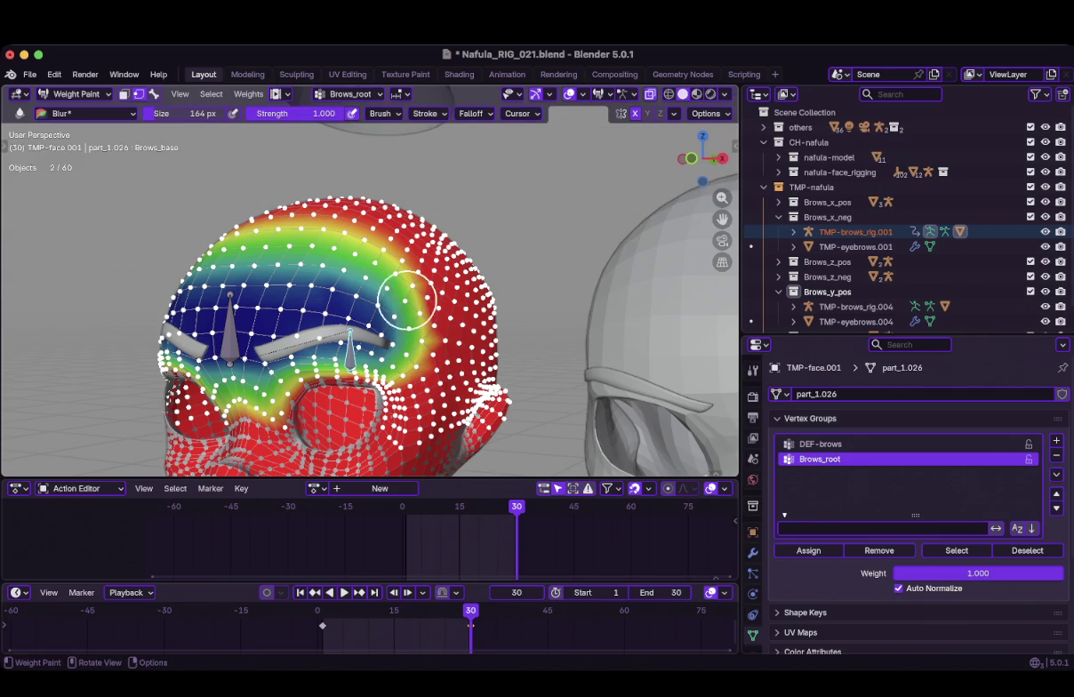
Switch back to the Paint brush and return to Object Mode
{"action": "middle_click_drag", "start_coordinate": [405, 371], "coordinate": [410, 375]}
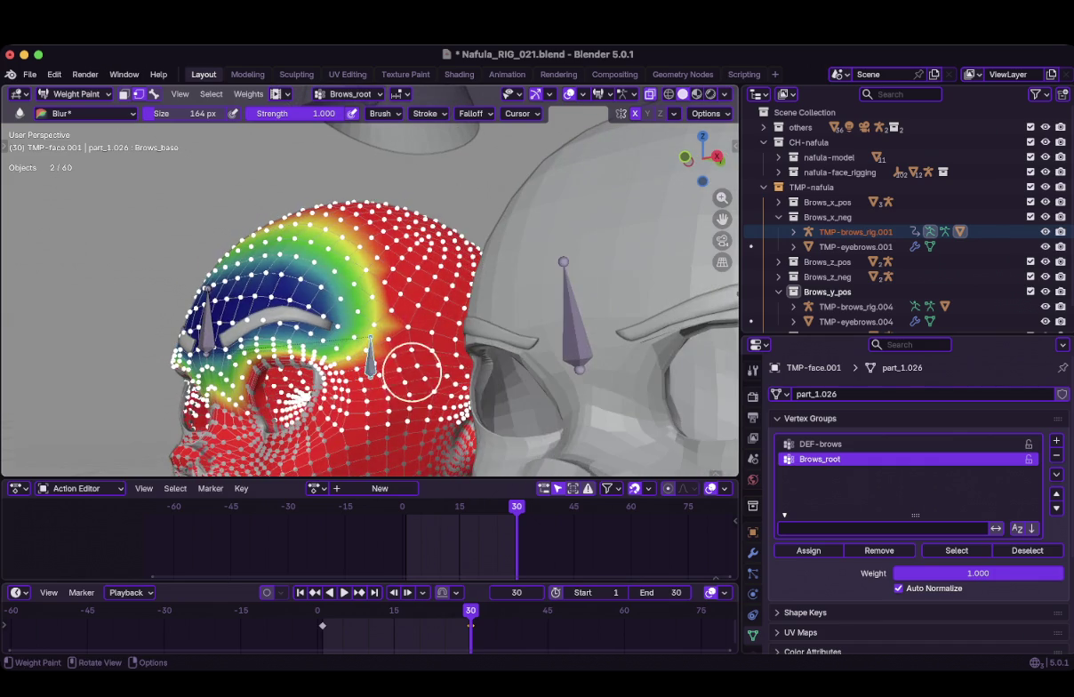
{"action": "left_click", "coordinate": [89, 113]}
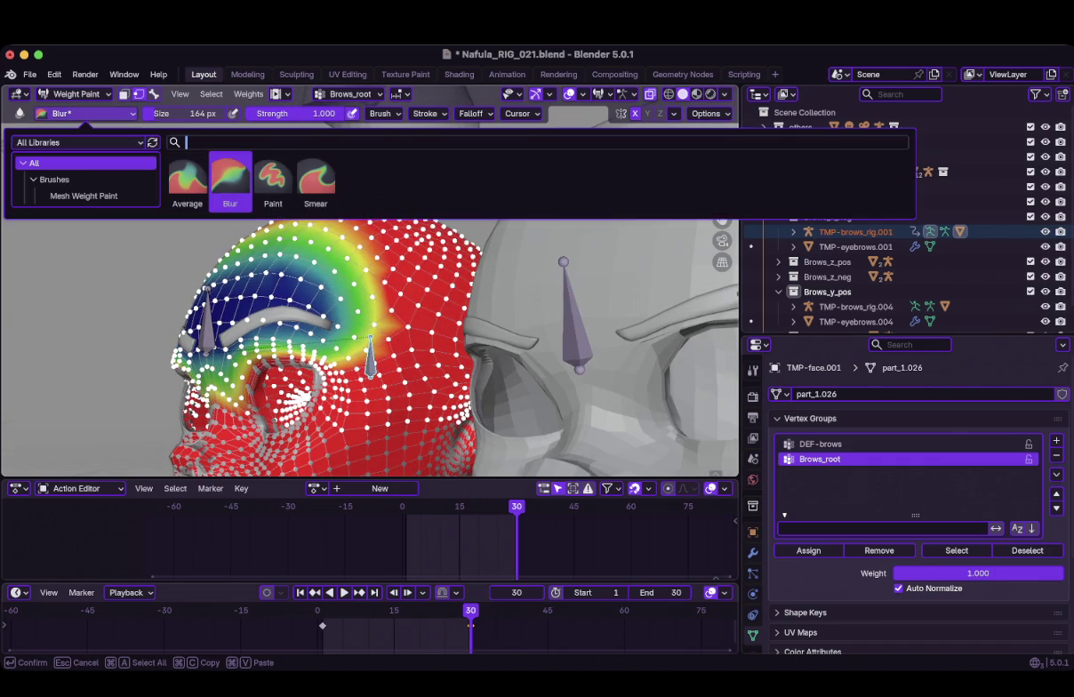
{"action": "left_click", "coordinate": [273, 180]}
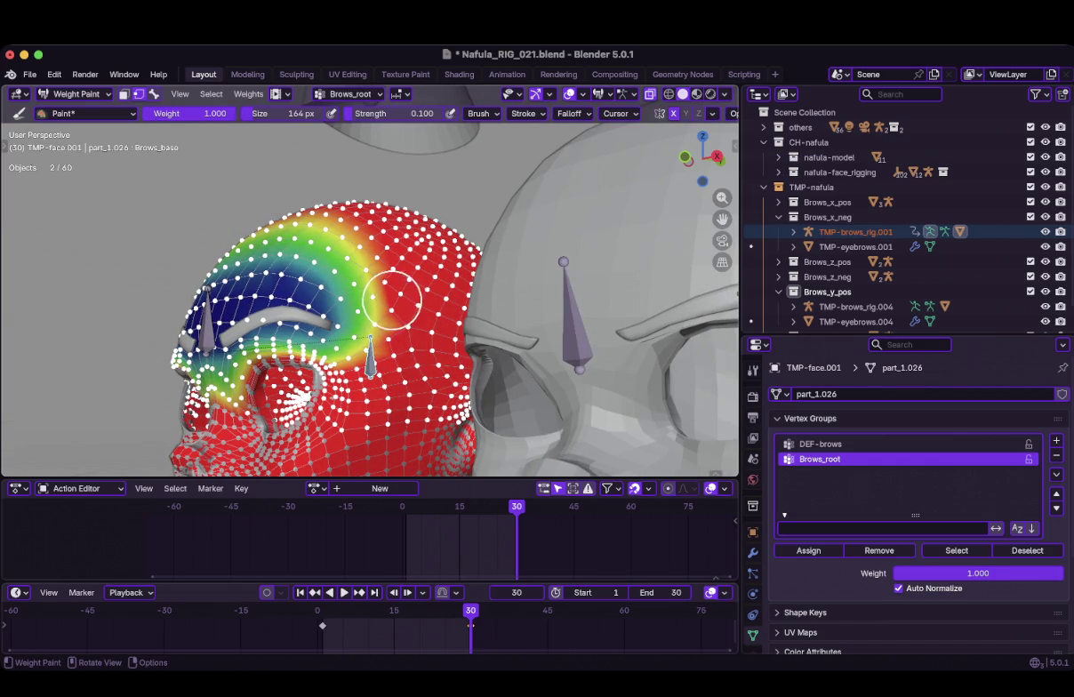
{"action": "middle_click_drag", "start_coordinate": [389, 328], "coordinate": [421, 390]}
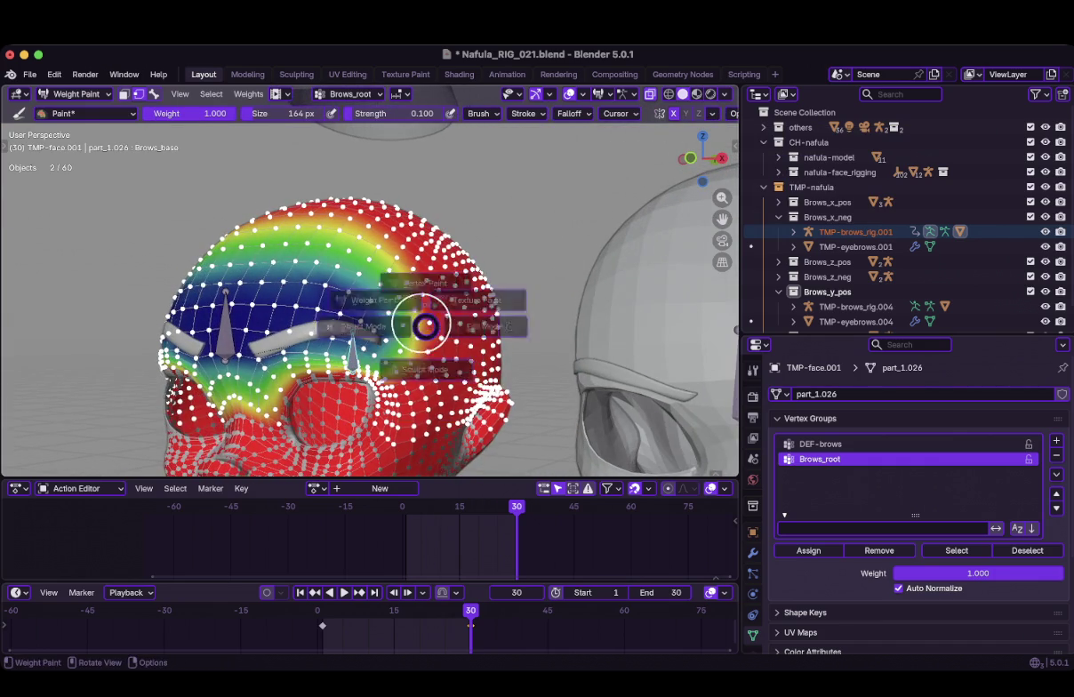
{"action": "key", "text": "ctrl+Tab"}
{"action": "scroll", "coordinate": [369, 293], "scroll_direction": "down", "scroll_amount": 3}
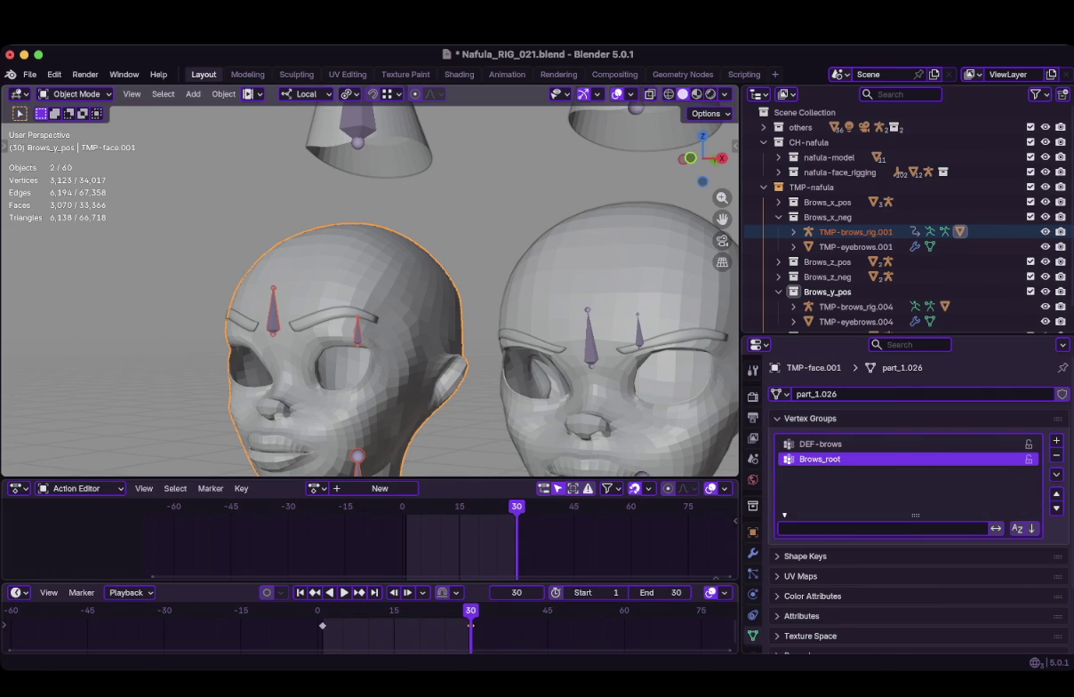
{"action": "key", "text": "super+Tab"}
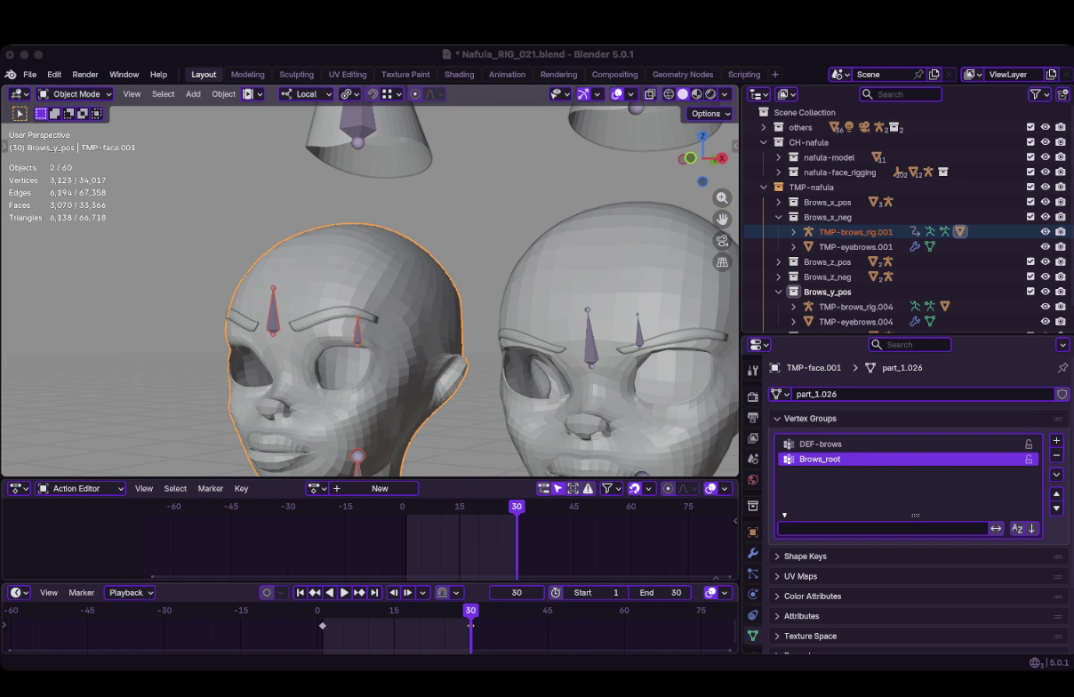
{"action": "middle_click_drag", "start_coordinate": [445, 293], "coordinate": [445, 240]}
{"action": "scroll", "coordinate": [368, 284], "scroll_direction": "up", "scroll_amount": 4}
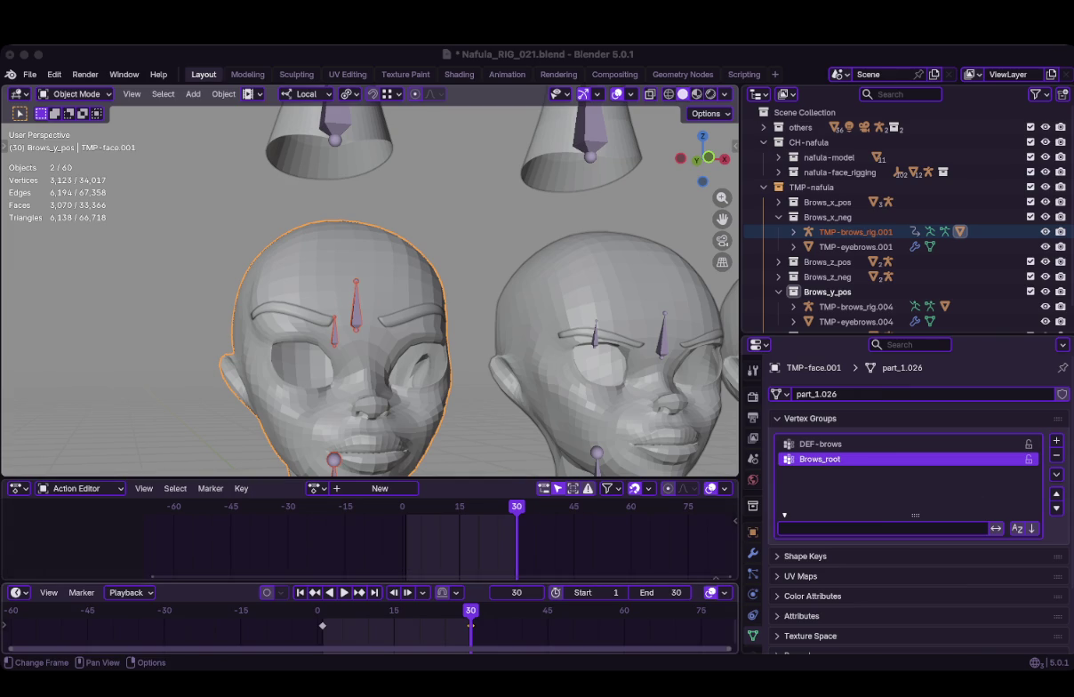
Select the left head from the front view and open the Ctrl+Tab mode pie menu
{"action": "left_click", "coordinate": [471, 625]}
{"action": "key", "text": "KP_1"}
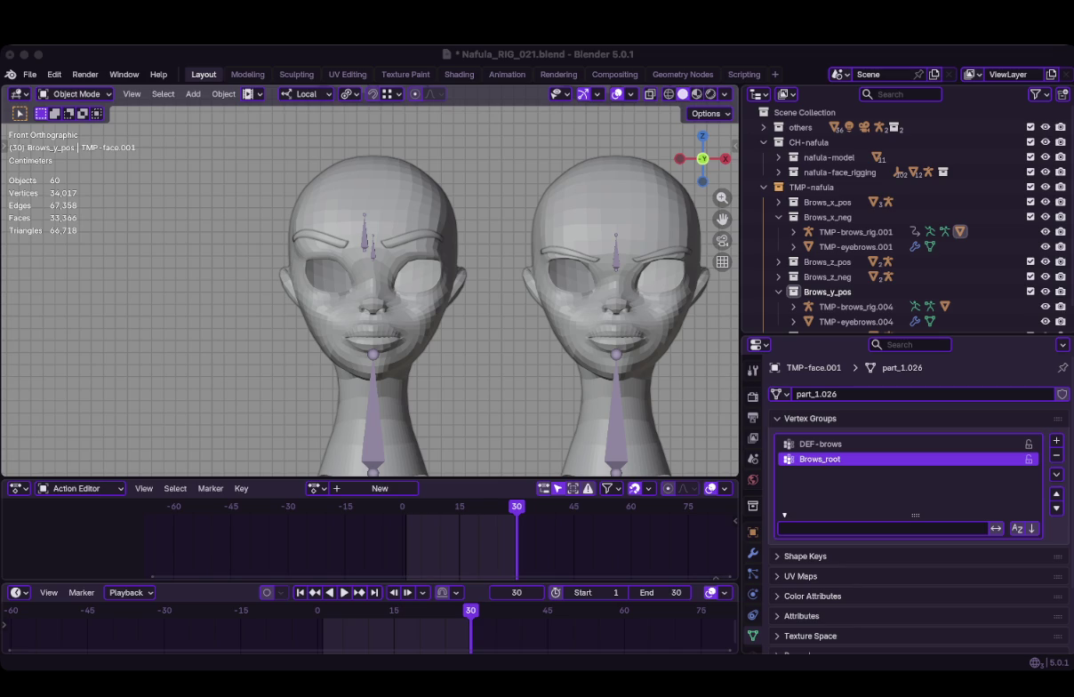
{"action": "left_click", "coordinate": [373, 178]}
{"action": "scroll", "coordinate": [373, 267], "scroll_direction": "up", "scroll_amount": 2}
{"action": "mouse_move", "coordinate": [373, 266]}
{"action": "middle_mouse_down"}
{"action": "mouse_move", "coordinate": [329, 258]}
{"action": "mouse_move", "coordinate": [383, 266]}
{"action": "mouse_move", "coordinate": [373, 267]}
{"action": "mouse_move", "coordinate": [465, 252]}
{"action": "middle_mouse_up"}
{"action": "key", "text": "ctrl+Tab"}
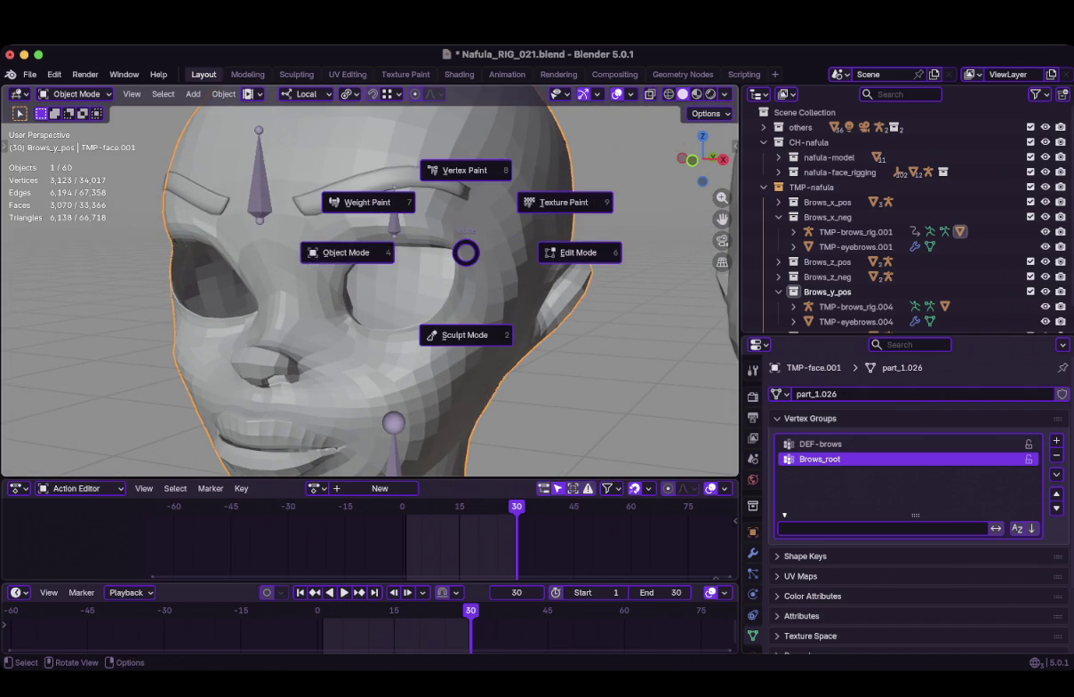
In Weight Paint with a 124 px brush, paint Brows_root along the brow to the eye corner
{"action": "left_click", "coordinate": [459, 248]}
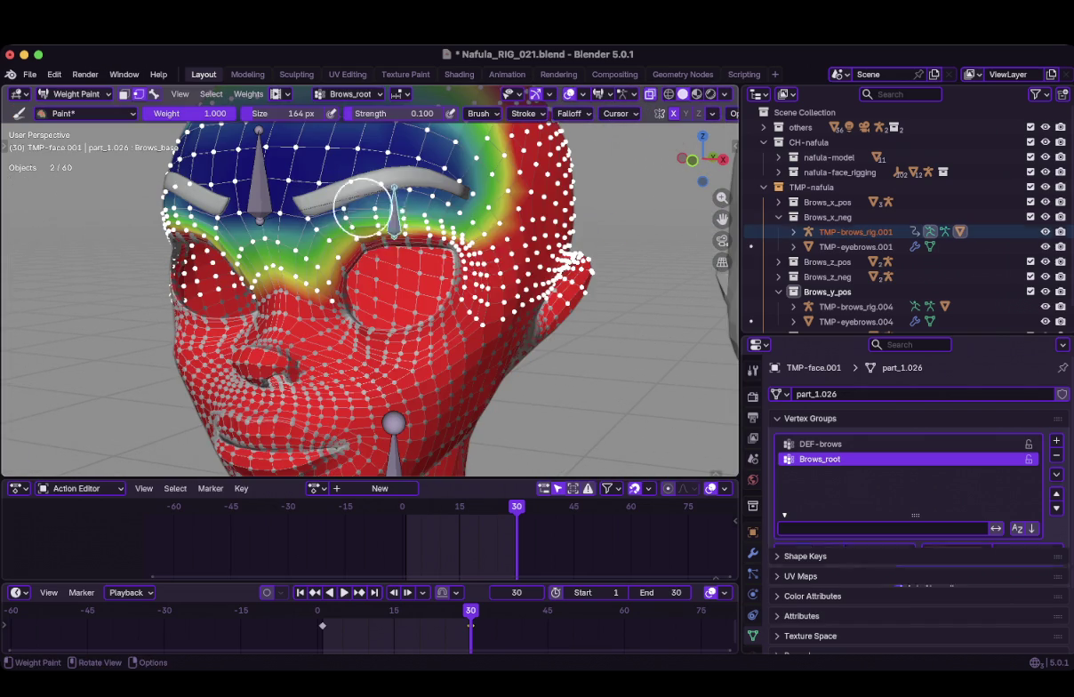
{"action": "middle_click_drag", "start_coordinate": [499, 239], "coordinate": [479, 283]}
{"action": "key", "text": "f"}
{"action": "left_click", "coordinate": [476, 274]}
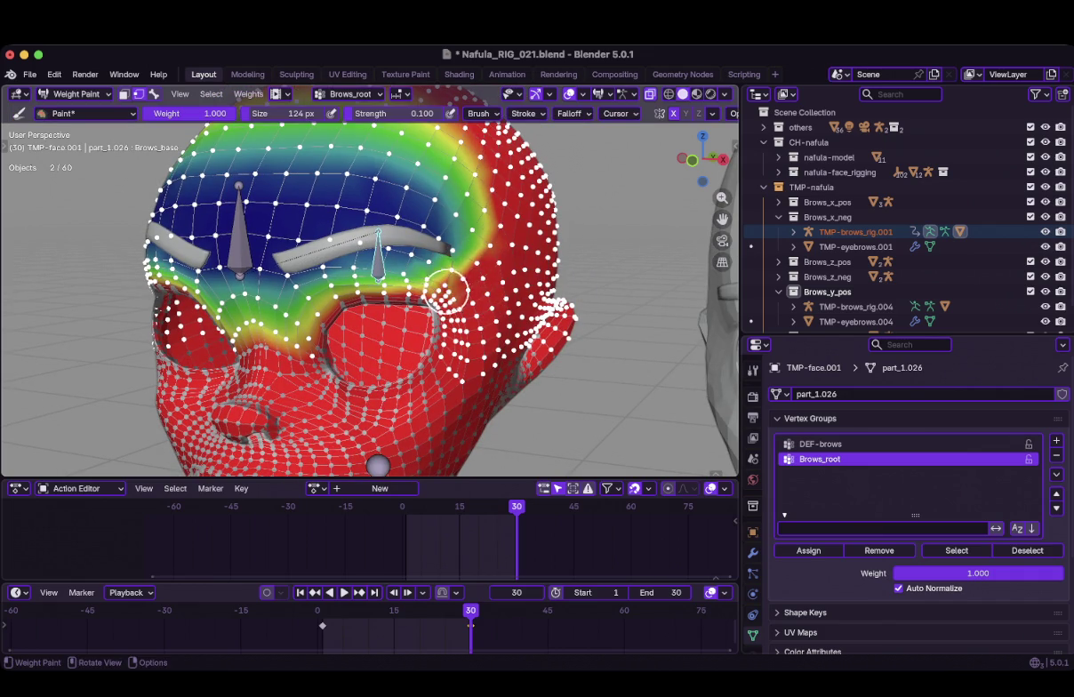
{"action": "mouse_move", "coordinate": [391, 283]}
{"action": "left_mouse_down"}
{"action": "mouse_move", "coordinate": [355, 292]}
{"action": "mouse_move", "coordinate": [372, 275]}
{"action": "mouse_move", "coordinate": [302, 328]}
{"action": "left_mouse_up"}
{"action": "middle_click_drag", "start_coordinate": [302, 329], "coordinate": [356, 327]}
Smooth the Brows_root weights with the Blur brush at 156 px
{"action": "left_click", "coordinate": [87, 113]}
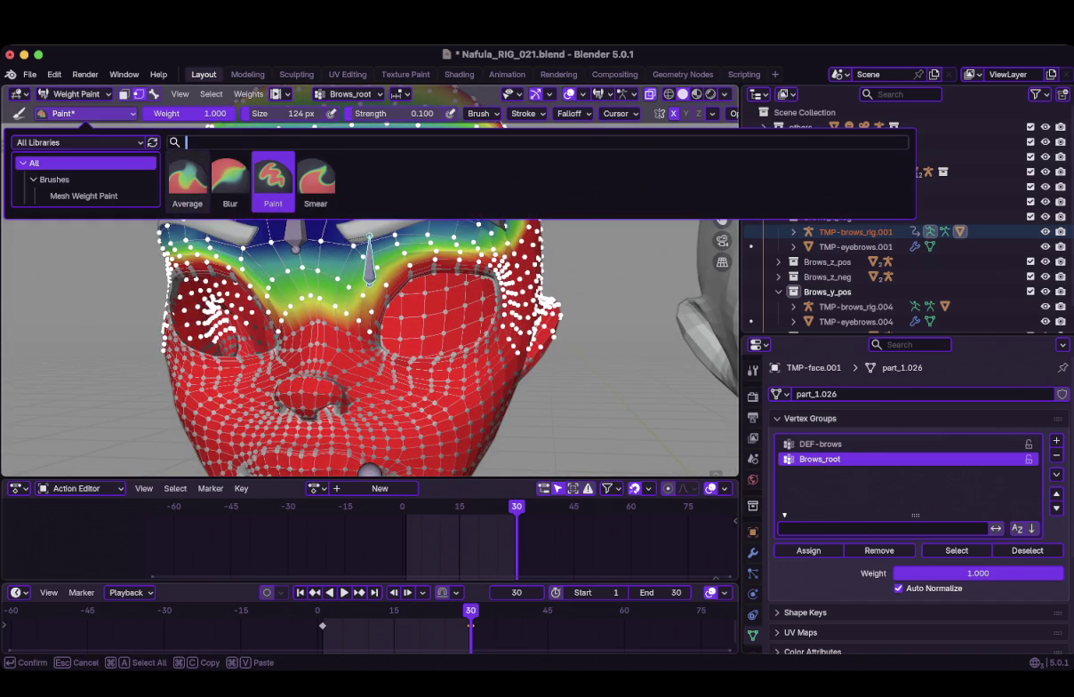
{"action": "left_click", "coordinate": [223, 179]}
{"action": "key", "text": "f"}
{"action": "left_click", "coordinate": [362, 299]}
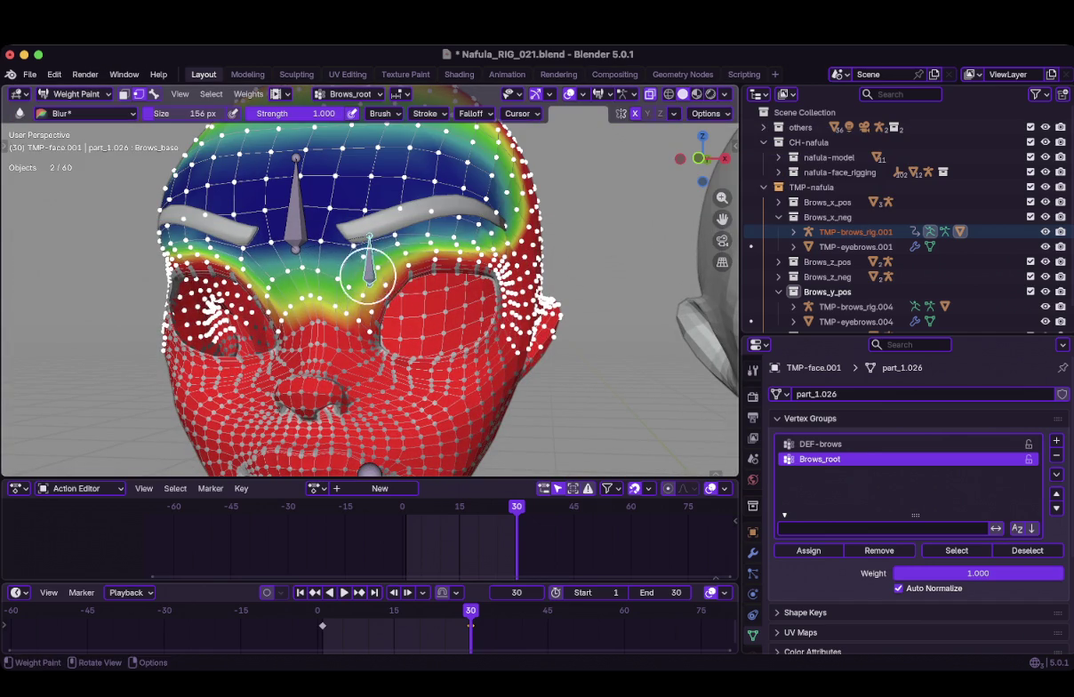
{"action": "mouse_move", "coordinate": [451, 258]}
{"action": "middle_mouse_down"}
{"action": "mouse_move", "coordinate": [455, 267]}
{"action": "mouse_move", "coordinate": [486, 228]}
{"action": "middle_mouse_up"}
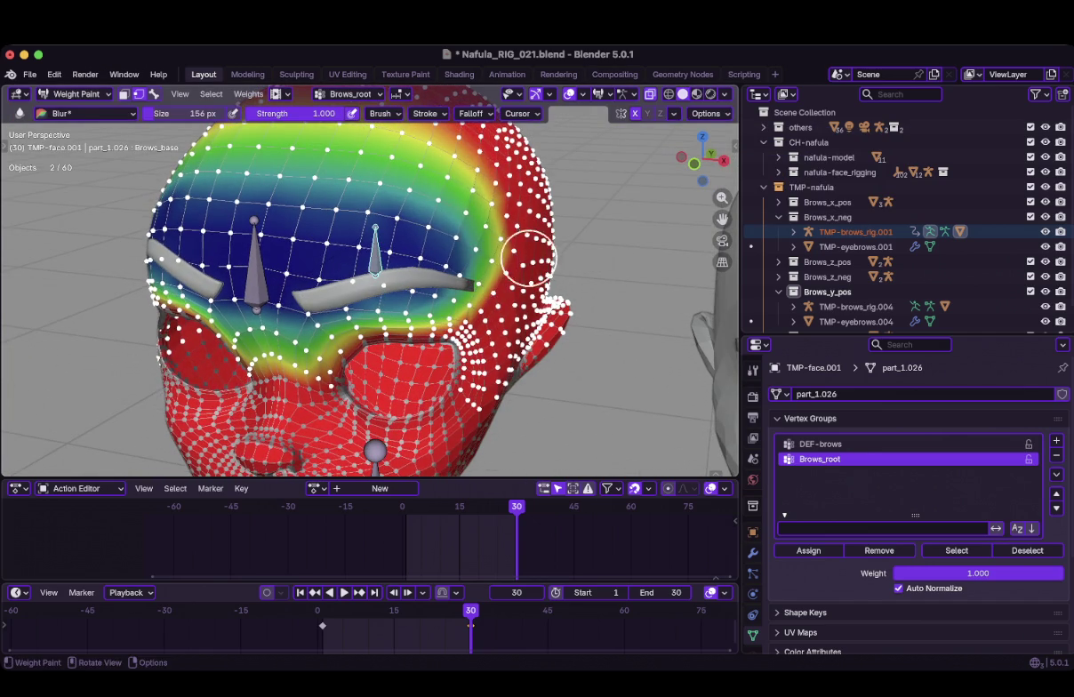
{"action": "scroll", "coordinate": [449, 163], "scroll_direction": "down", "scroll_amount": 2}
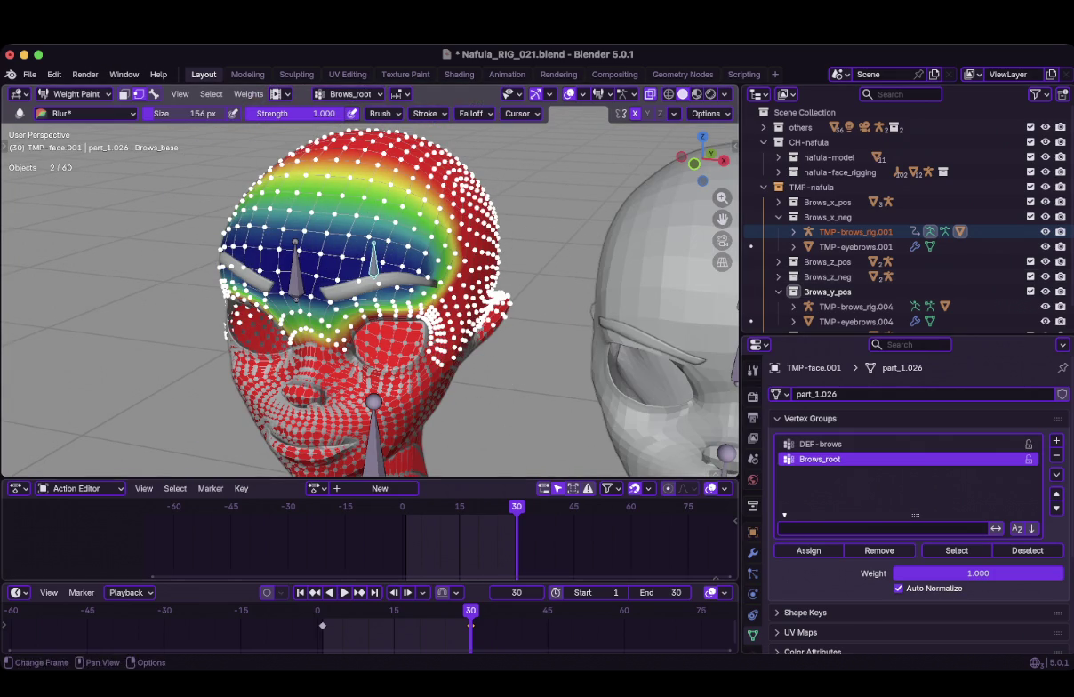
Compare against the DEF-brows weights, return to Brows_root, and reselect the Paint brush
{"action": "left_click", "coordinate": [820, 444]}
{"action": "scroll", "coordinate": [416, 305], "scroll_direction": "up", "scroll_amount": 2}
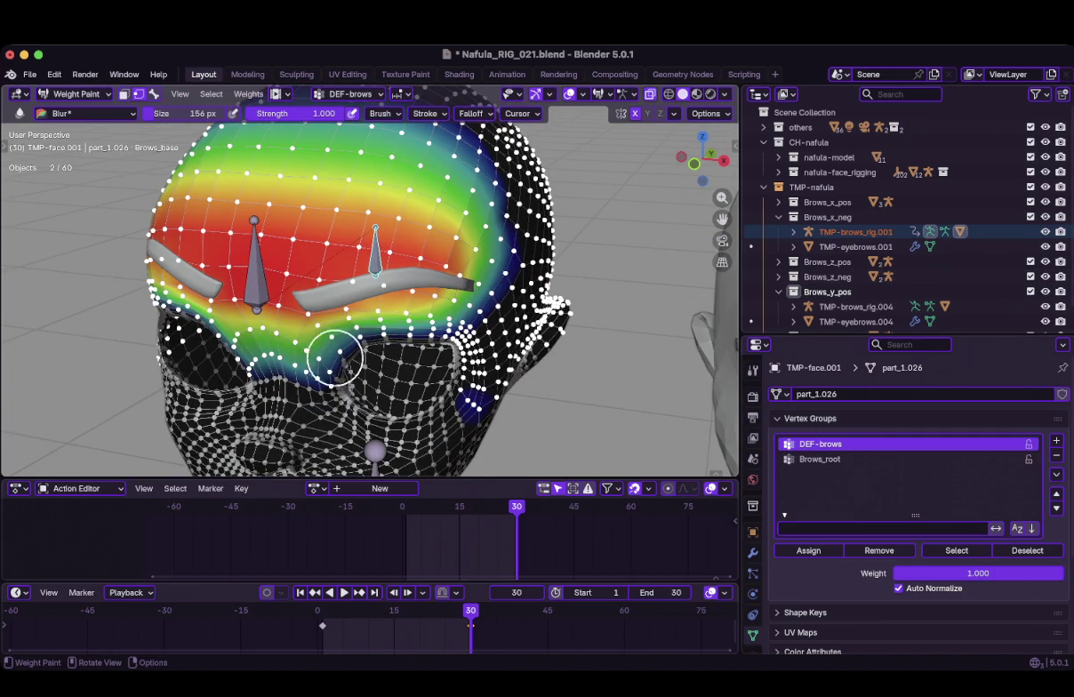
{"action": "middle_click_drag", "start_coordinate": [377, 315], "coordinate": [359, 312]}
{"action": "left_click", "coordinate": [819, 459]}
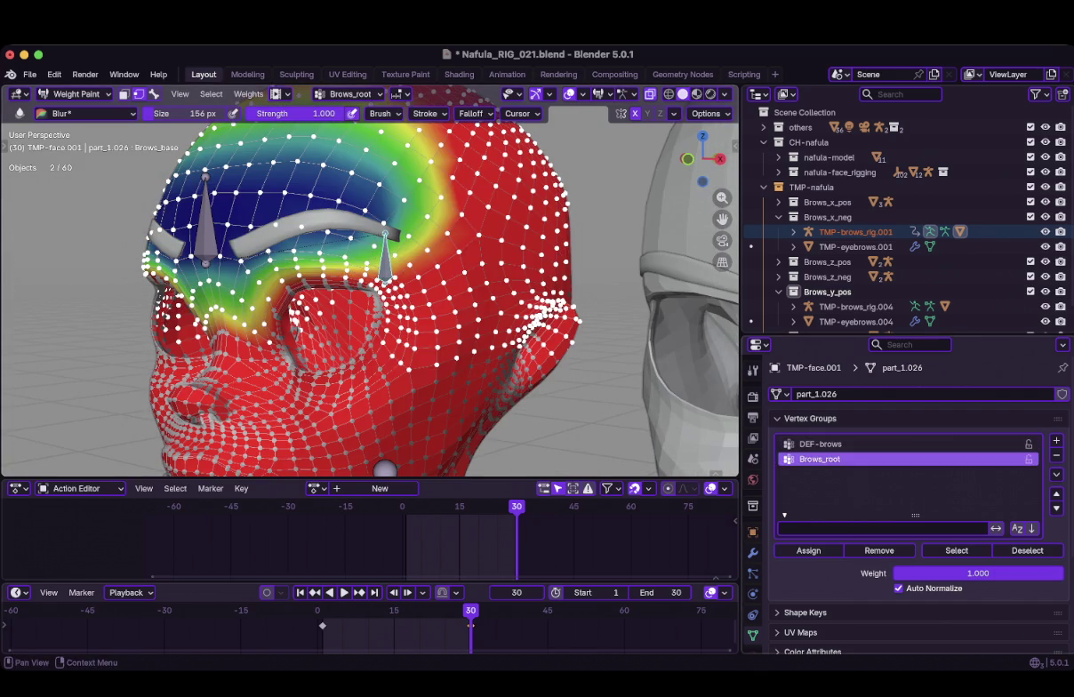
{"action": "left_click", "coordinate": [60, 113]}
{"action": "left_click", "coordinate": [257, 171]}
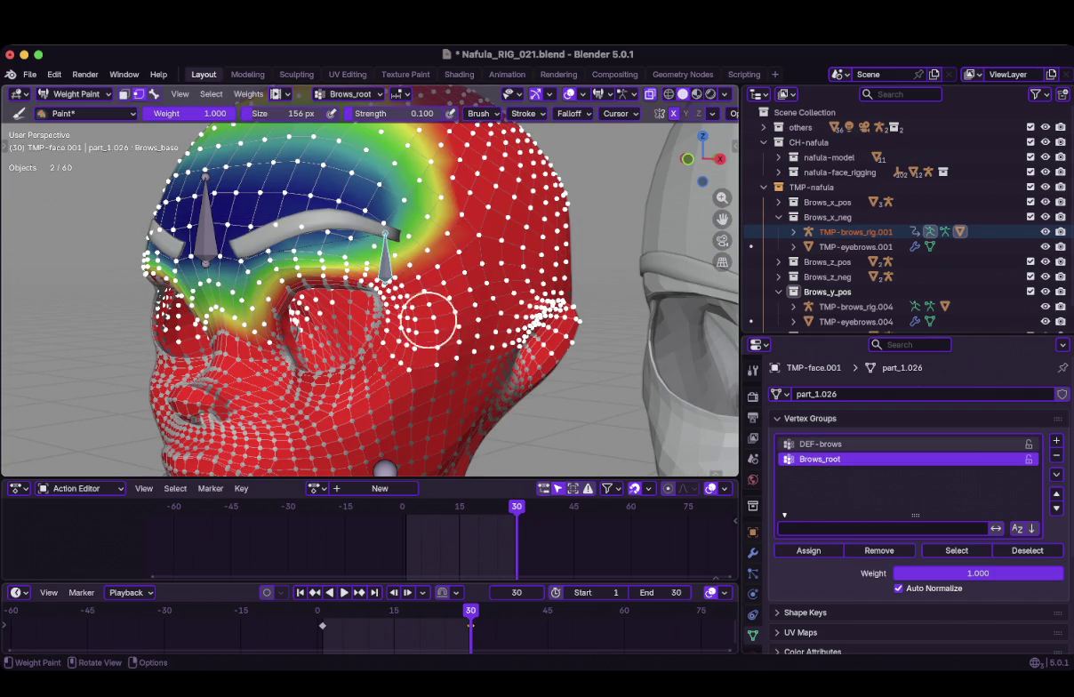
Show DEF-brows weights again, then return to Object Mode in front view
{"action": "left_click", "coordinate": [805, 444]}
{"action": "mouse_move", "coordinate": [374, 355]}
{"action": "middle_mouse_down"}
{"action": "mouse_move", "coordinate": [444, 355]}
{"action": "mouse_move", "coordinate": [418, 355]}
{"action": "middle_mouse_up"}
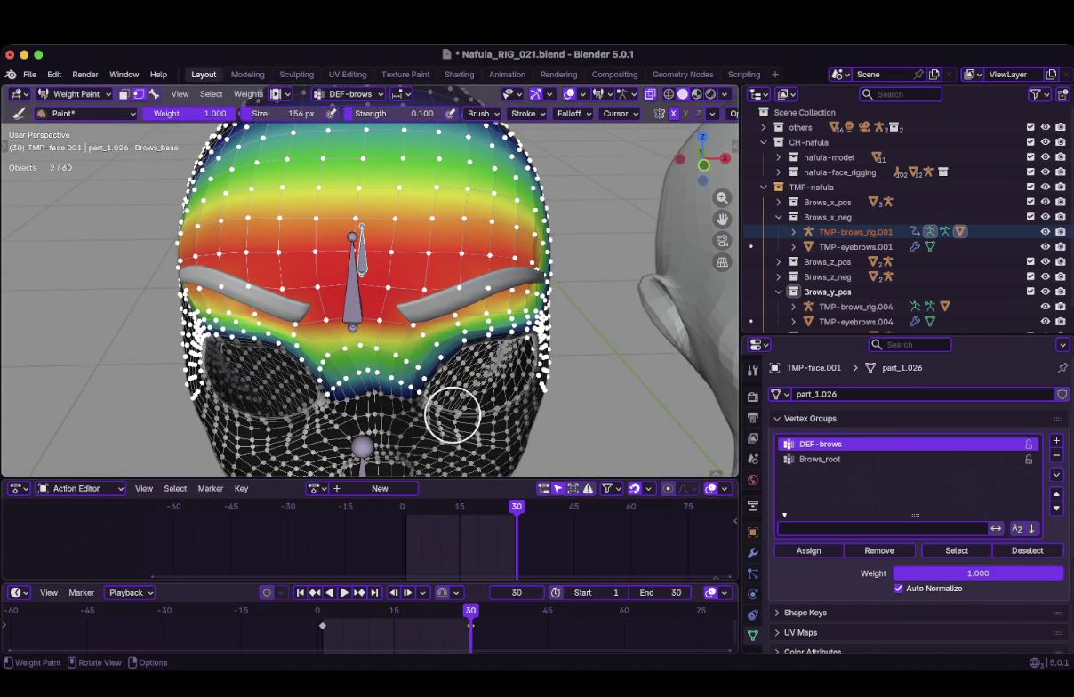
{"action": "key", "text": "ctrl+Tab"}
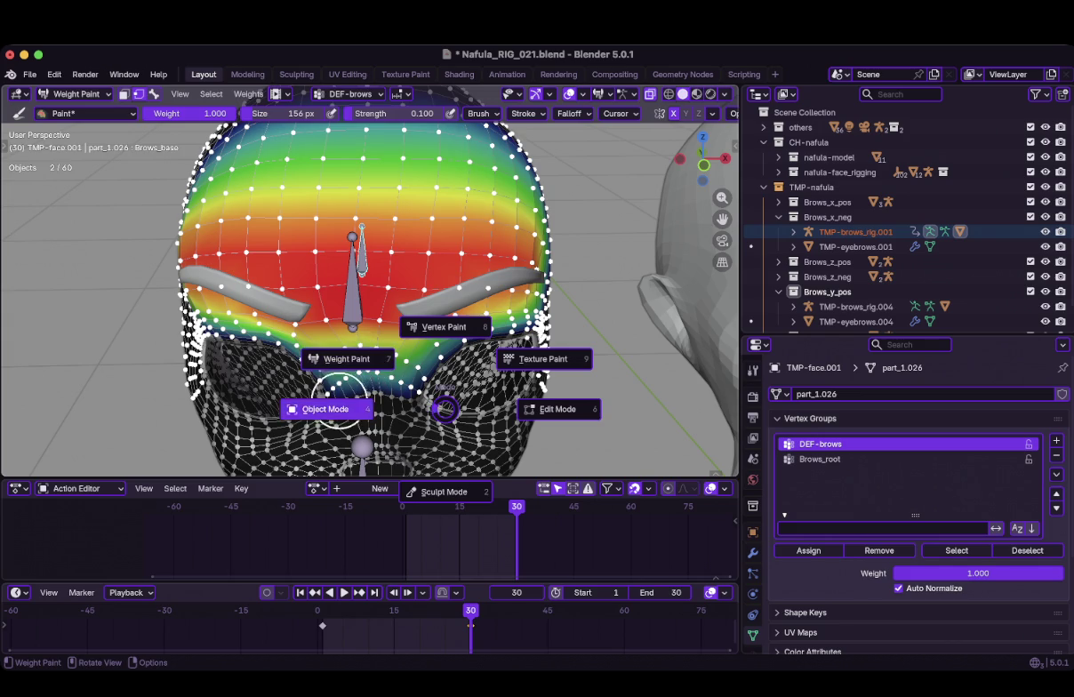
{"action": "left_click", "coordinate": [326, 409]}
{"action": "key", "text": "KP_1"}
{"action": "scroll", "coordinate": [369, 289], "scroll_direction": "down", "scroll_amount": 5}
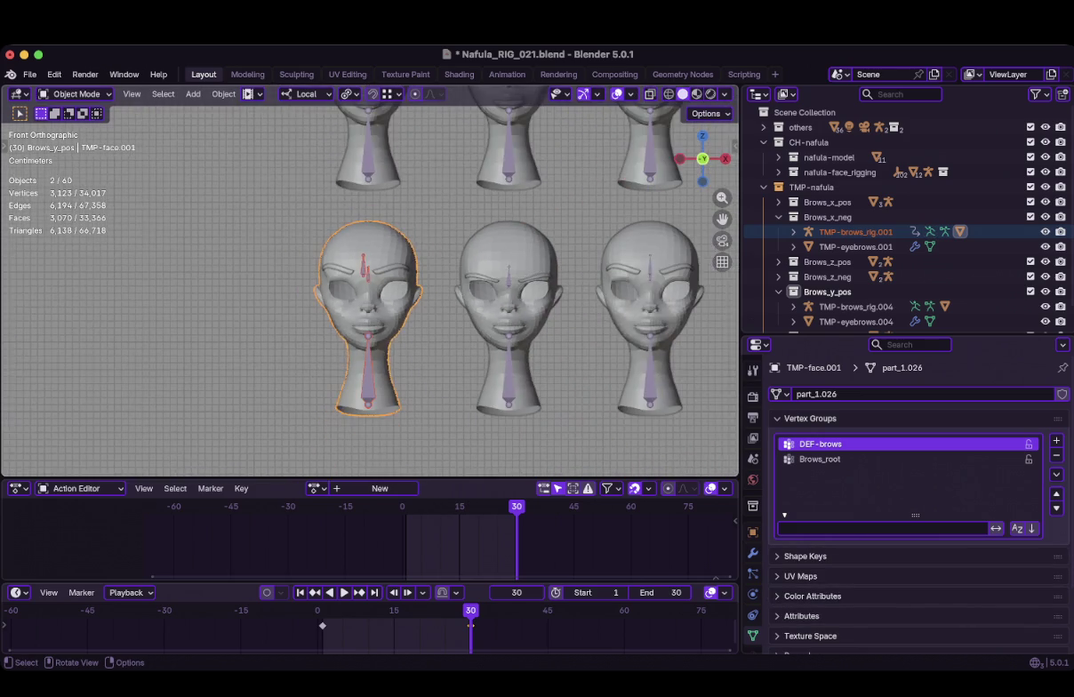
Play the brow animation, stop it, and rewind to frame 1
{"action": "scroll", "coordinate": [369, 289], "scroll_direction": "up", "scroll_amount": 4}
{"action": "key", "text": "alt+a"}
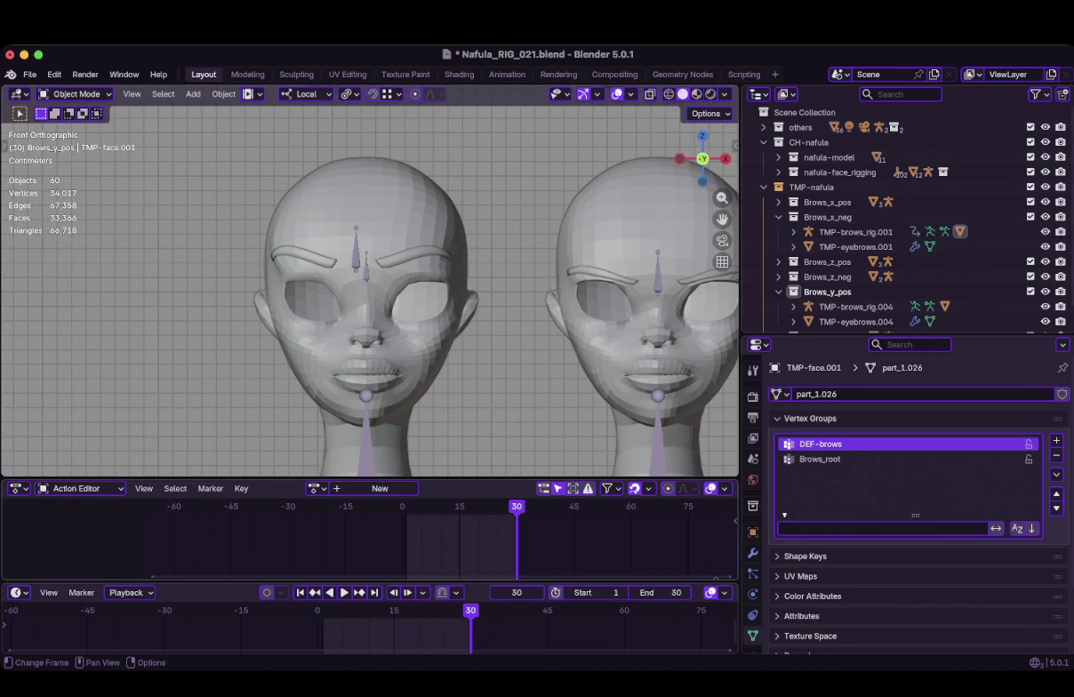
{"action": "key", "text": "space"}
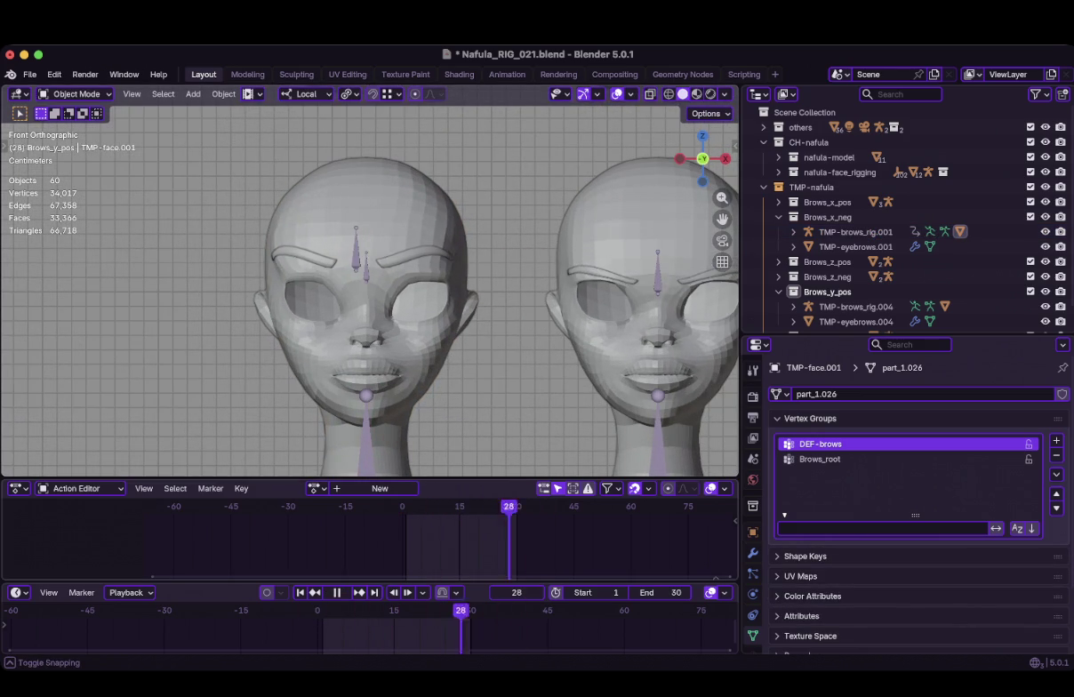
{"action": "key", "text": "space"}
{"action": "key", "text": "shift+Left"}
Duplicate the left head as TMP-face.006
{"action": "left_click", "coordinate": [364, 222]}
{"action": "middle_click_drag", "start_coordinate": [364, 293], "coordinate": [413, 271]}
{"action": "key", "text": "shift+d"}
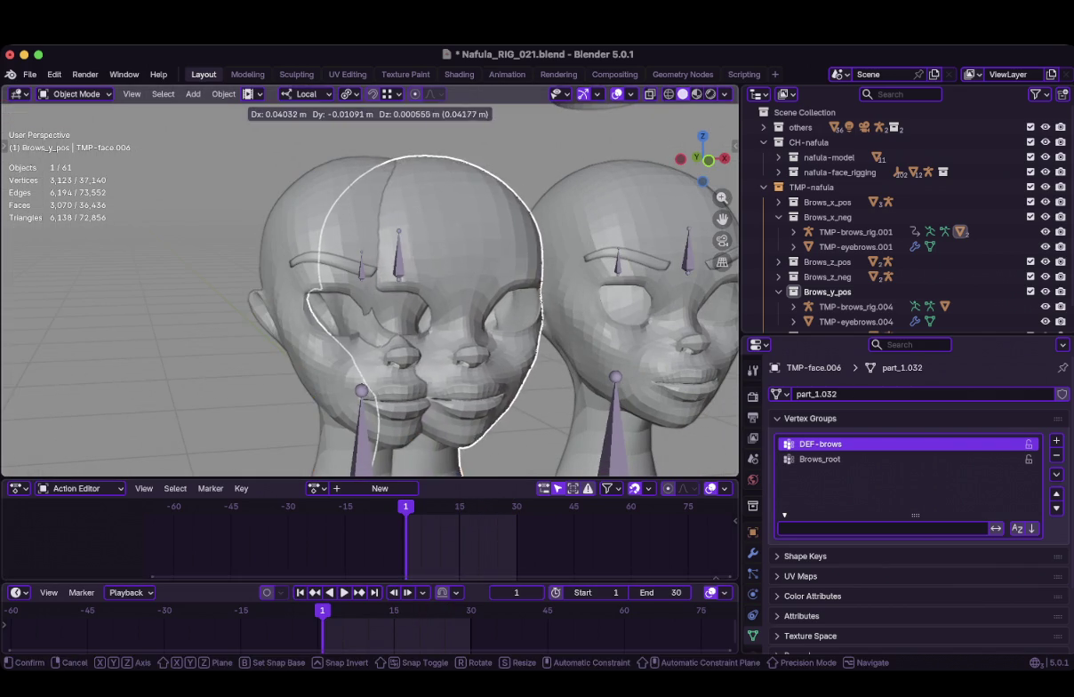
{"action": "key", "text": "Escape"}
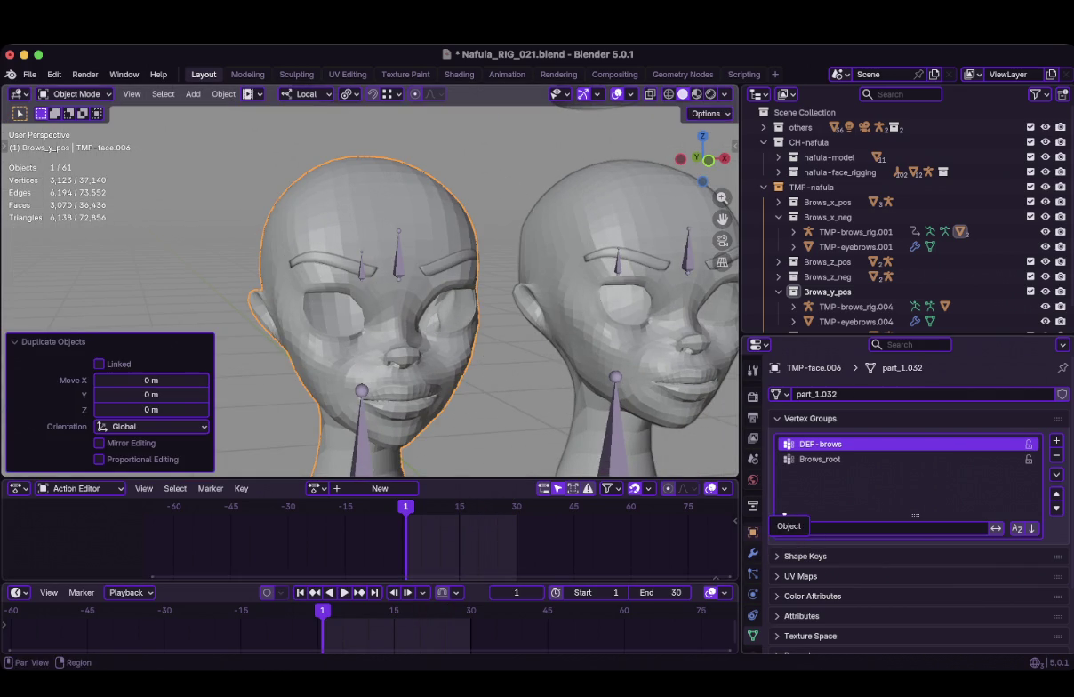
Rename the duplicate TMP-face.006 to TMP-face.collision
{"action": "left_click", "coordinate": [753, 532]}
{"action": "double_click", "coordinate": [822, 394]}
{"action": "double_click", "coordinate": [839, 394]}
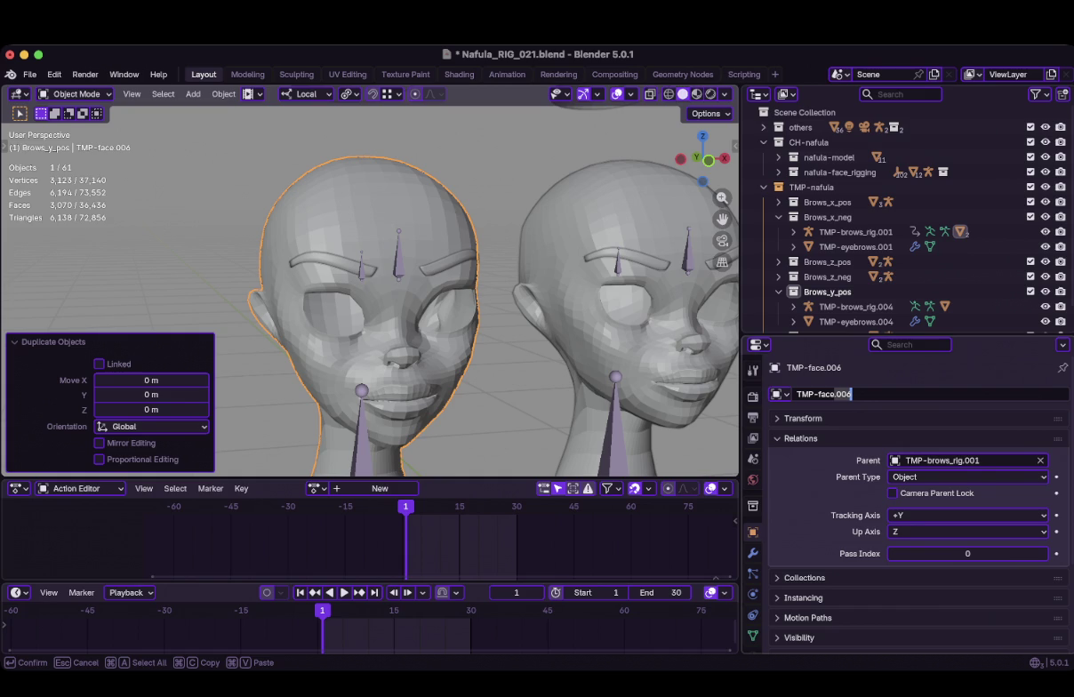
{"action": "type", "text": "collision"}
{"action": "key", "text": "Return"}
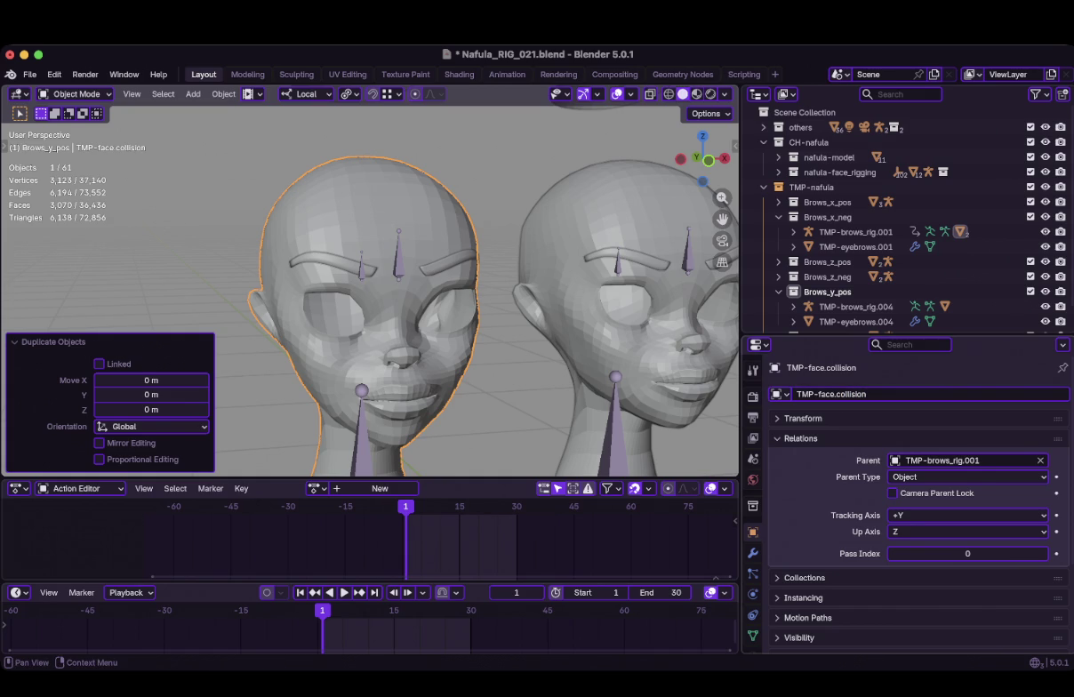
Delete the collision head's Armature modifier and play the animation to check it stays static
{"action": "left_click", "coordinate": [753, 552]}
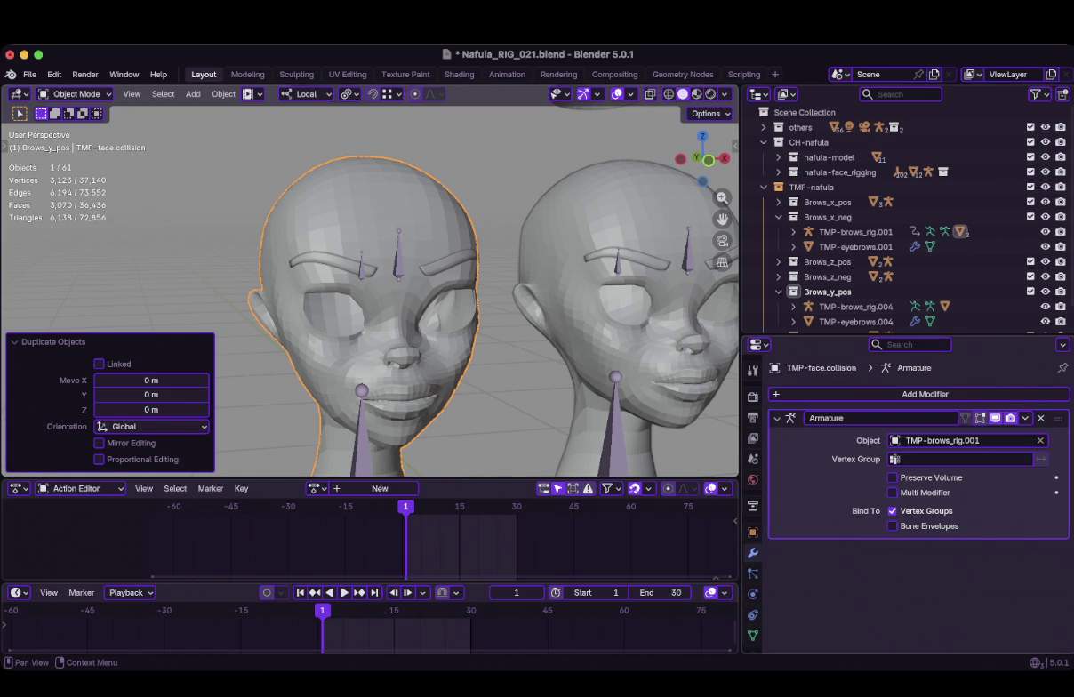
{"action": "key", "text": "ctrl+x"}
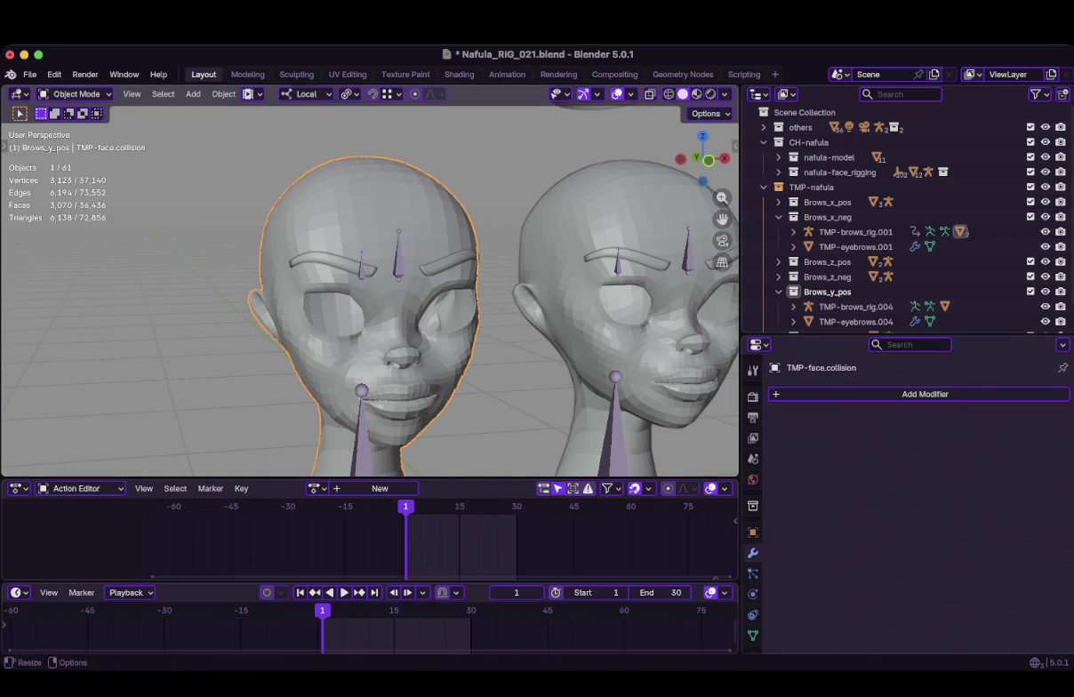
{"action": "key", "text": "space"}
{"action": "key", "text": "space"}
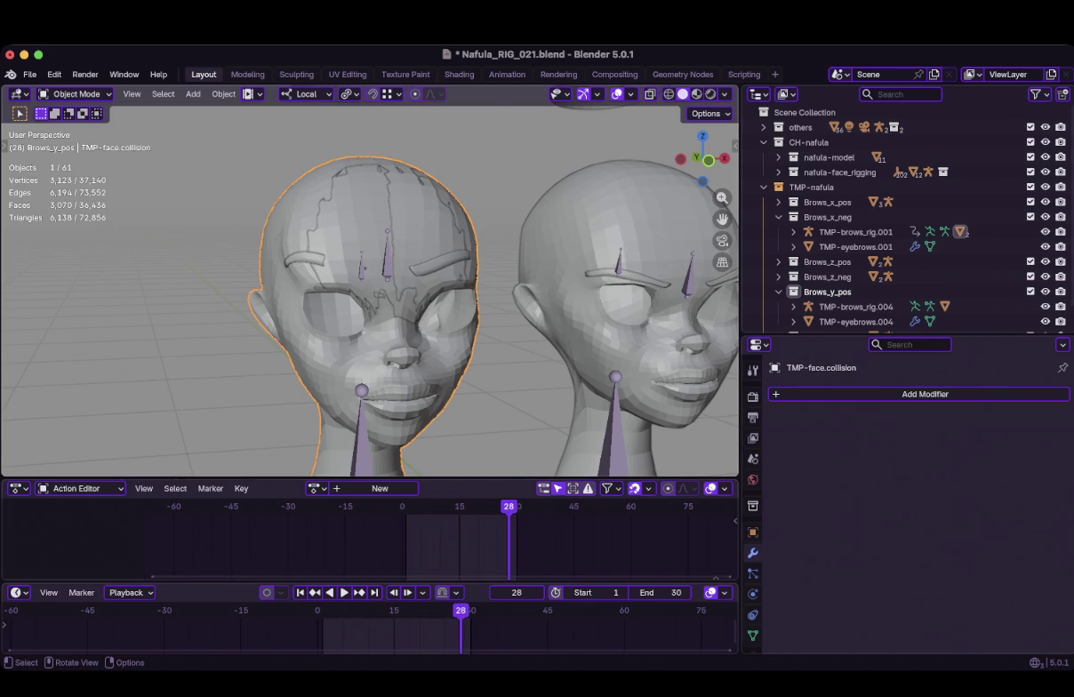
{"action": "middle_click_drag", "start_coordinate": [369, 294], "coordinate": [422, 284]}
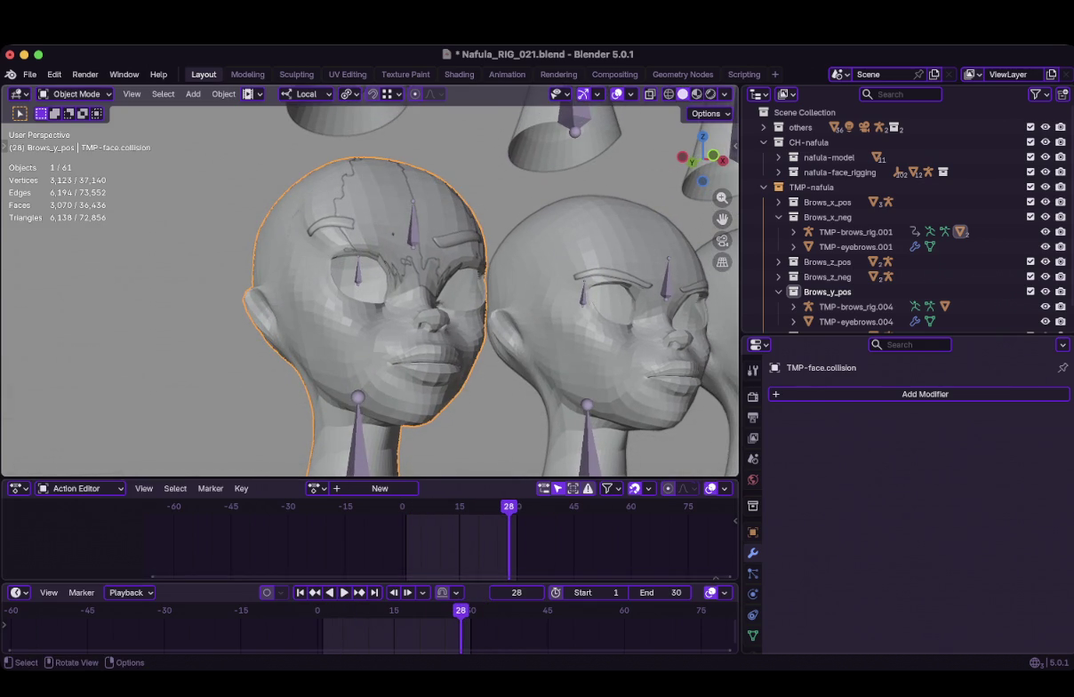
{"action": "key", "text": "ctrl+z"}
{"action": "key", "text": "shift+a"}
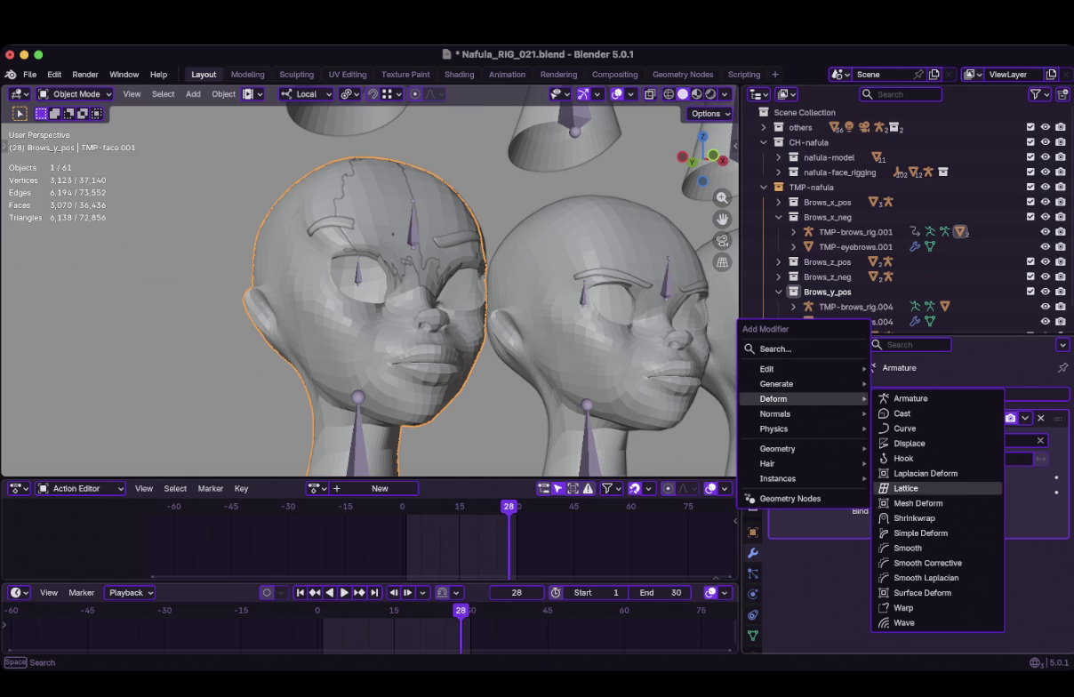
Add a Shrinkwrap modifier to TMP-face.001 targeting TMP-face.collision
{"action": "key", "text": "Return"}
{"action": "left_click", "coordinate": [1040, 608]}
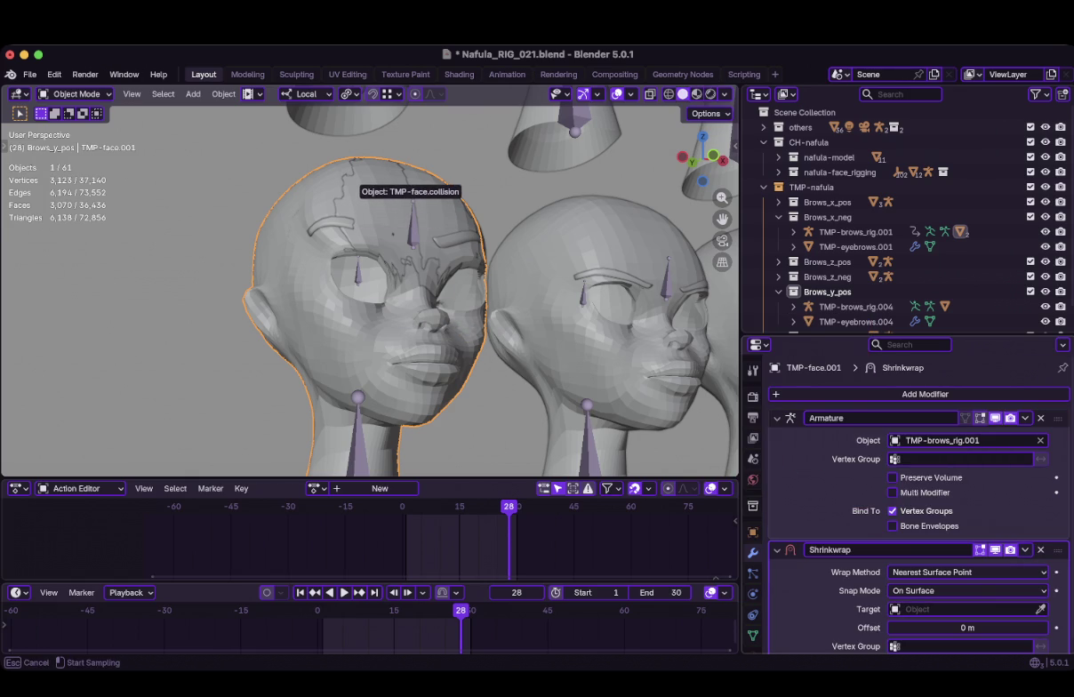
{"action": "left_click", "coordinate": [392, 234]}
{"action": "middle_click_drag", "start_coordinate": [392, 234], "coordinate": [430, 266]}
Hide the TMP-face.collision head and scrub through the animation to test it
{"action": "left_click", "coordinate": [430, 267]}
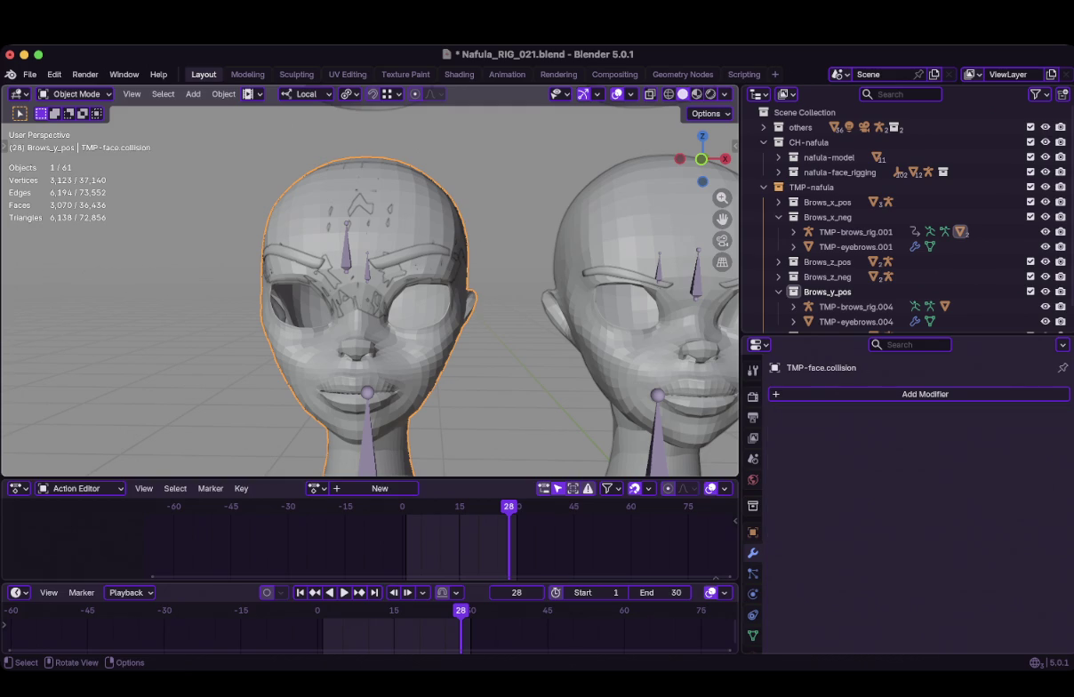
{"action": "key", "text": "h"}
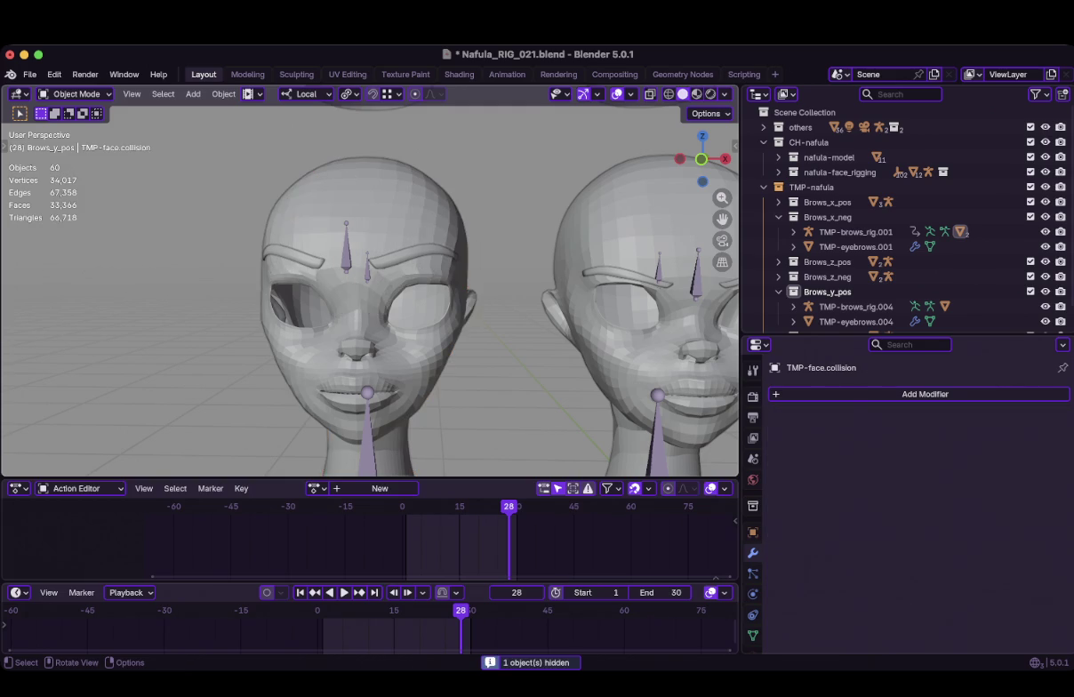
{"action": "middle_click_drag", "start_coordinate": [430, 267], "coordinate": [445, 267]}
{"action": "mouse_move", "coordinate": [460, 610]}
{"action": "left_mouse_down"}
{"action": "mouse_move", "coordinate": [516, 610]}
{"action": "mouse_move", "coordinate": [450, 609]}
{"action": "left_mouse_up"}
{"action": "key", "text": "KP_1"}
Jump to frame 1 and save Nafula_RIG_021.blend
{"action": "key", "text": "shift+Left"}
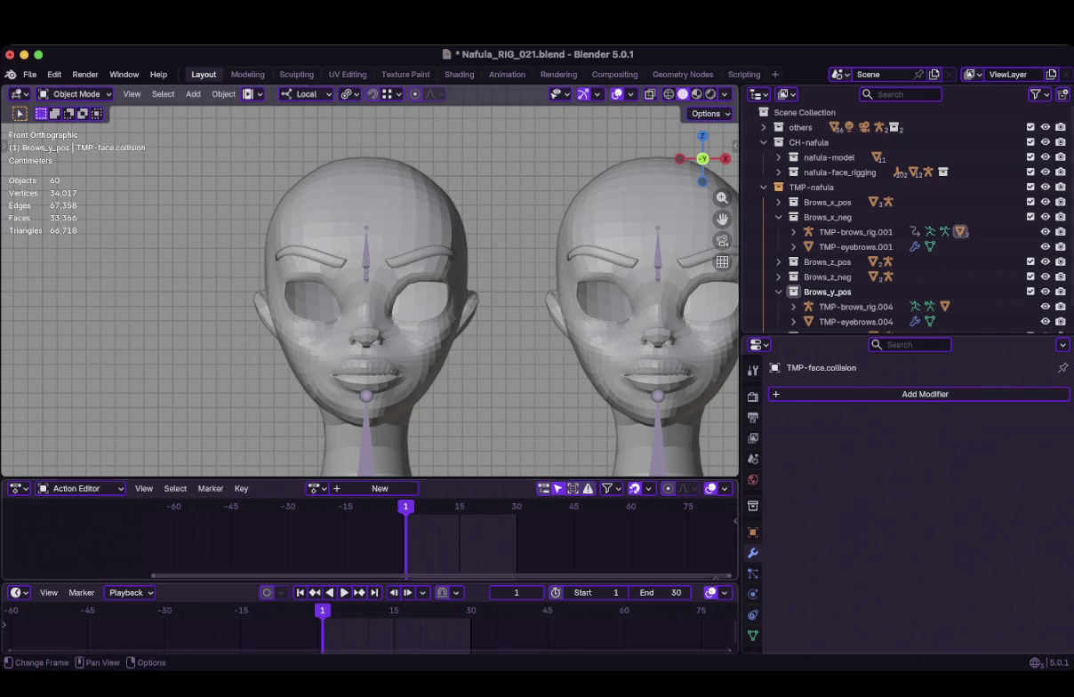
{"action": "key", "text": "ctrl+s"}
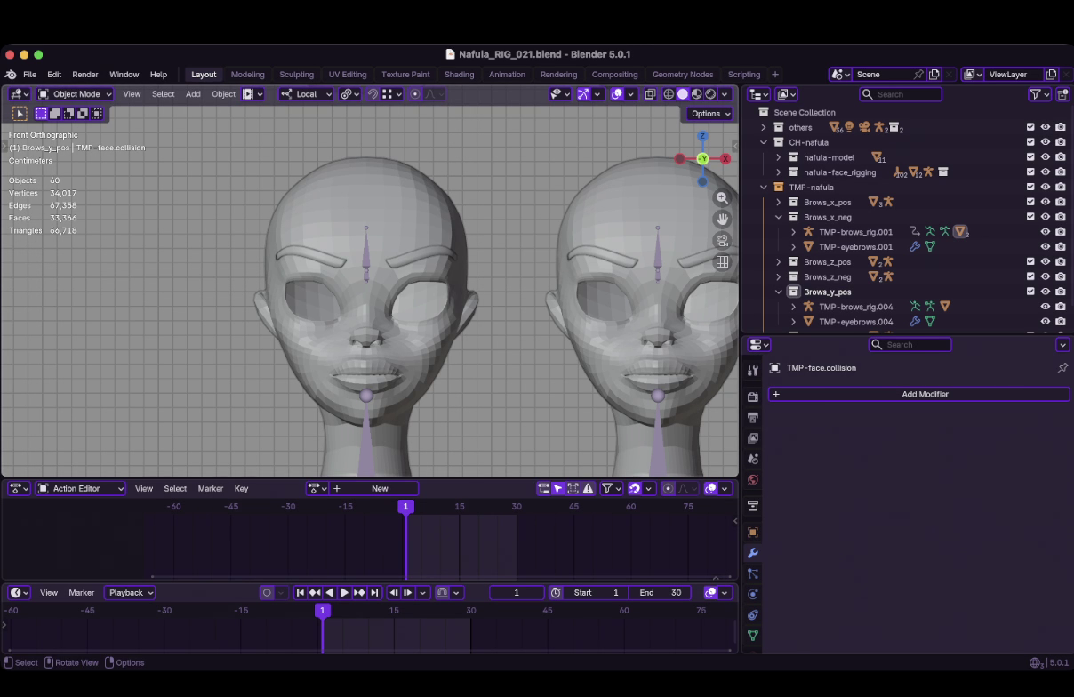
Select the left head with its eyebrows and duplicate them in place
{"action": "scroll", "coordinate": [369, 289], "scroll_direction": "down", "scroll_amount": 5}
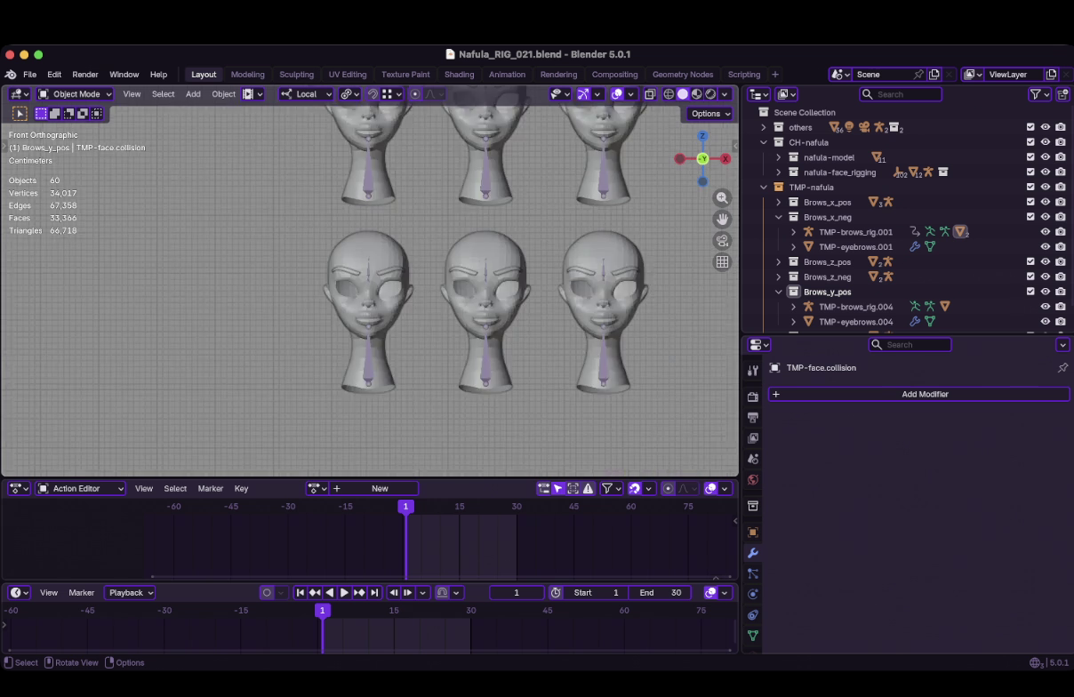
{"action": "scroll", "coordinate": [369, 290], "scroll_direction": "up", "scroll_amount": 3}
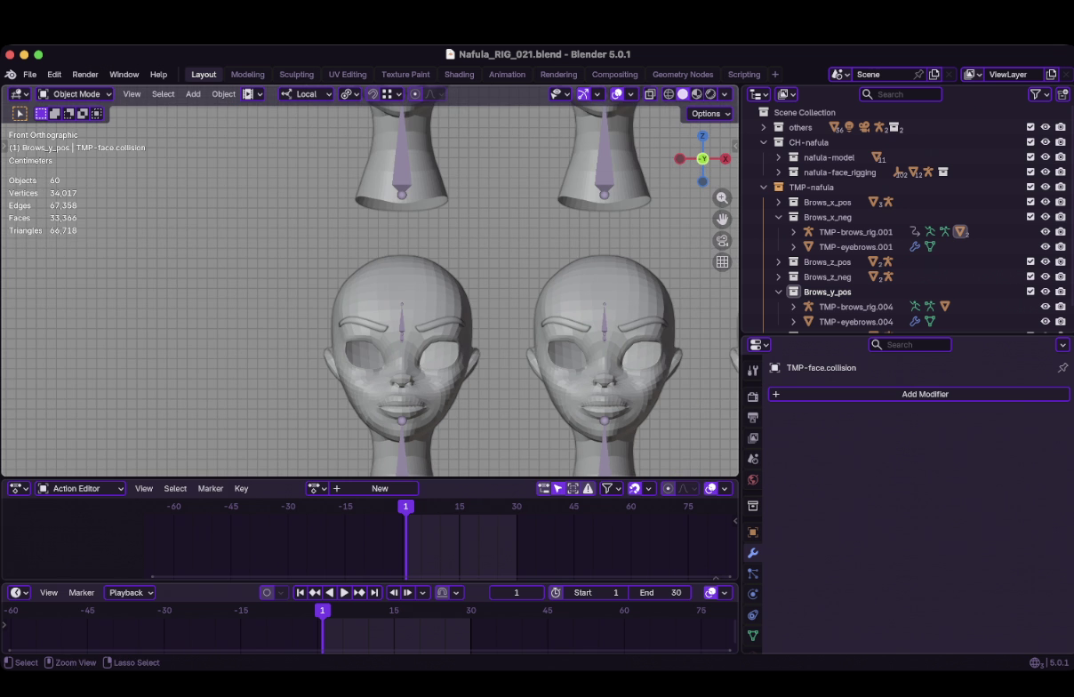
{"action": "key", "text": "ctrl+s"}
{"action": "left_click", "coordinate": [355, 322]}
{"action": "left_click", "coordinate": [404, 391], "text": "shift"}
{"action": "scroll", "coordinate": [369, 284], "scroll_direction": "down", "scroll_amount": 2}
{"action": "key", "text": "shift+d"}
{"action": "key", "text": "x"}
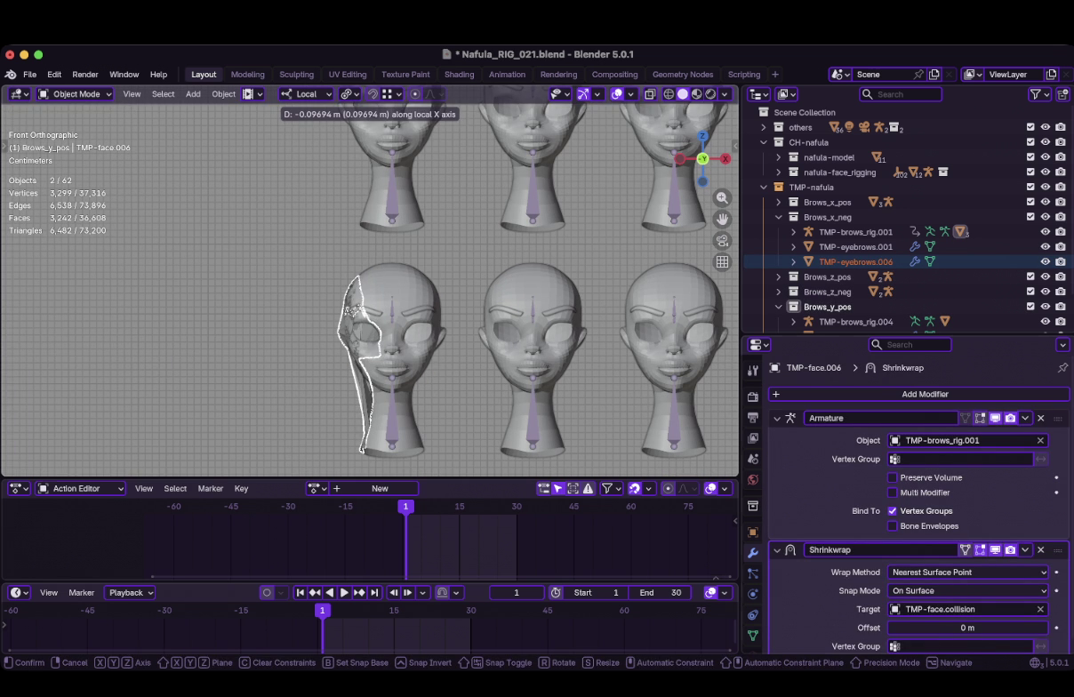
{"action": "key", "text": "Escape"}
Remove the copy's Shrinkwrap, move it -0.18775 m along X, and check frame 30
{"action": "key", "text": "ctrl+x"}
{"action": "key", "text": "g"}
{"action": "key", "text": "x"}
{"action": "key", "text": "x"}
{"action": "key", "text": "Return"}
{"action": "key", "text": "Up"}
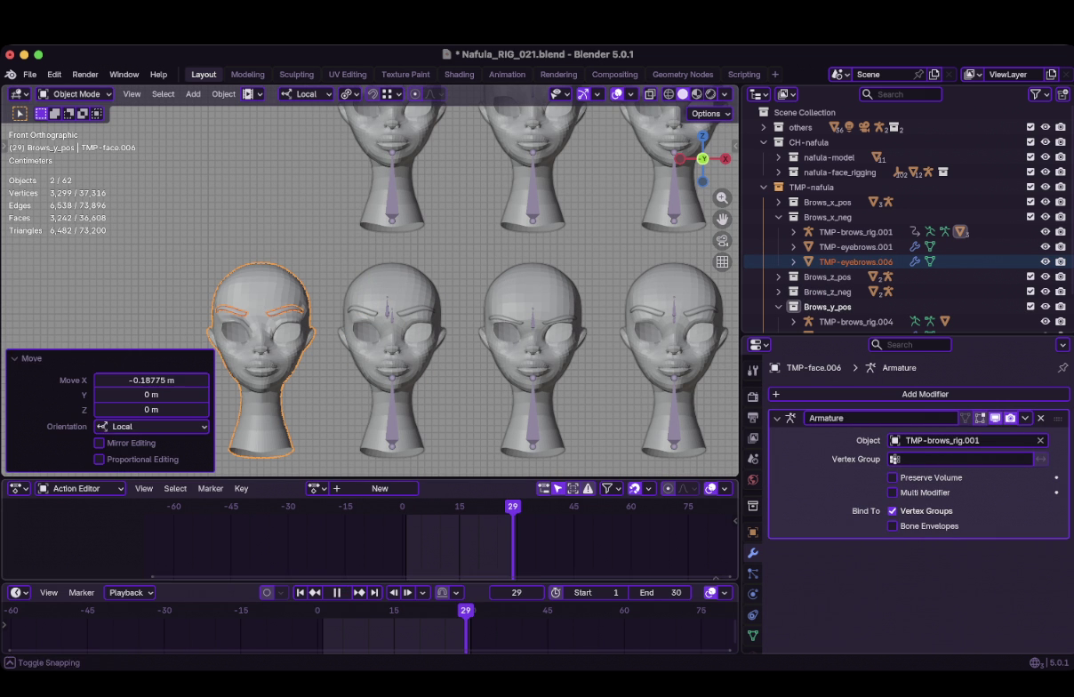
{"action": "left_click", "coordinate": [375, 592]}
{"action": "key", "text": "super+Tab"}
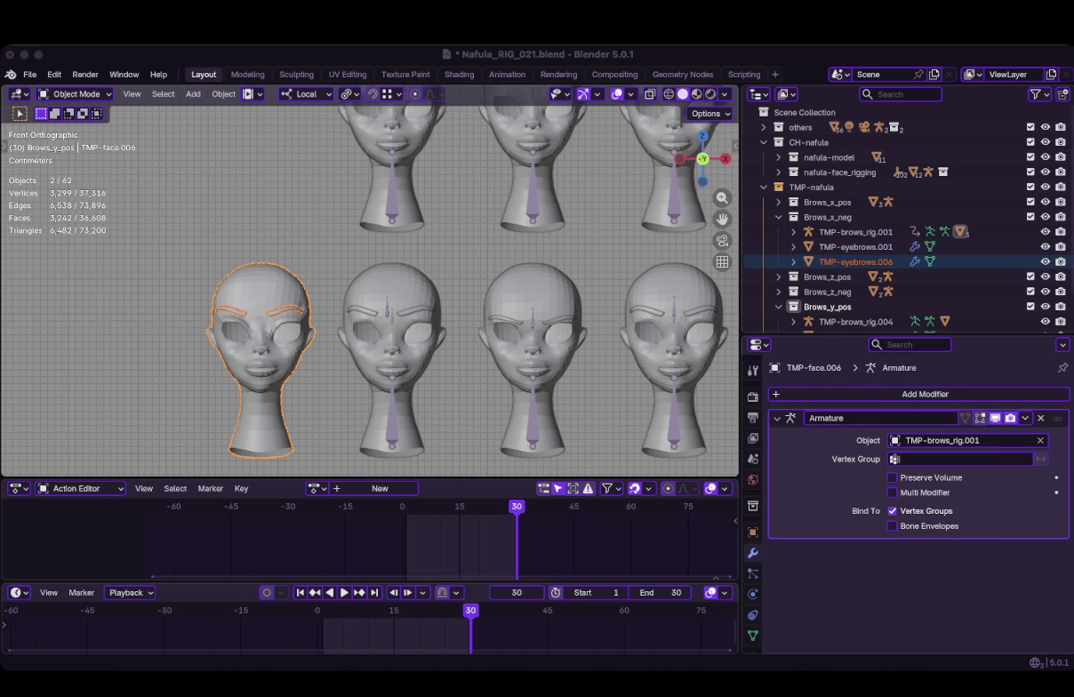
Select only the left copy, TMP-face.006, and show its object properties
{"action": "left_click", "coordinate": [392, 355]}
{"action": "left_click", "coordinate": [262, 356], "text": "shift"}
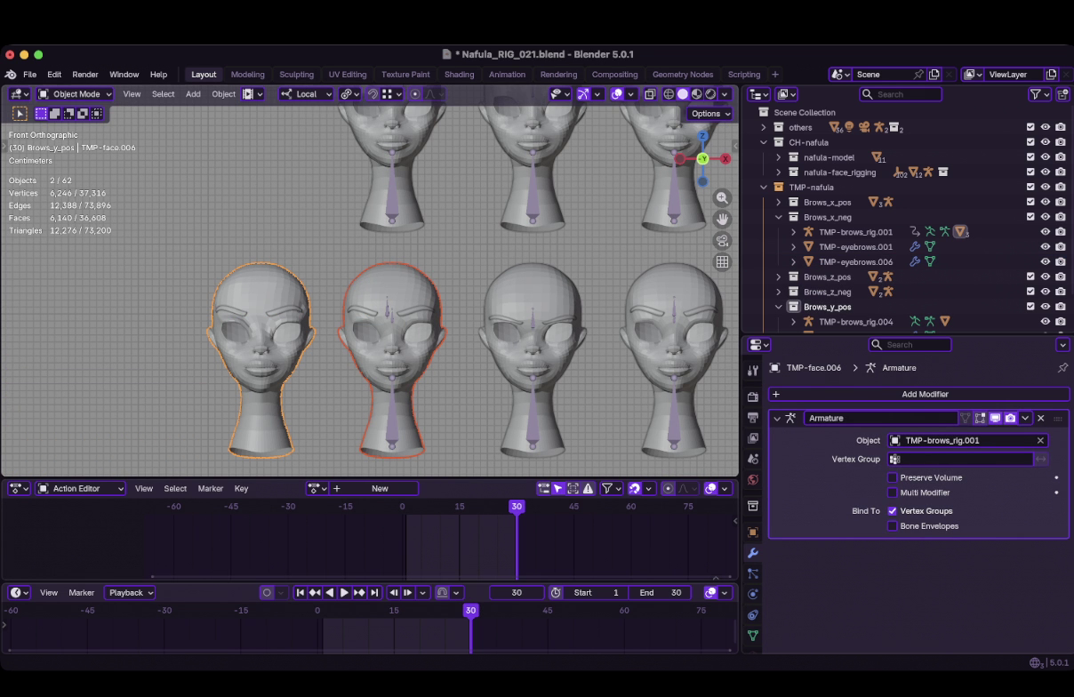
{"action": "left_click", "coordinate": [392, 364], "text": "shift"}
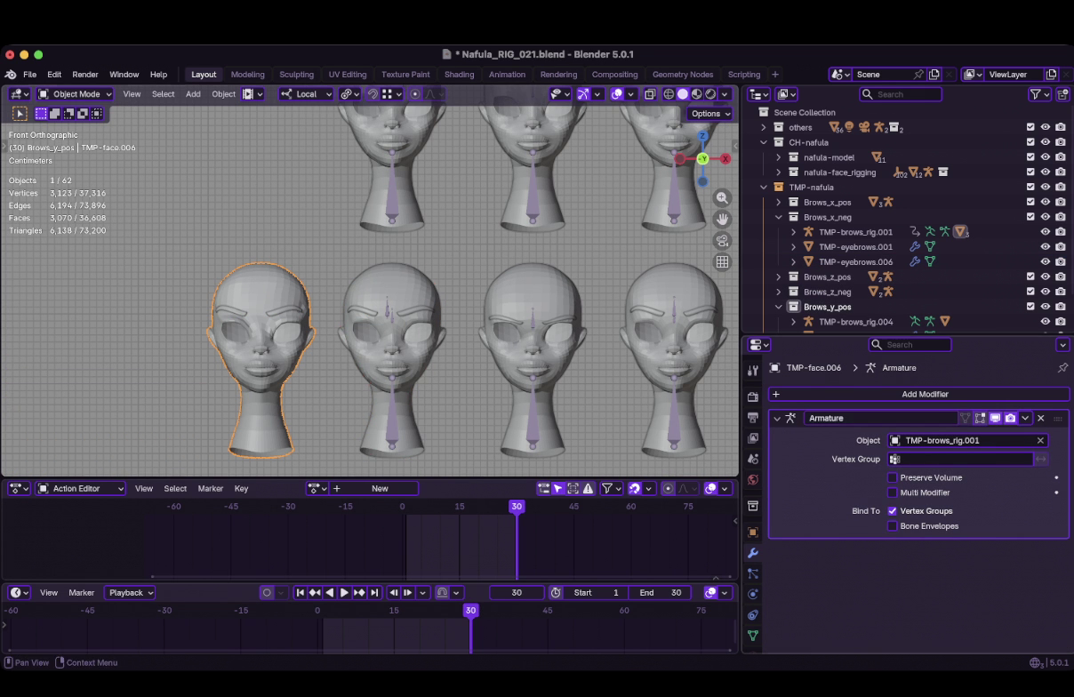
{"action": "scroll", "coordinate": [889, 222], "scroll_direction": "down", "scroll_amount": 1}
{"action": "left_click", "coordinate": [752, 532]}
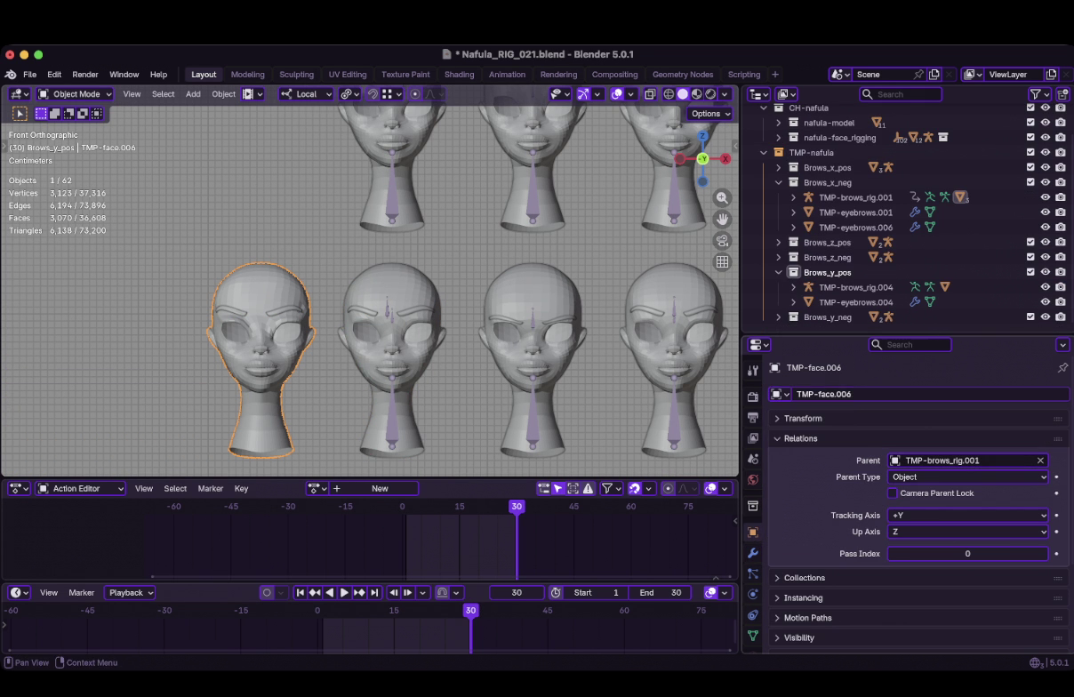
Rename the copy to TMP-face.brows_x_neg_furrow
{"action": "left_click", "coordinate": [823, 394]}
{"action": "key", "text": "shift+Left"}
{"action": "key", "text": "shift+Left"}
{"action": "key", "text": "shift+Left"}
{"action": "type", "text": "fu"}
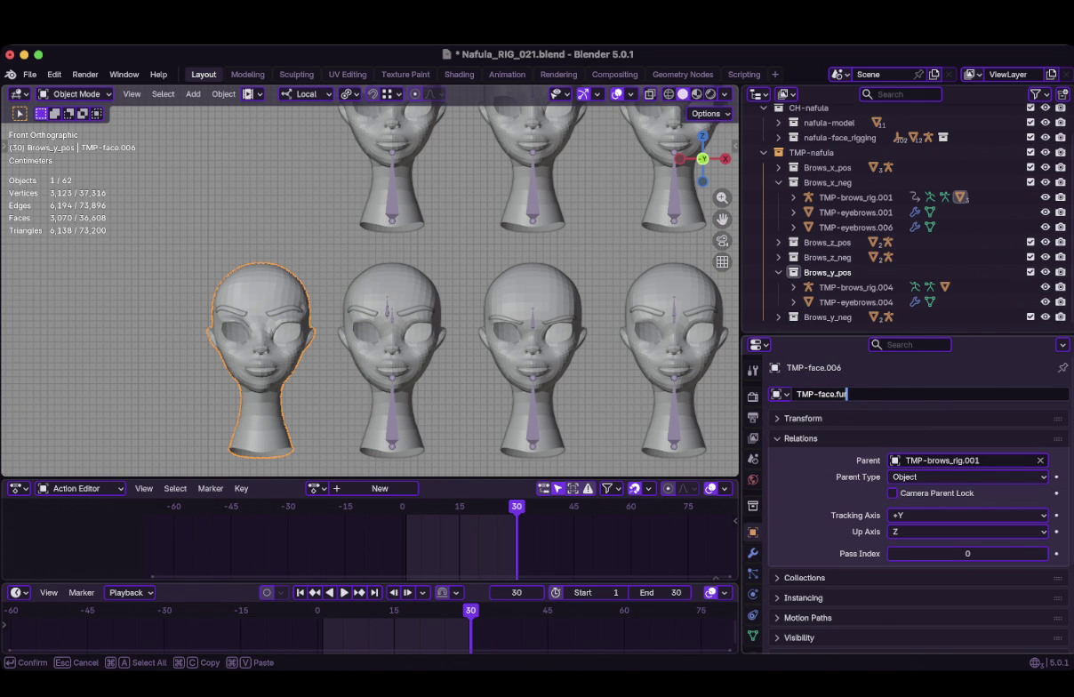
{"action": "key", "text": "BackSpace"}
{"action": "key", "text": "BackSpace"}
{"action": "key", "text": "BackSpace"}
{"action": "key", "text": "BackSpace"}
{"action": "type", "text": ".brows_x_"}
{"action": "type", "text": "neg_furrow"}
{"action": "key", "text": "Return"}
Select the second head again
{"action": "key", "text": "super+Tab"}
{"action": "key", "text": "super+Tab"}
{"action": "left_click", "coordinate": [392, 338]}
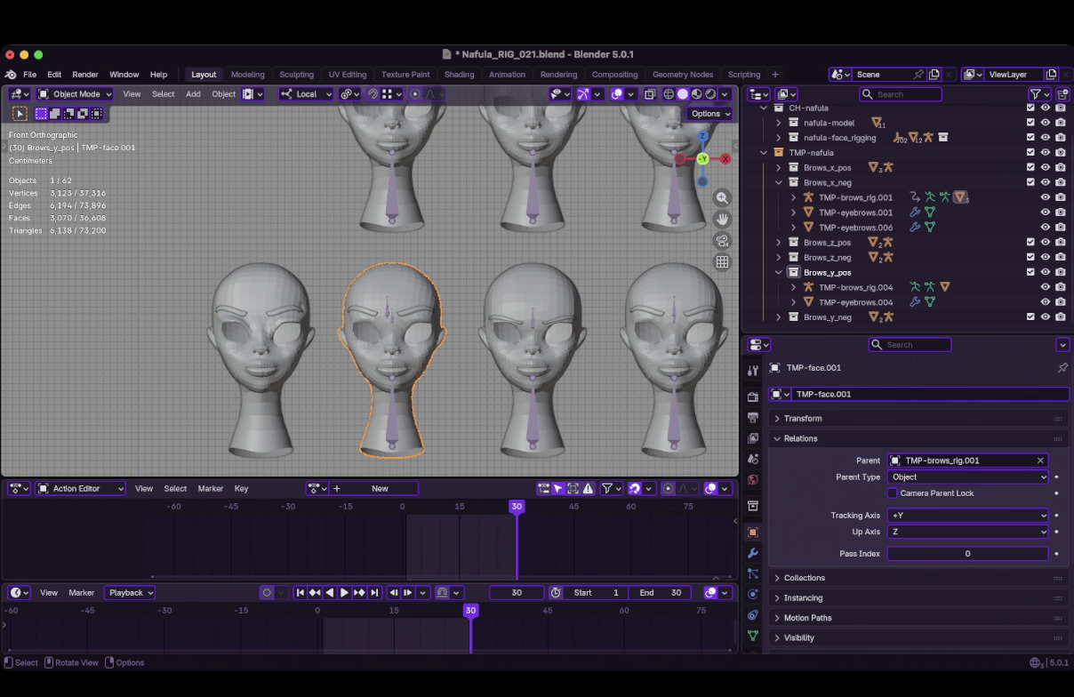
{"action": "key", "text": "super+Tab"}
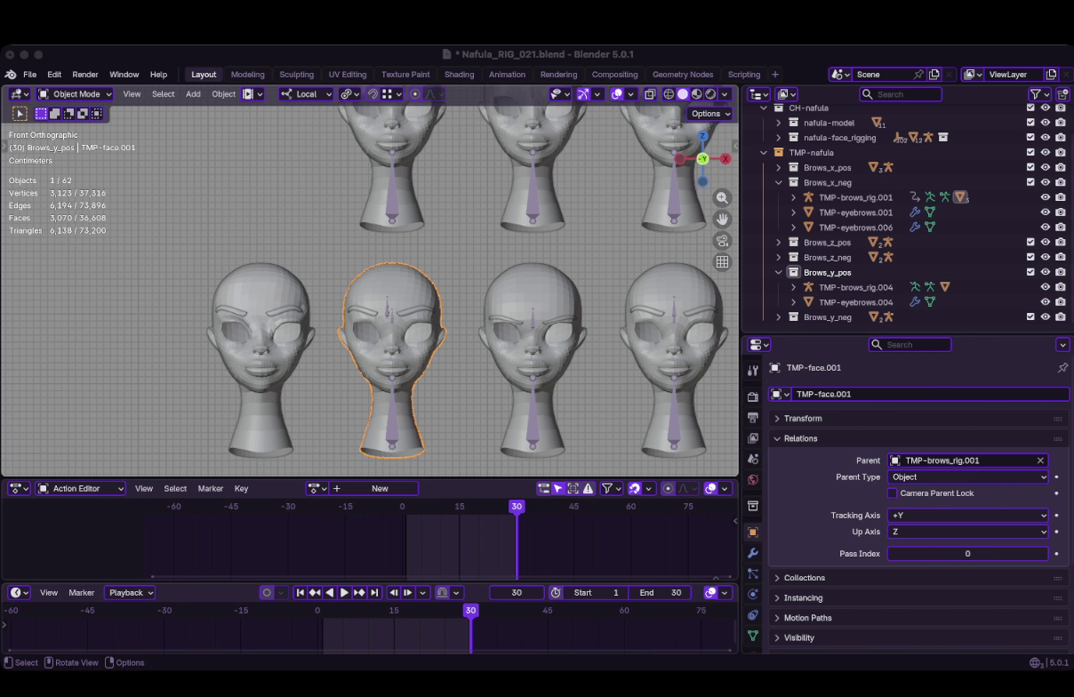
{"action": "key", "text": "super+Tab"}
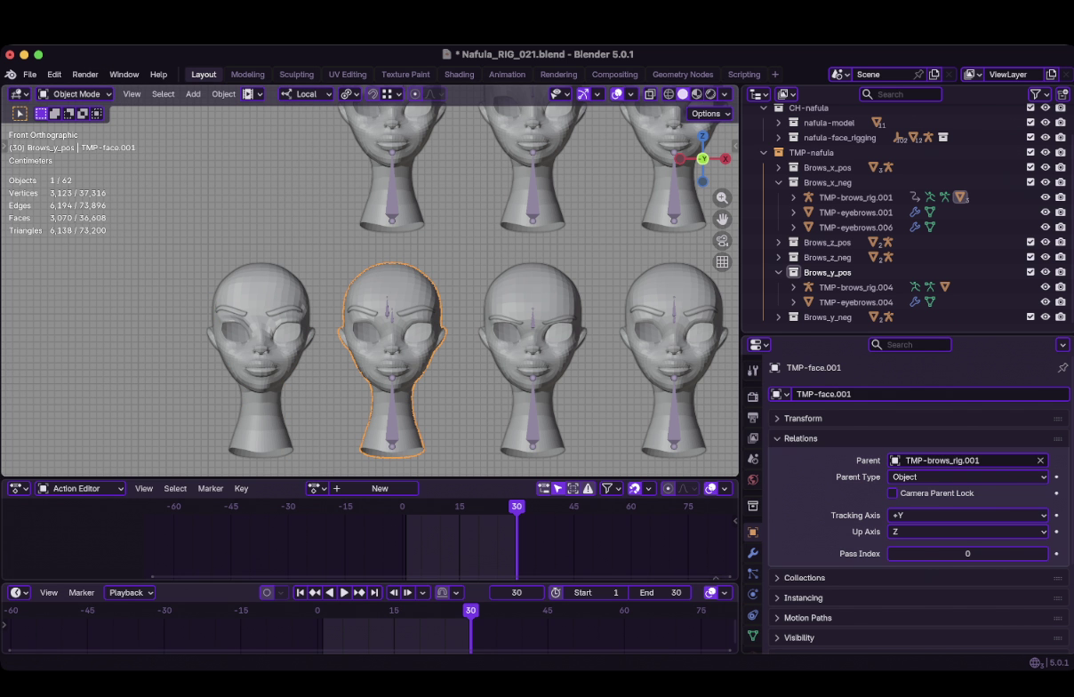
{"action": "key", "text": "super+Tab"}
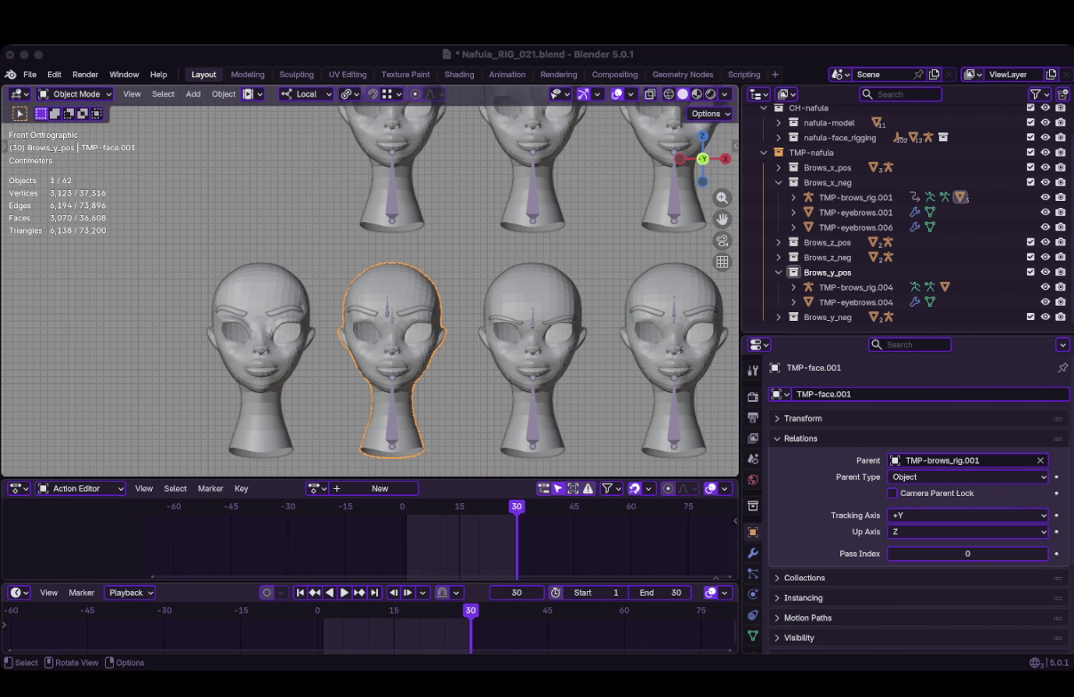
Rename the second head to TMP-face-brows_x_neg
{"action": "double_click", "coordinate": [841, 394]}
{"action": "key", "text": "BackSpace"}
{"action": "key", "text": "BackSpace"}
{"action": "type", "text": "-brows_x_neg"}
{"action": "key", "text": "Return"}
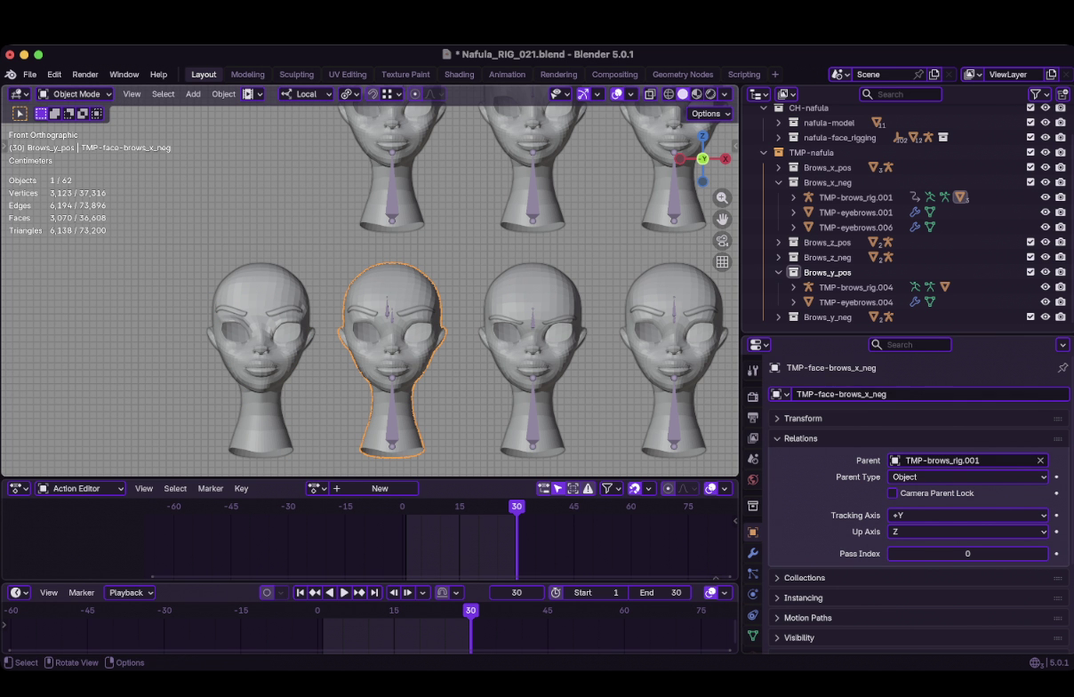
Add an underscore to the leftmost furrow head's name, leaving the second head's name unchanged
{"action": "left_click", "coordinate": [261, 356]}
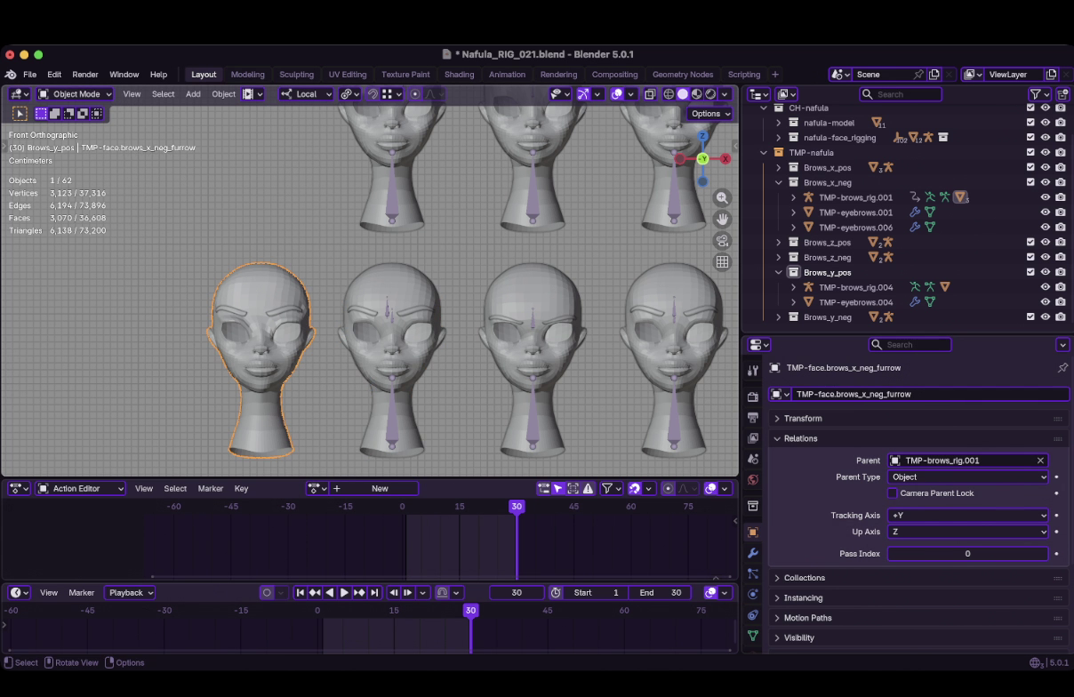
{"action": "left_click", "coordinate": [833, 394]}
{"action": "type", "text": "_"}
{"action": "key", "text": "Return"}
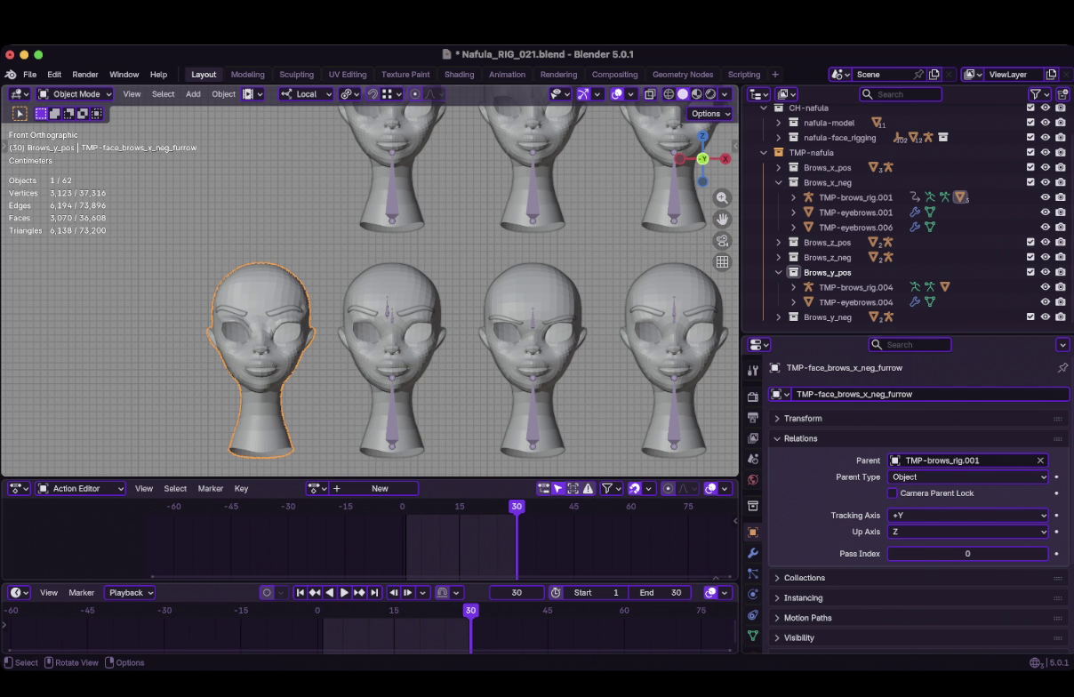
{"action": "left_click", "coordinate": [391, 347]}
{"action": "left_click", "coordinate": [838, 394]}
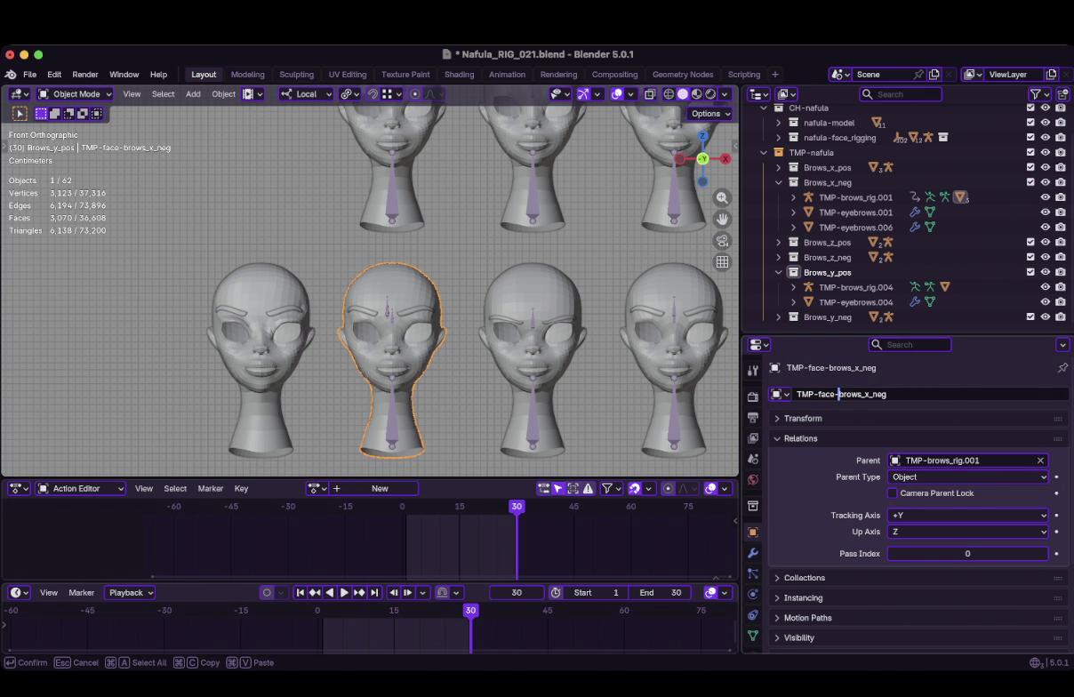
{"action": "key", "text": "Escape"}
Paste TMP-face-brows_x_neg_furrow as the first head's name
{"action": "left_click", "coordinate": [262, 356]}
{"action": "left_click", "coordinate": [853, 394]}
{"action": "key", "text": "ctrl+v"}
{"action": "key", "text": "Return"}
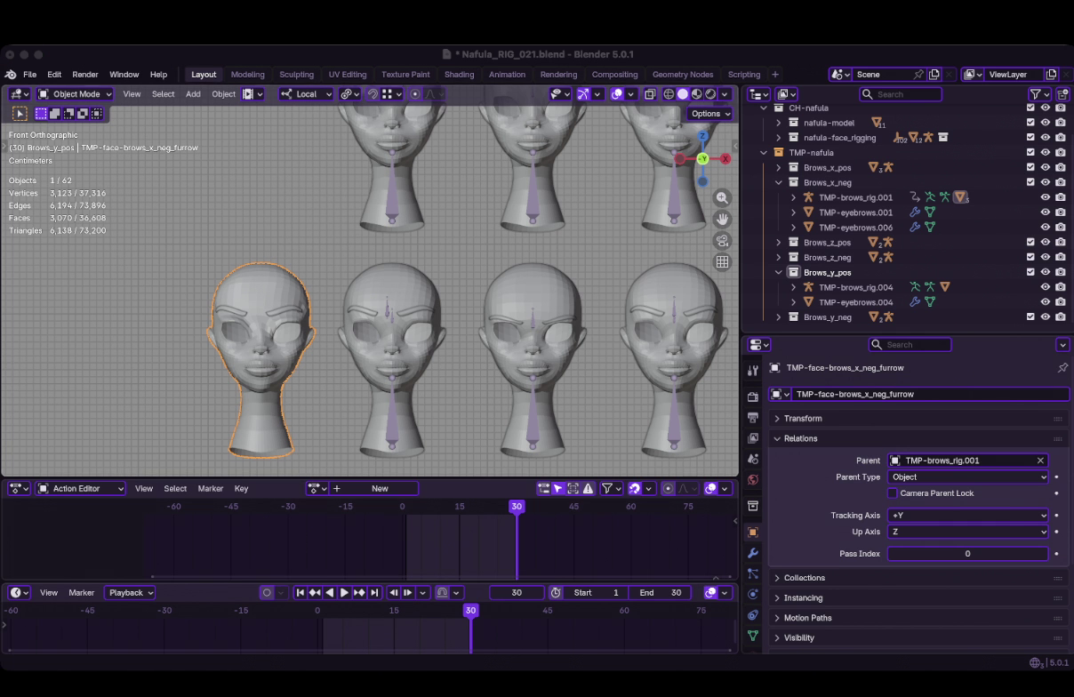
Add a Basis shape key to TMP-face-brows_x_neg_furrow with the second head also selected
{"action": "left_click", "coordinate": [391, 374], "text": "shift"}
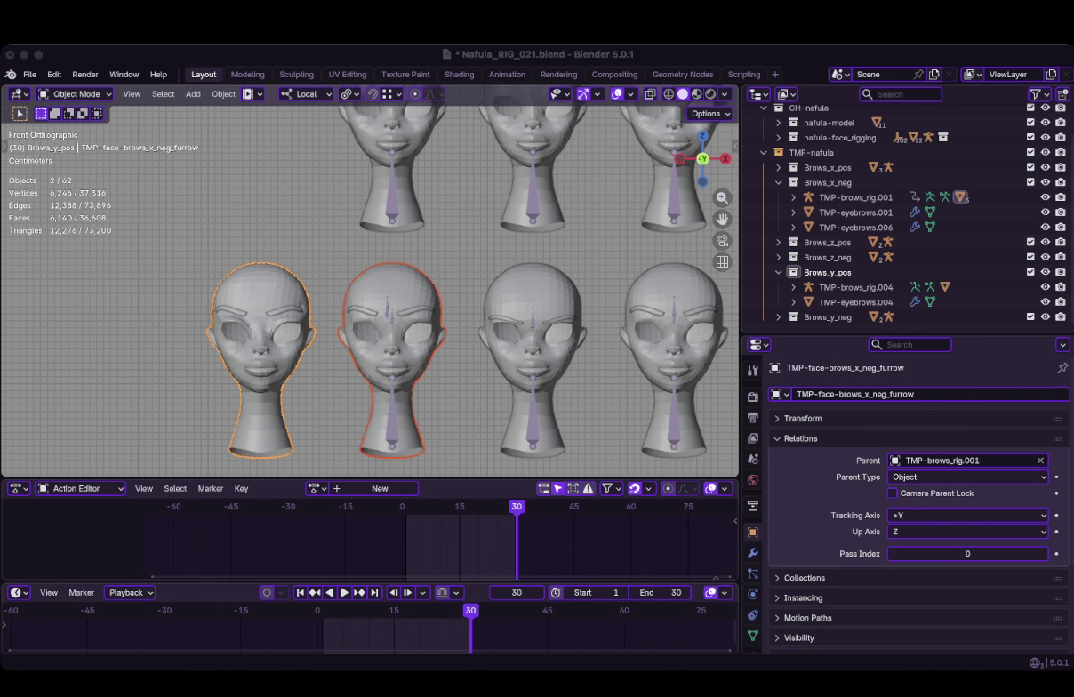
{"action": "left_click", "coordinate": [752, 634]}
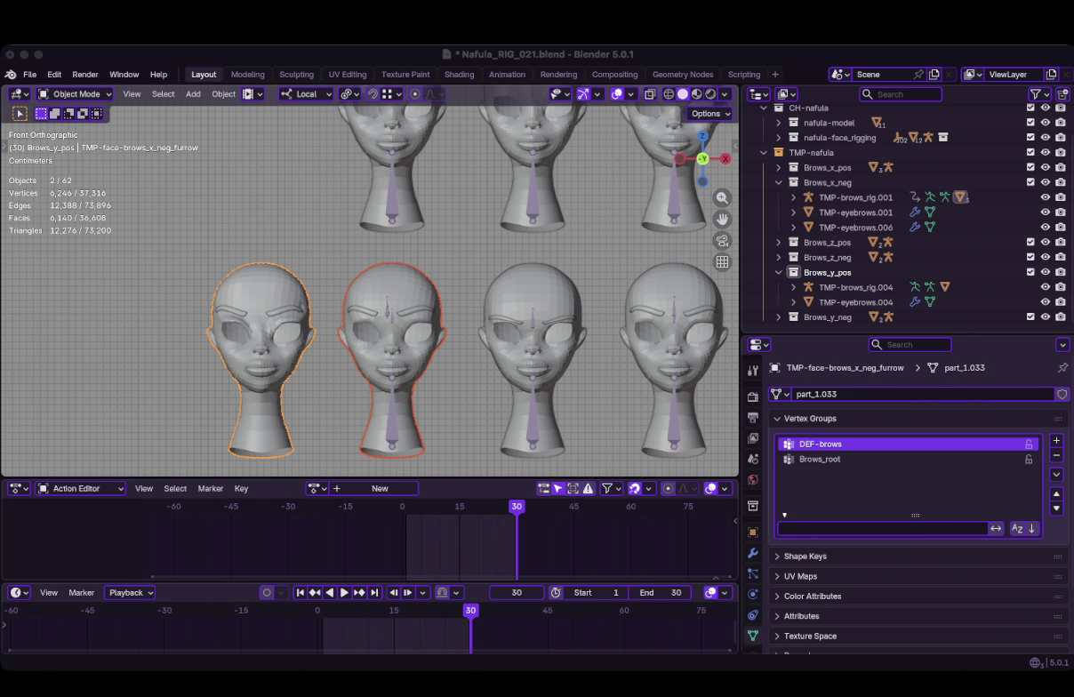
{"action": "left_click", "coordinate": [1056, 474]}
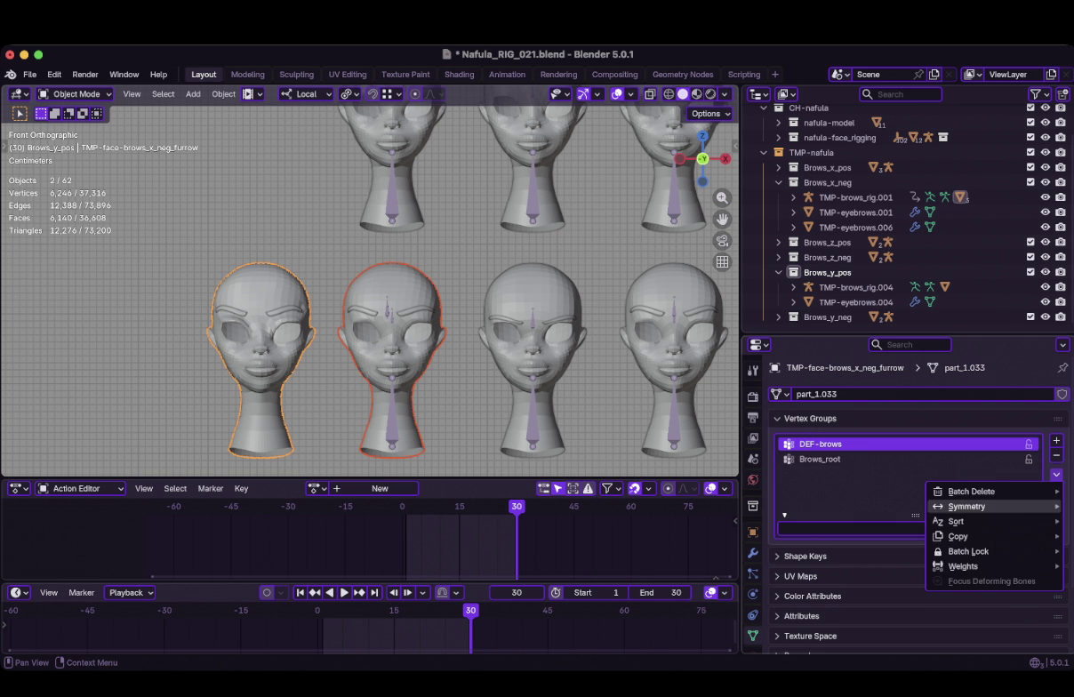
{"action": "key", "text": "Escape"}
{"action": "left_click", "coordinate": [805, 556]}
{"action": "scroll", "coordinate": [907, 498], "scroll_direction": "down", "scroll_amount": 1}
{"action": "left_click", "coordinate": [784, 604]}
{"action": "scroll", "coordinate": [906, 498], "scroll_direction": "down", "scroll_amount": 1}
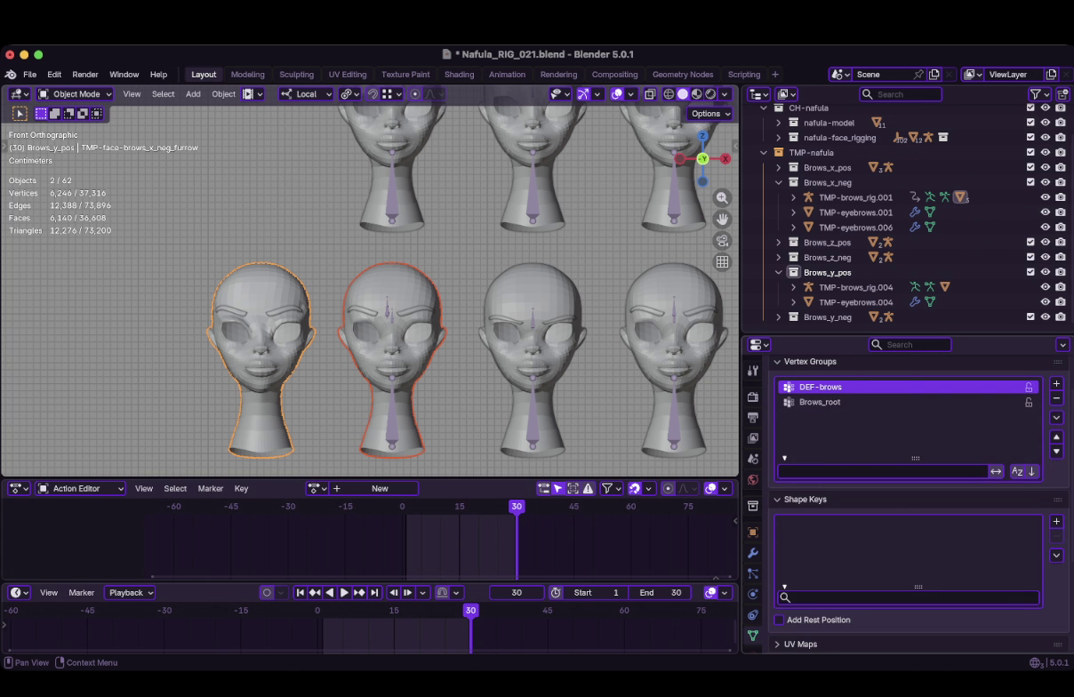
{"action": "left_click", "coordinate": [1056, 522]}
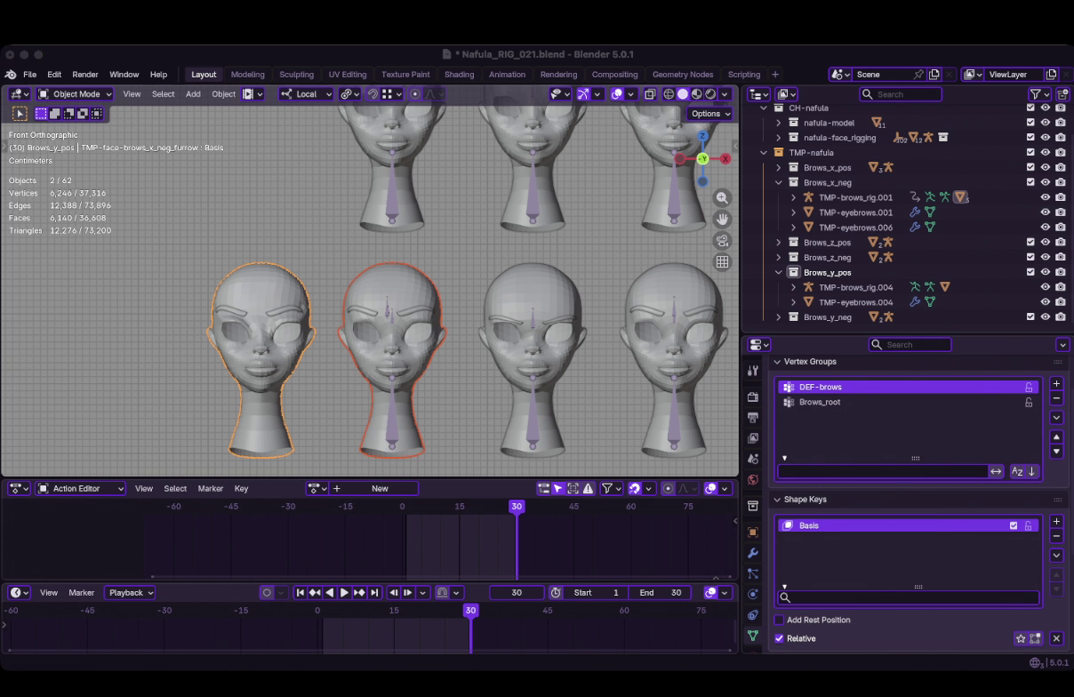
Copy the second head's shape into the furrow head as a shape key via Copy from Objects
{"action": "left_click", "coordinate": [262, 356]}
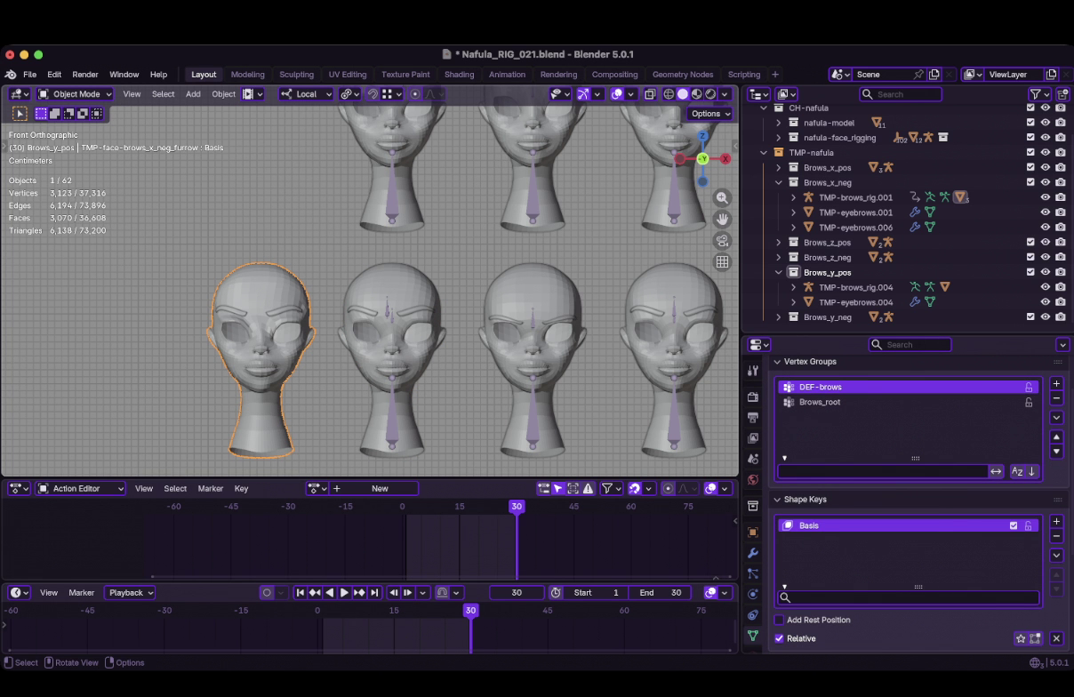
{"action": "key", "text": "ctrl+z"}
{"action": "key", "text": "ctrl+shift+z"}
{"action": "key", "text": "shift+Right"}
{"action": "left_click", "coordinate": [392, 338], "text": "shift"}
{"action": "left_click", "coordinate": [1056, 555]}
{"action": "left_click", "coordinate": [972, 329]}
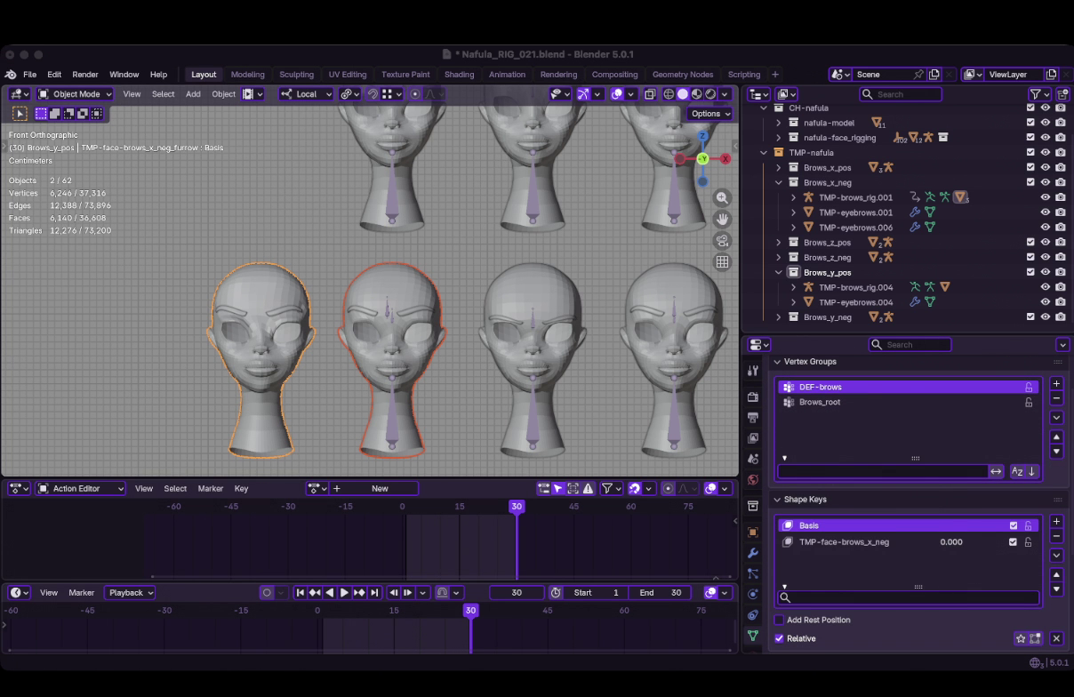
Make TMP-face-brows_x_neg the active shape key and test its Value at partial and full strength
{"action": "left_click", "coordinate": [845, 541]}
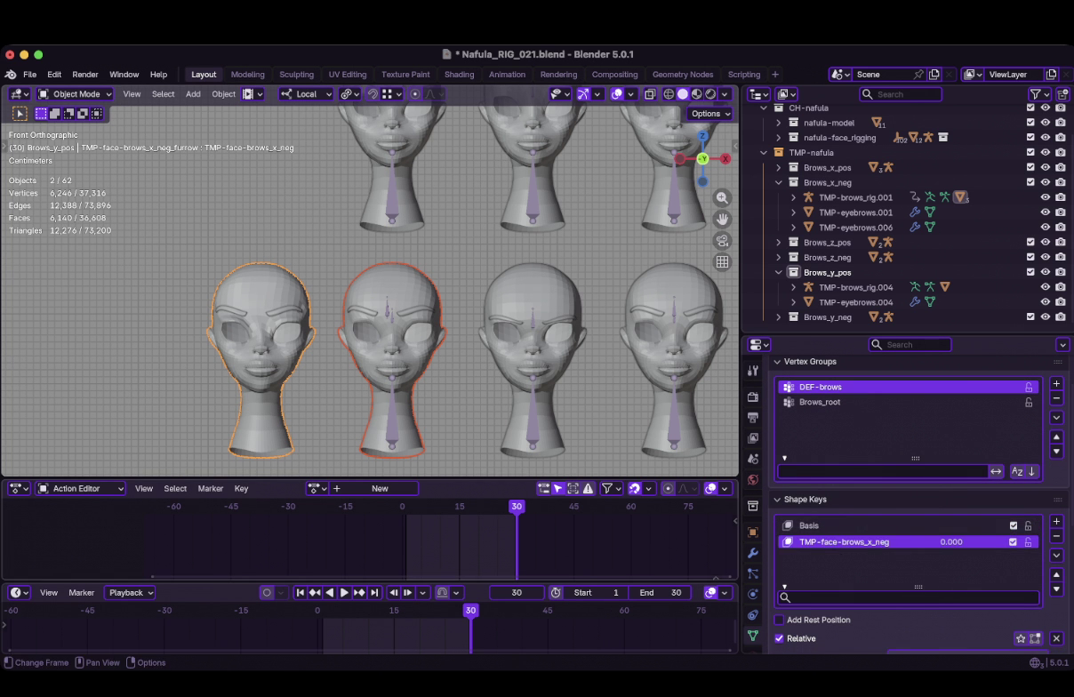
{"action": "left_click", "coordinate": [809, 361]}
{"action": "left_click_drag", "start_coordinate": [942, 538], "coordinate": [1027, 539]}
{"action": "key", "text": "Escape"}
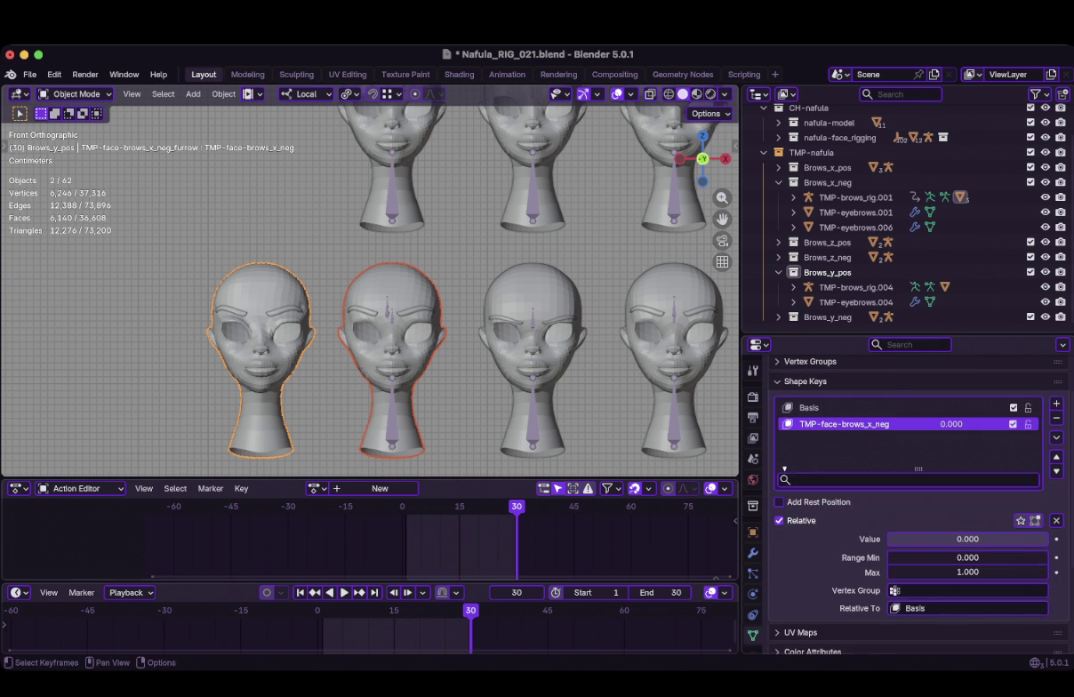
{"action": "key", "text": "shift+Left"}
{"action": "mouse_move", "coordinate": [942, 539]}
{"action": "left_mouse_down"}
{"action": "mouse_move", "coordinate": [1045, 539]}
{"action": "mouse_move", "coordinate": [889, 539]}
{"action": "left_mouse_up"}
{"action": "key", "text": "Escape"}
{"action": "key", "text": "shift+Right"}
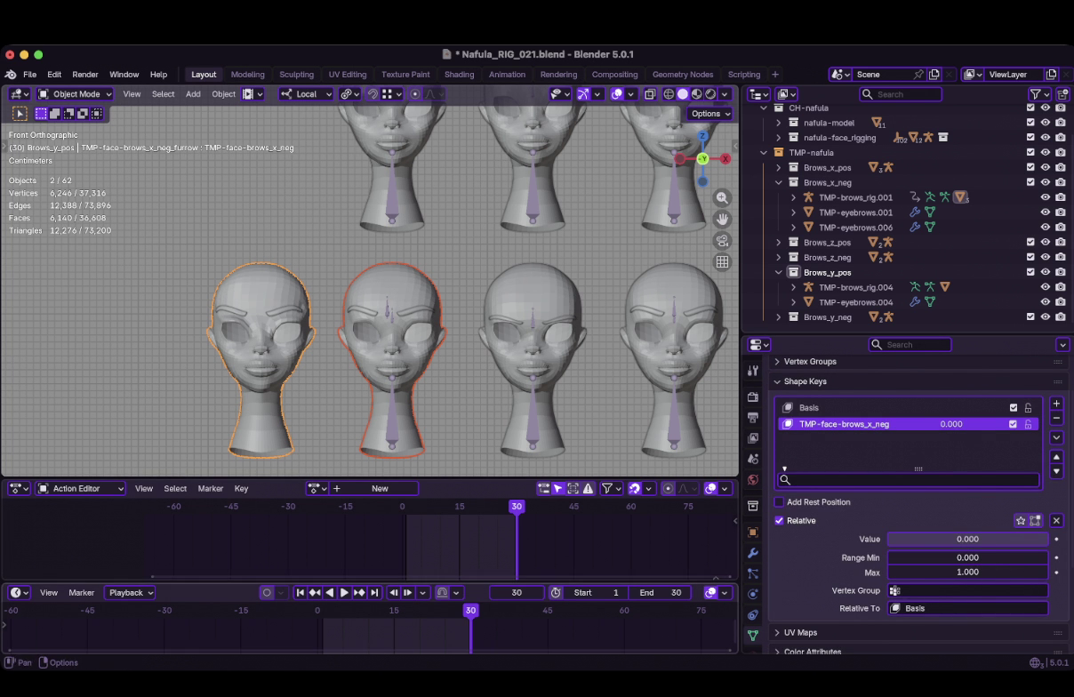
{"action": "key", "text": "super+Tab"}
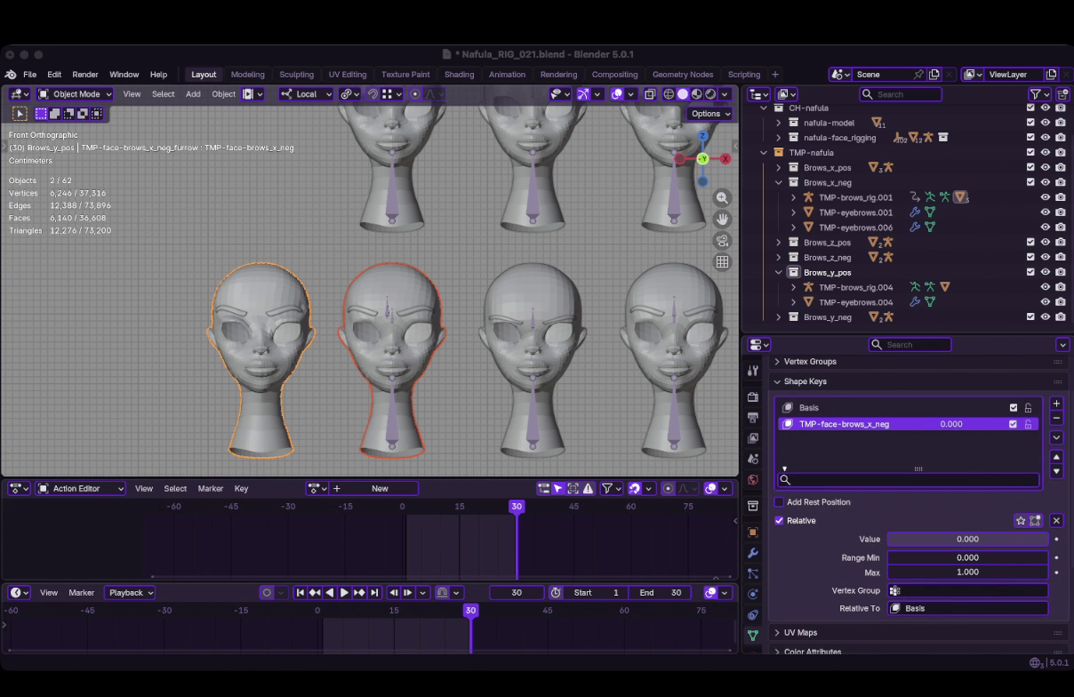
Select only the furrow head at frame 1 and enter Edit Mode
{"action": "left_click", "coordinate": [260, 355]}
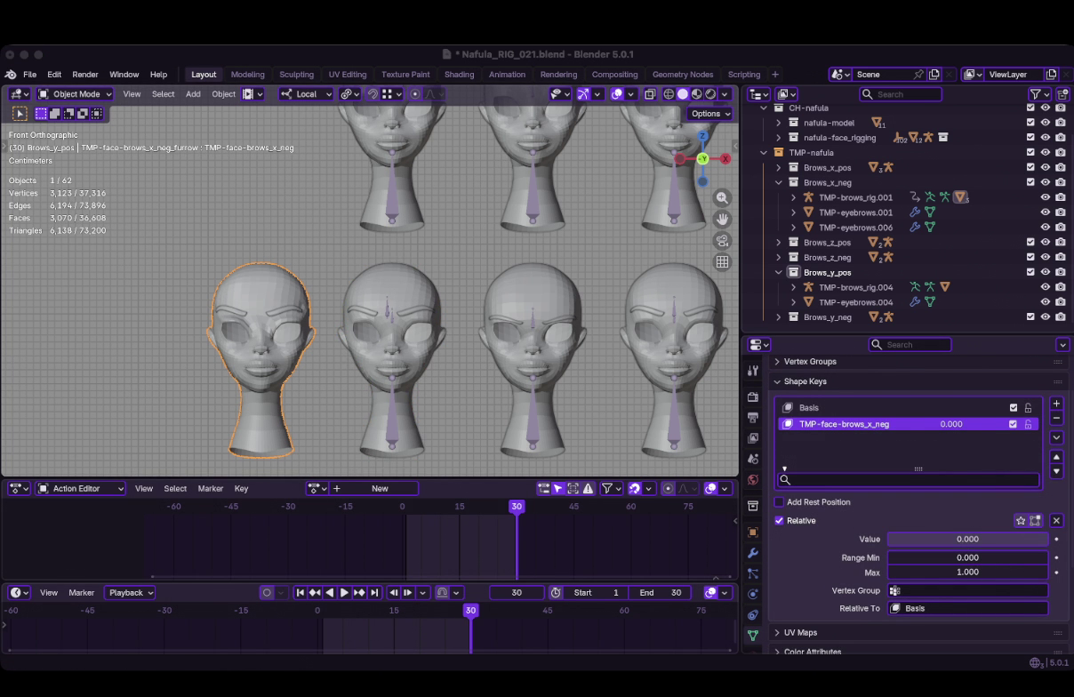
{"action": "key", "text": "shift+Left"}
{"action": "scroll", "coordinate": [370, 289], "scroll_direction": "up", "scroll_amount": 4}
{"action": "key", "text": "Tab"}
{"action": "middle_click_drag", "start_coordinate": [369, 289], "coordinate": [512, 165], "text": "shift"}
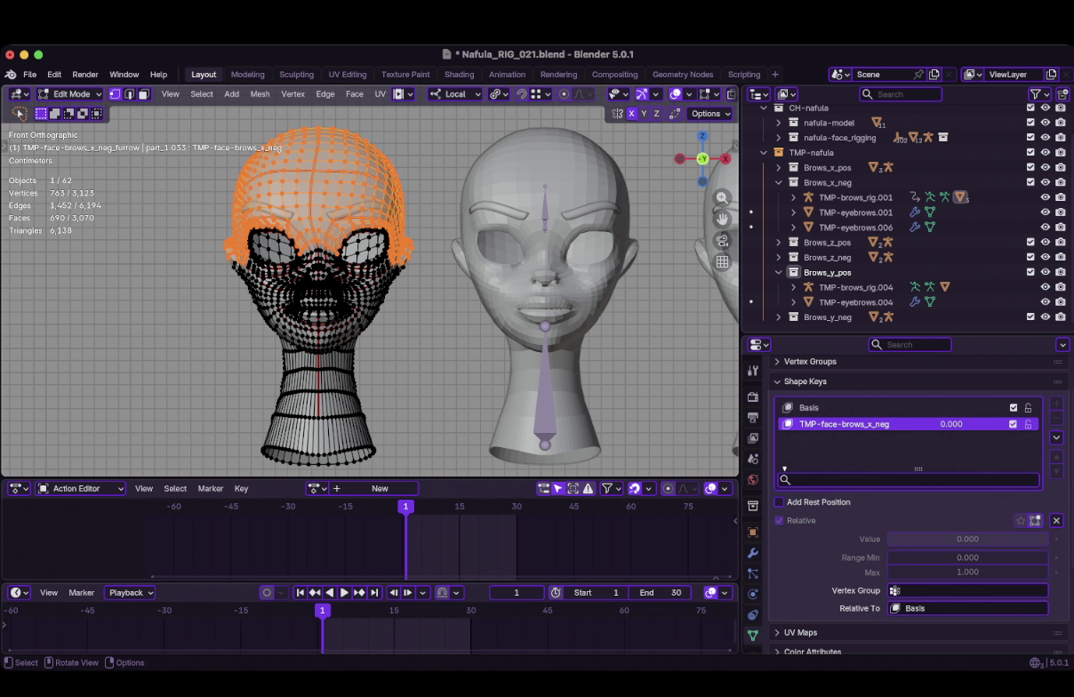
Return to Object Mode and show the furrow head's Armature modifier driven by TMP-brows_rig.001
{"action": "key", "text": "Tab"}
{"action": "key", "text": "Tab"}
{"action": "key", "text": "Tab"}
{"action": "left_click", "coordinate": [752, 552]}
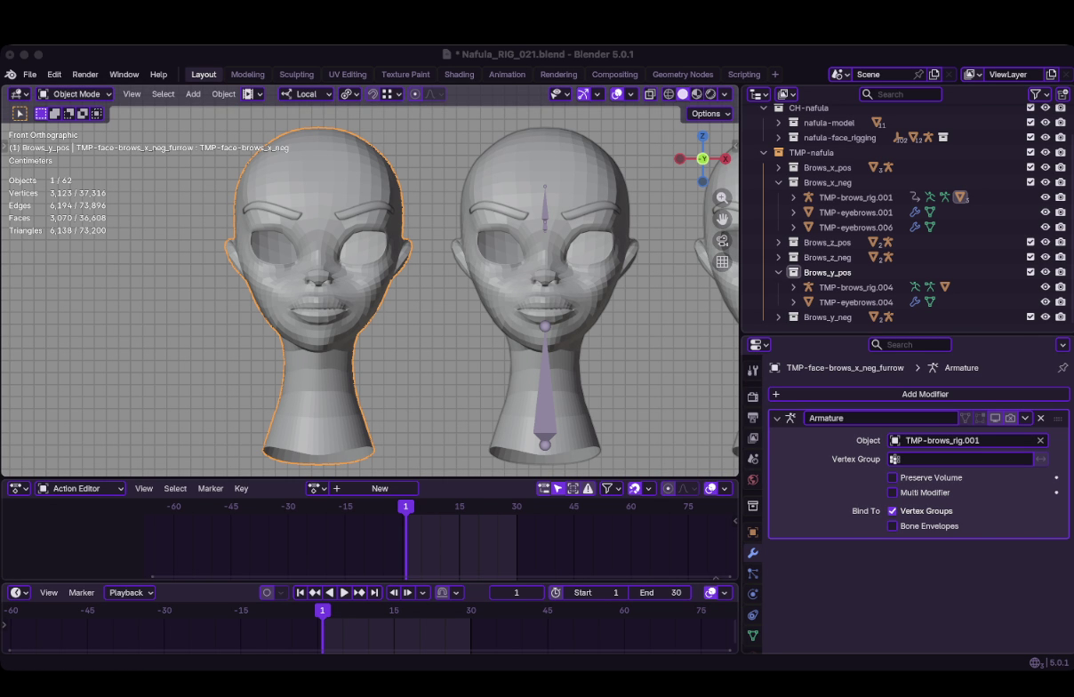
Show the furrow head's Object Data properties with its vertex groups and shape keys
{"action": "key", "text": "super+Tab"}
{"action": "scroll", "coordinate": [460, 282], "scroll_direction": "down", "scroll_amount": 3}
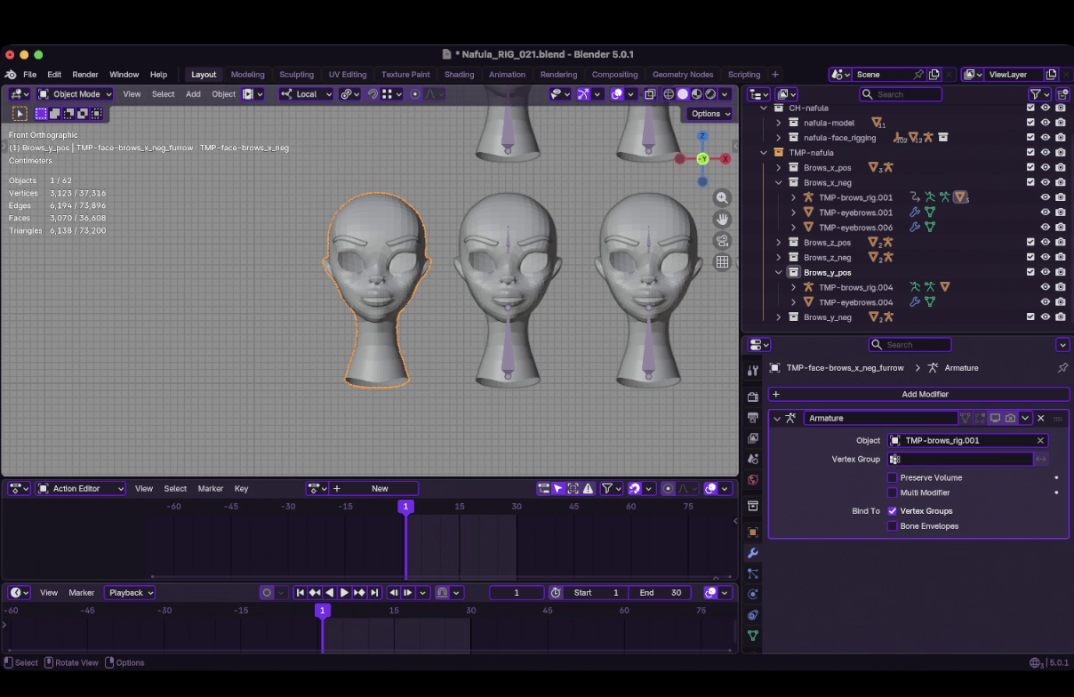
{"action": "key", "text": "Tab"}
{"action": "scroll", "coordinate": [371, 280], "scroll_direction": "up", "scroll_amount": 3}
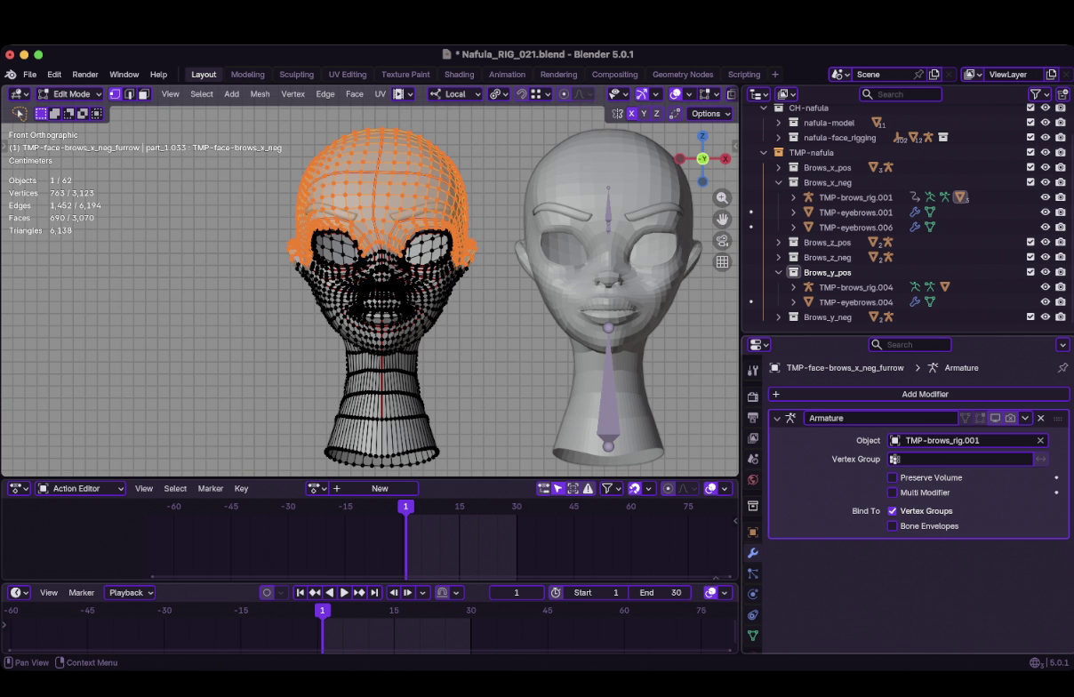
{"action": "left_click", "coordinate": [753, 635]}
{"action": "key", "text": "Tab"}
Make Basis the active shape key and edit the mesh in X-ray with nothing selected
{"action": "left_click", "coordinate": [807, 464]}
{"action": "key", "text": "Tab"}
{"action": "key", "text": "alt+z"}
{"action": "scroll", "coordinate": [378, 294], "scroll_direction": "down", "scroll_amount": 2}
{"action": "key", "text": "alt+a"}
{"action": "key", "text": "t"}
{"action": "key", "text": "t"}
{"action": "scroll", "coordinate": [369, 285], "scroll_direction": "up", "scroll_amount": 2}
{"action": "scroll", "coordinate": [372, 258], "scroll_direction": "up", "scroll_amount": 4}
Select the +X half of the head mesh from the brow-centre vertex with Select Side of Active
{"action": "left_click", "coordinate": [394, 154]}
{"action": "left_click", "coordinate": [202, 93]}
{"action": "left_click", "coordinate": [233, 359]}
{"action": "scroll", "coordinate": [391, 266], "scroll_direction": "down", "scroll_amount": 1}
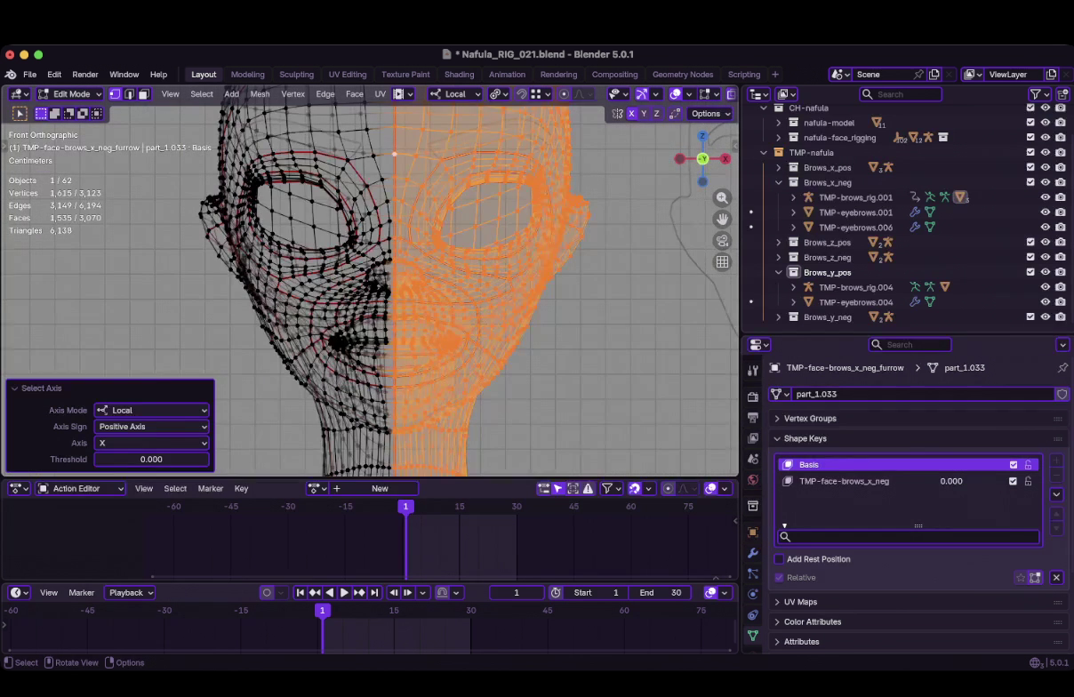
{"action": "mouse_move", "coordinate": [391, 266]}
{"action": "middle_mouse_down", "text": "shift"}
{"action": "mouse_move", "coordinate": [347, 259]}
{"action": "mouse_move", "coordinate": [327, 339]}
{"action": "middle_mouse_up", "text": "shift"}
Add a new vertex group named MSK-left
{"action": "left_click", "coordinate": [804, 417]}
{"action": "left_click", "coordinate": [1056, 440]}
{"action": "double_click", "coordinate": [811, 474]}
{"action": "type", "text": "MSK-left"}
{"action": "key", "text": "Return"}
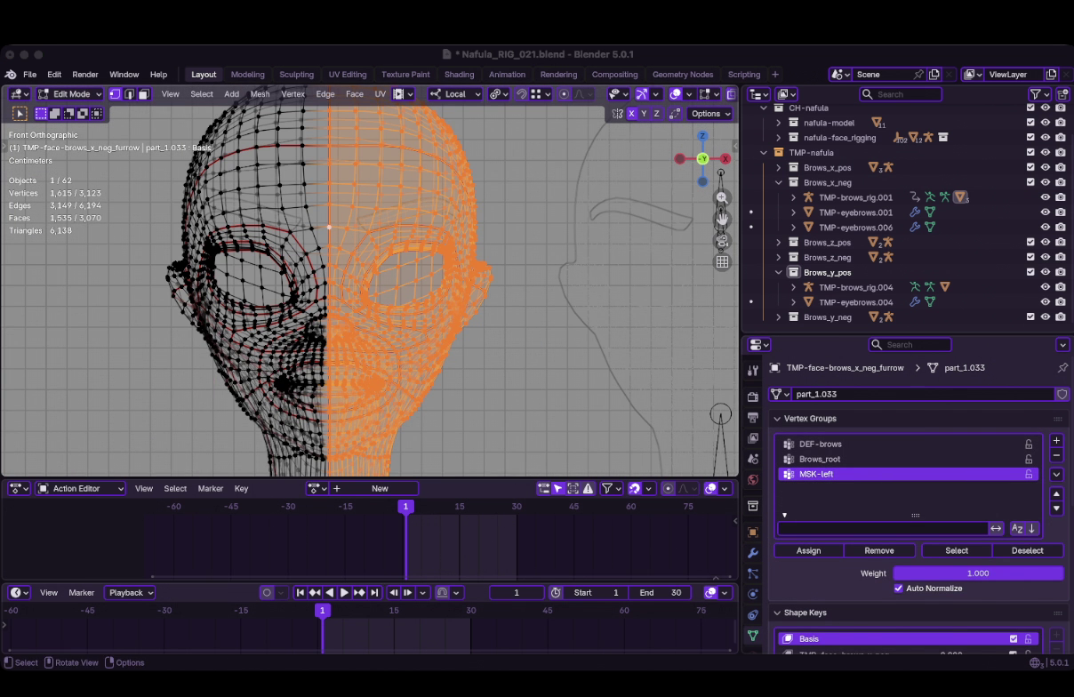
Select the vertical centre edge loop and set the vertex group assignment weight to 0.5
{"action": "left_click", "coordinate": [329, 203], "text": "alt"}
{"action": "middle_click_drag", "start_coordinate": [329, 203], "coordinate": [400, 231]}
{"action": "key", "text": "KP_1"}
{"action": "left_click", "coordinate": [978, 573]}
{"action": "key", "text": "BackSpace"}
{"action": "type", "text": "0.5"}
{"action": "key", "text": "Return"}
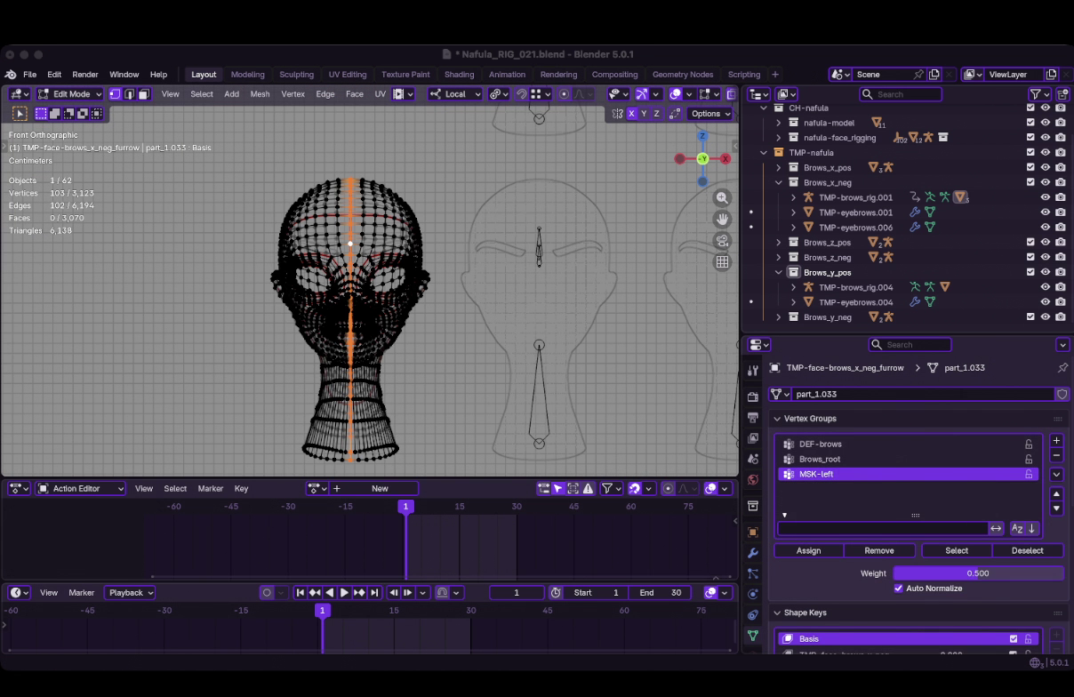
Add a Mask modifier using MSK-left, shown in Edit Mode, and collapse the Armature panel
{"action": "left_click", "coordinate": [753, 553]}
{"action": "key", "text": "shift+a"}
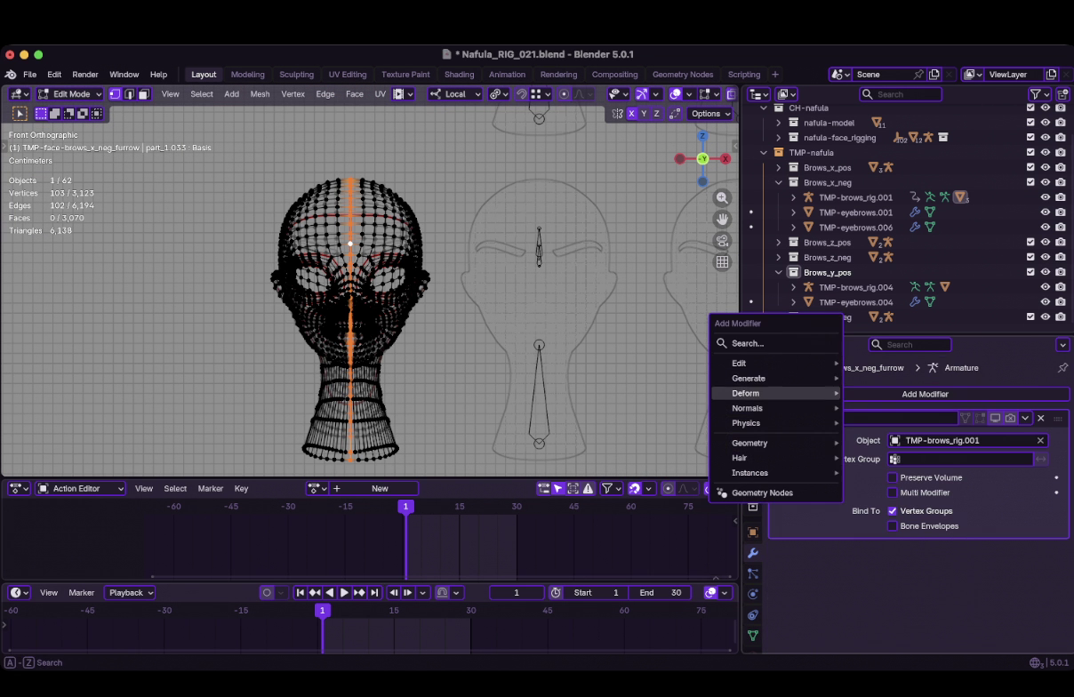
{"action": "left_click", "coordinate": [875, 199]}
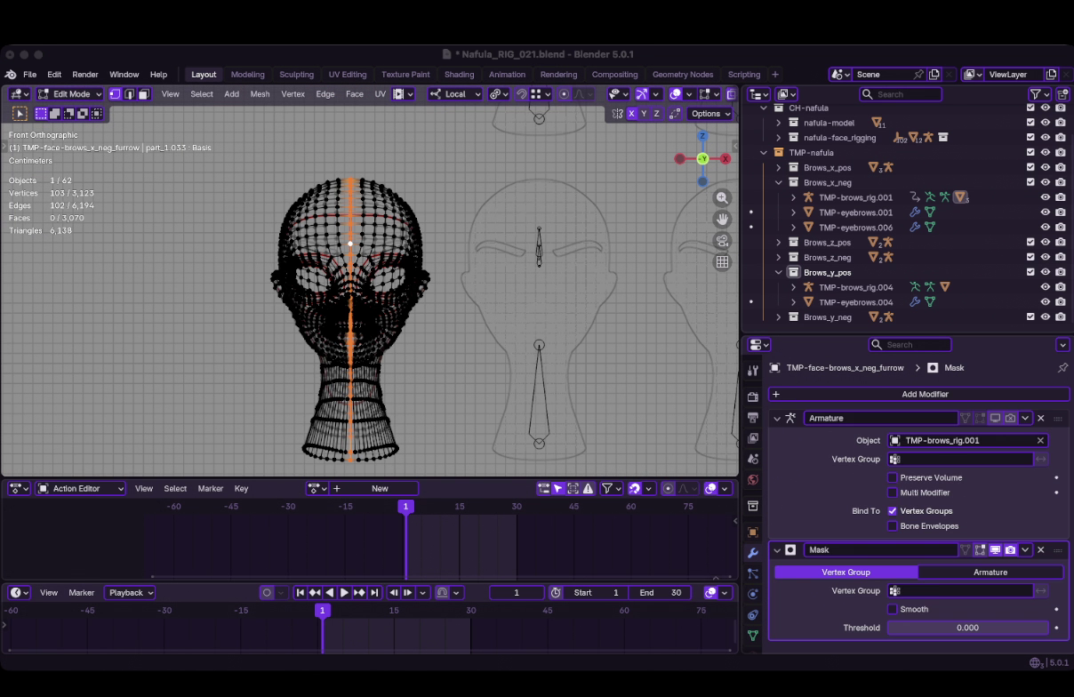
{"action": "left_click", "coordinate": [960, 590]}
{"action": "left_click", "coordinate": [911, 464]}
{"action": "left_click", "coordinate": [966, 549]}
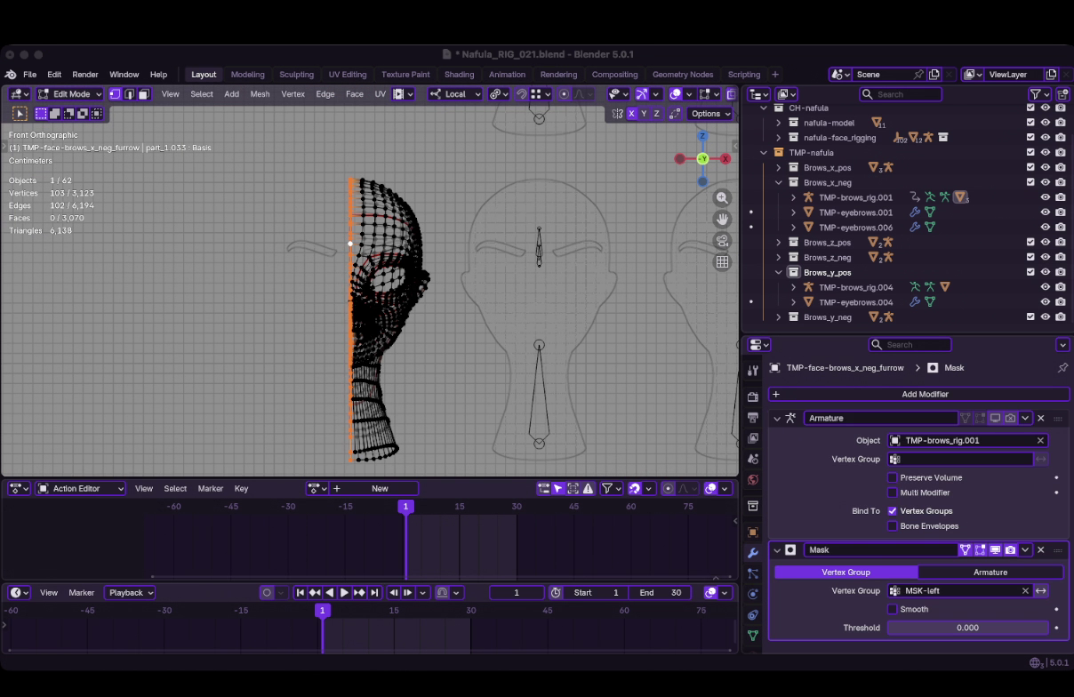
{"action": "left_click", "coordinate": [776, 418]}
Add an X-axis Mirror modifier after the Mask and view the whole head solid-shaded in Object Mode
{"action": "key", "text": "shift+a"}
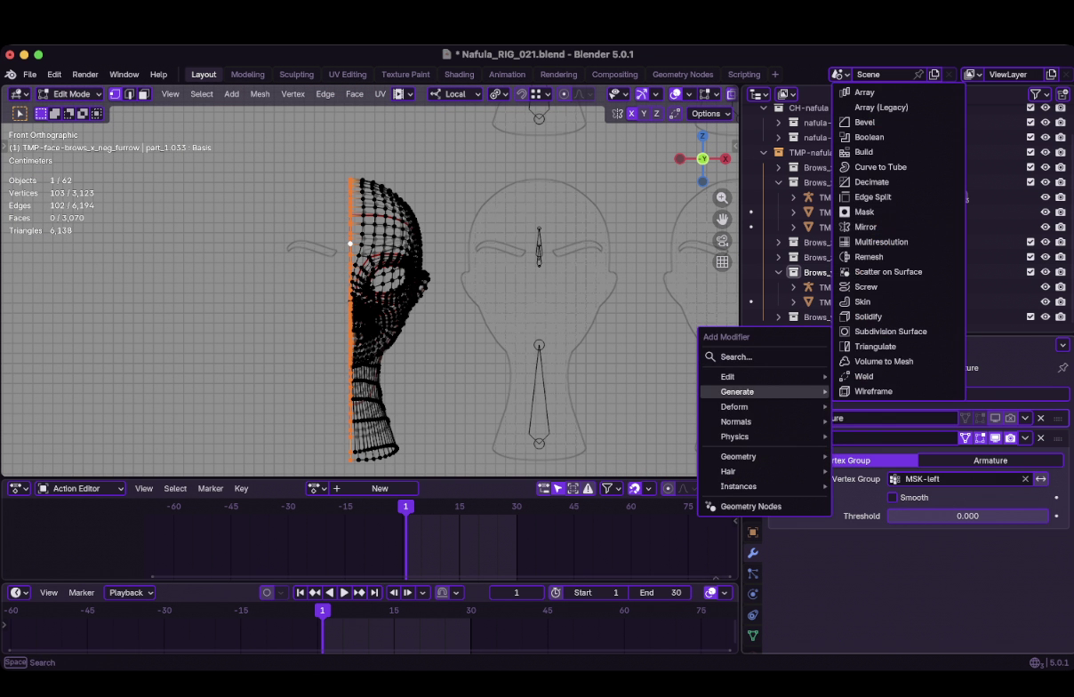
{"action": "left_click", "coordinate": [867, 227]}
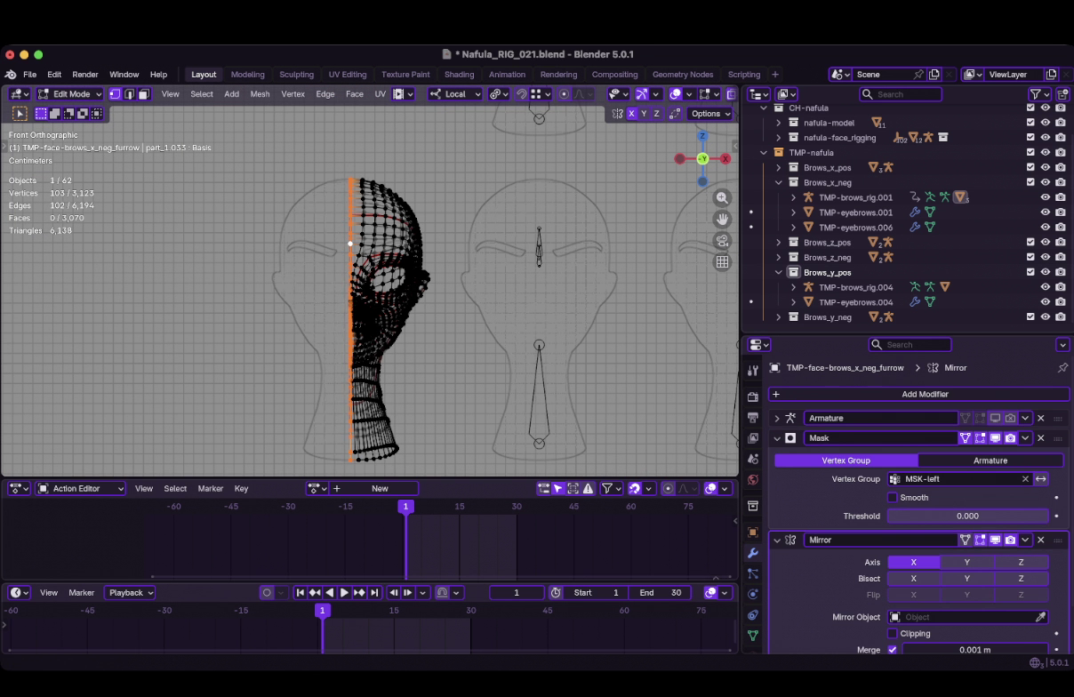
{"action": "left_click", "coordinate": [350, 242]}
{"action": "key", "text": "shift+z"}
{"action": "key", "text": "Tab"}
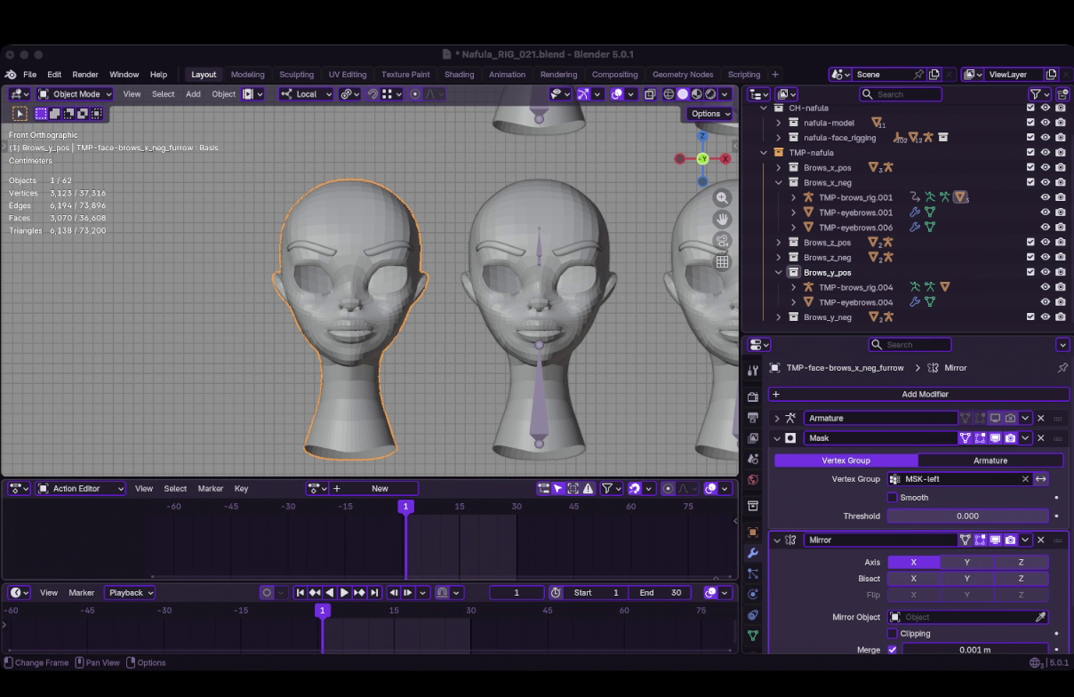
Make the furrow shape key active and test it at full strength and during playback
{"action": "left_click", "coordinate": [752, 635]}
{"action": "left_click", "coordinate": [809, 418]}
{"action": "left_click", "coordinate": [841, 480]}
{"action": "mouse_move", "coordinate": [967, 595]}
{"action": "left_mouse_down"}
{"action": "mouse_move", "coordinate": [1014, 595]}
{"action": "mouse_move", "coordinate": [889, 595]}
{"action": "mouse_move", "coordinate": [1017, 595]}
{"action": "left_mouse_up"}
{"action": "key", "text": "Escape"}
{"action": "key", "text": "space"}
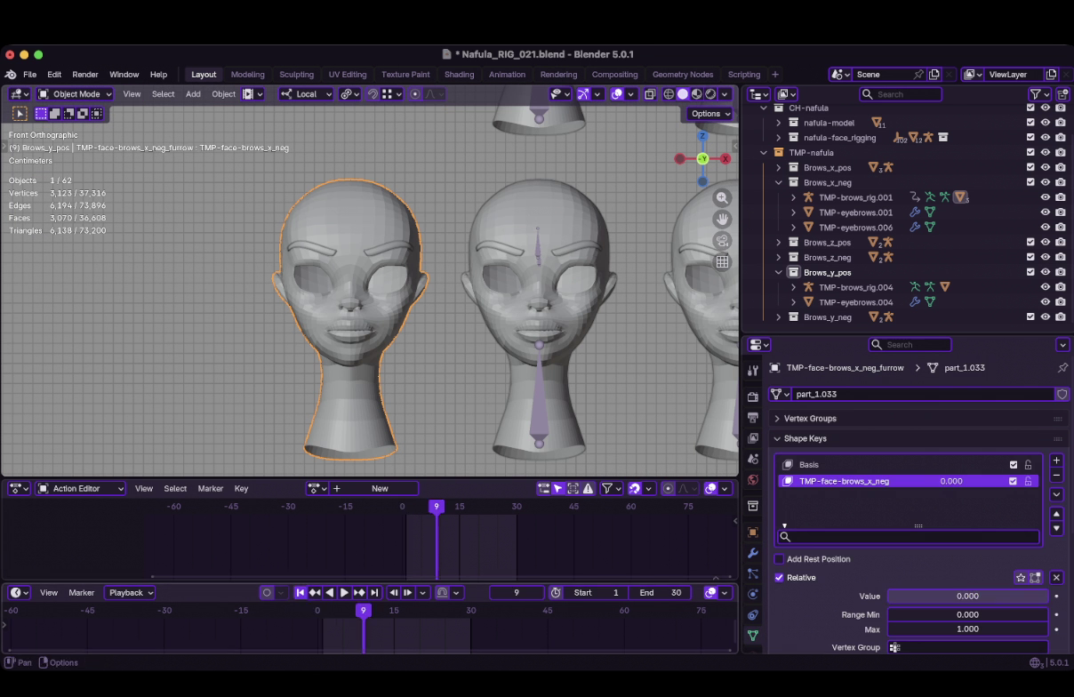
{"action": "key", "text": "Escape"}
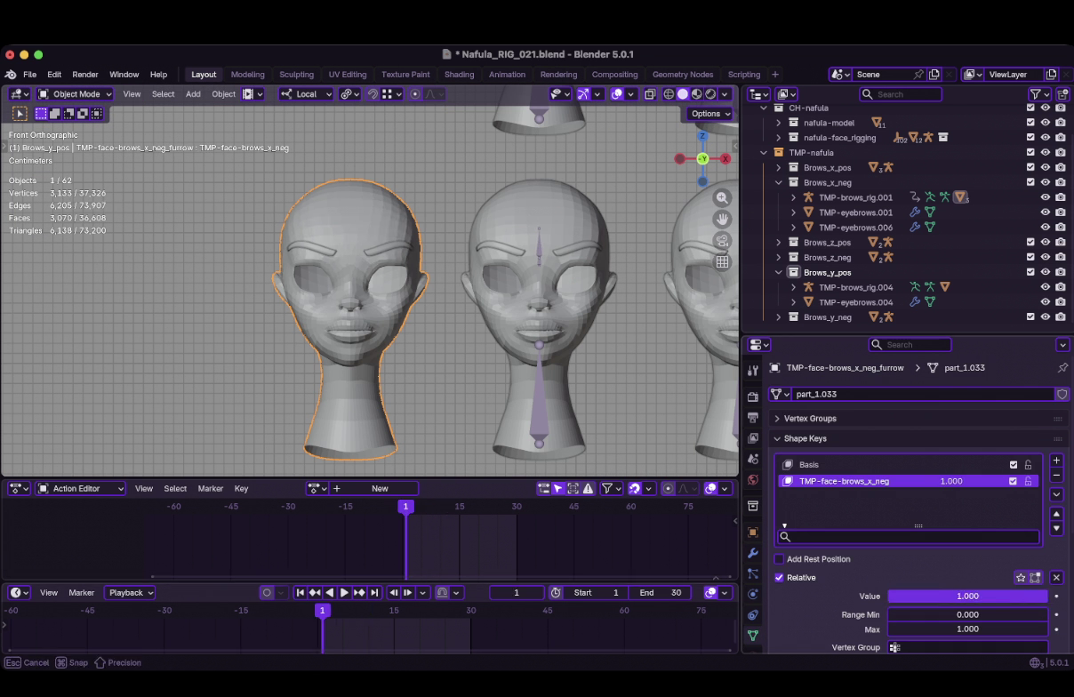
{"action": "left_click_drag", "start_coordinate": [889, 596], "coordinate": [889, 595]}
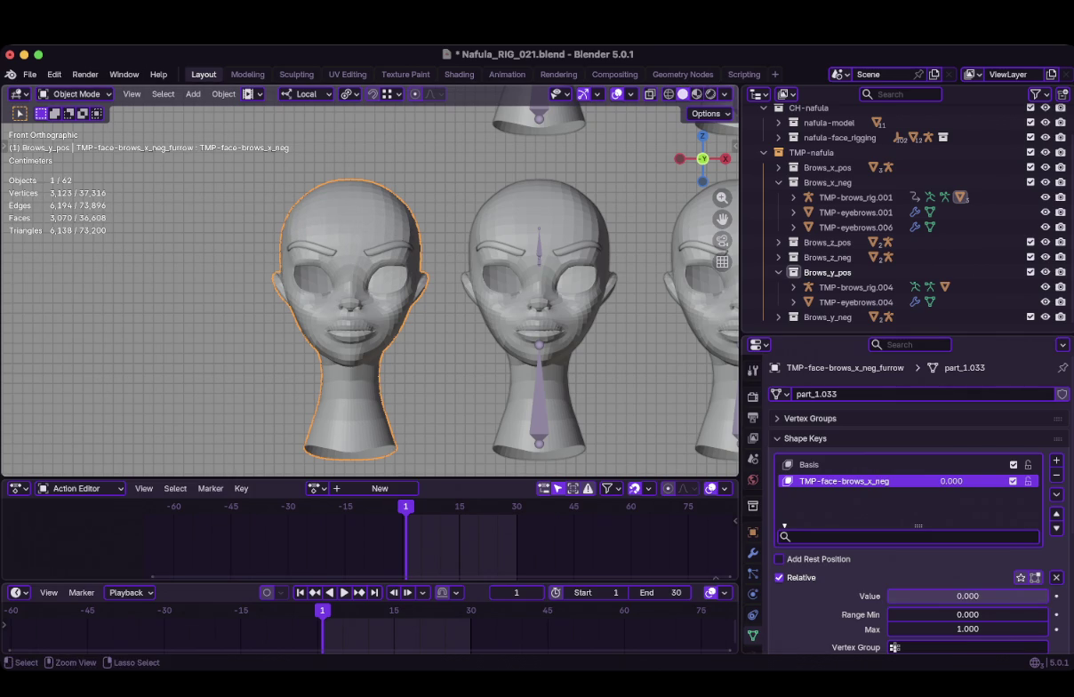
Save Nafula_RIG_021.blend and select the TMP-eyebrows.006 mesh on the left head
{"action": "key", "text": "ctrl+s"}
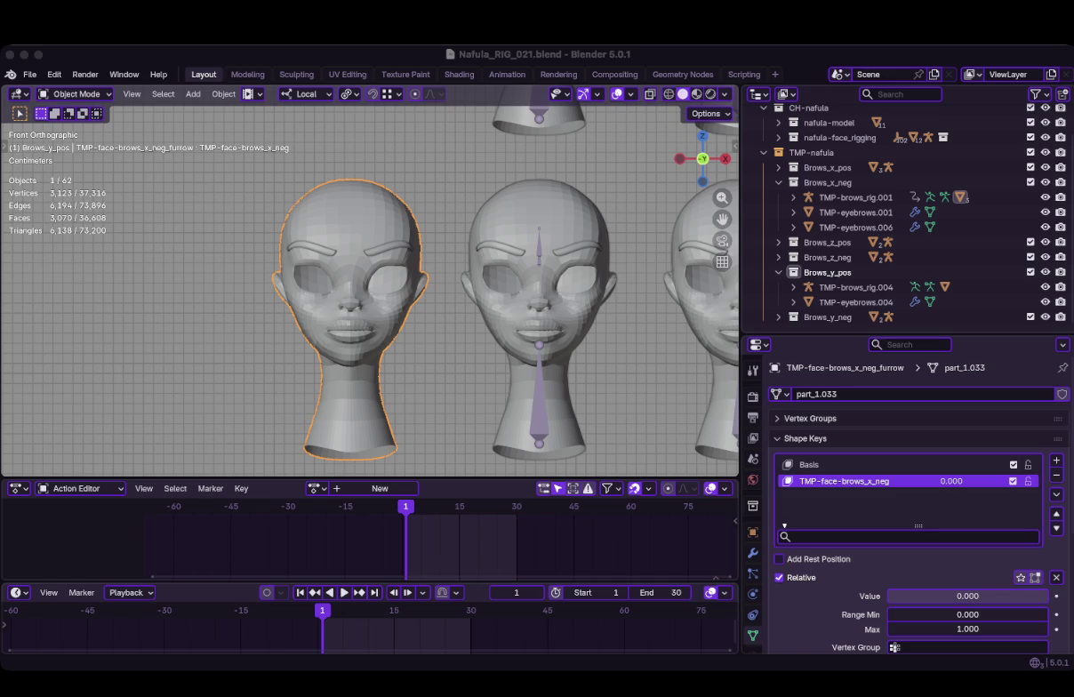
{"action": "scroll", "coordinate": [370, 289], "scroll_direction": "up", "scroll_amount": 4}
{"action": "left_click", "coordinate": [409, 212]}
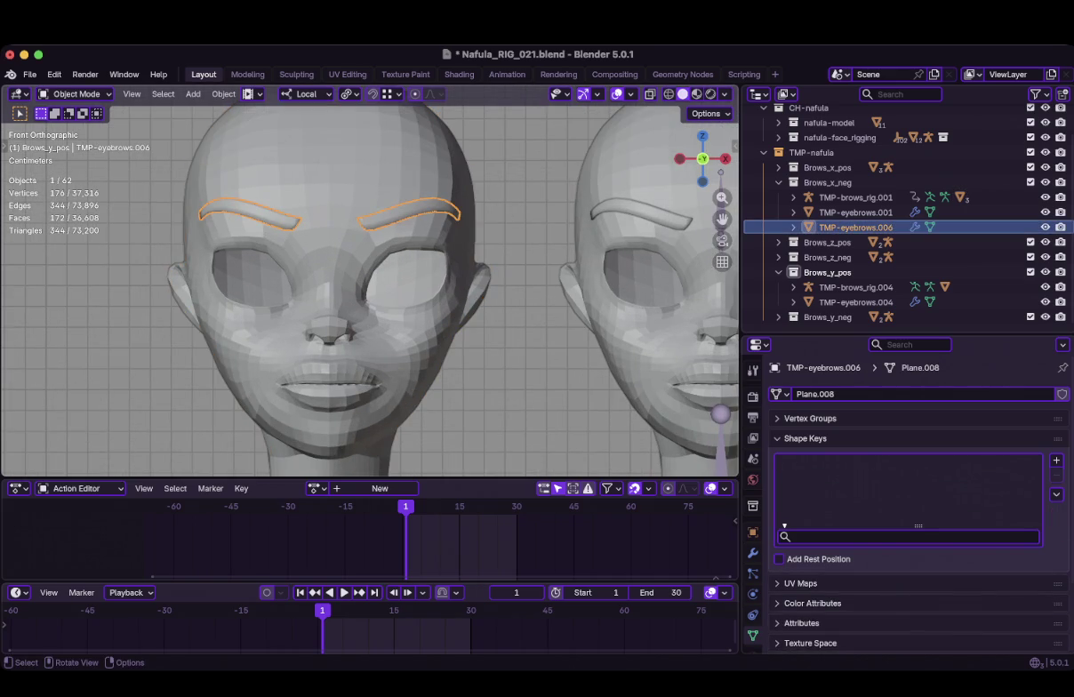
Rebind the eyebrows' MeshDeform modifier to the head and test it with playback
{"action": "left_click", "coordinate": [805, 438]}
{"action": "left_click", "coordinate": [753, 552]}
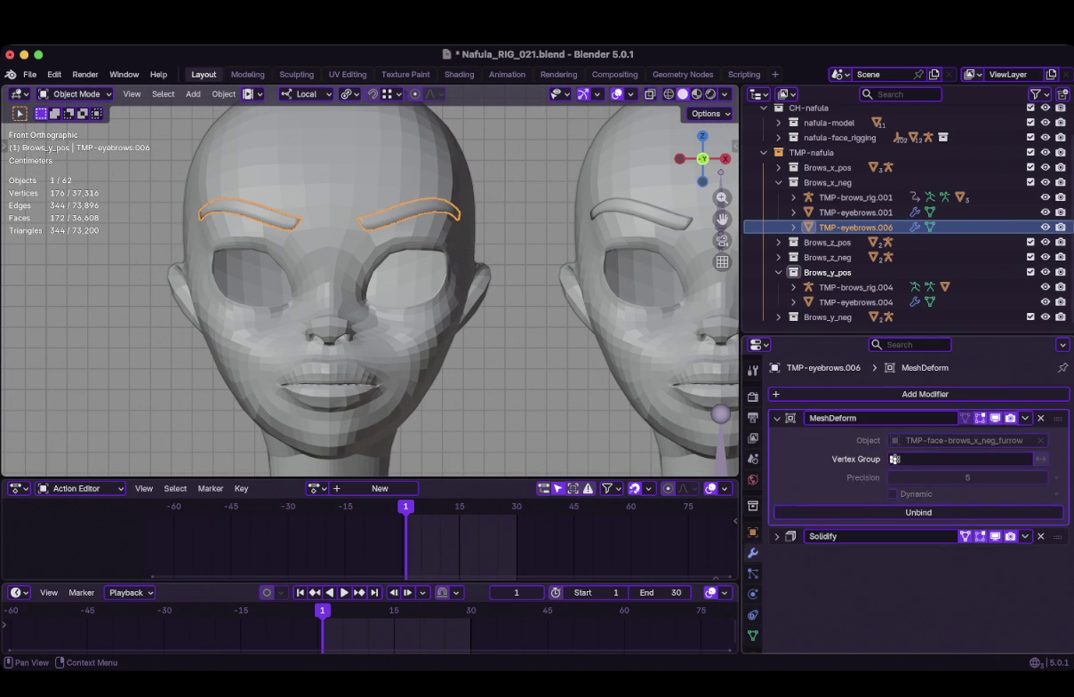
{"action": "left_click", "coordinate": [329, 160]}
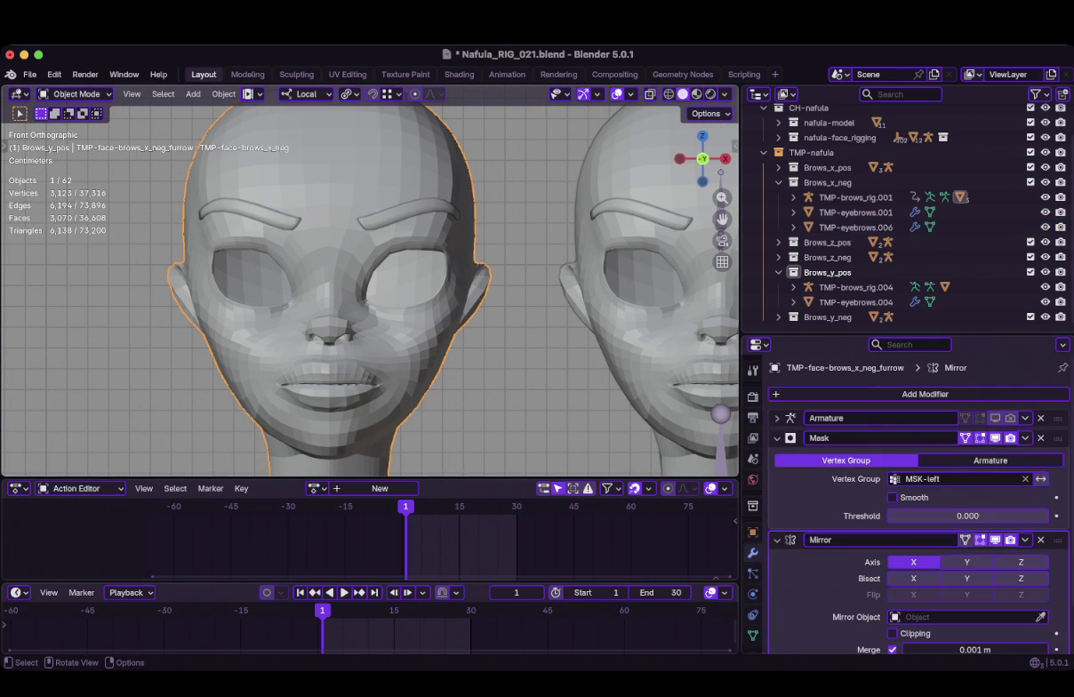
{"action": "left_click", "coordinate": [855, 227]}
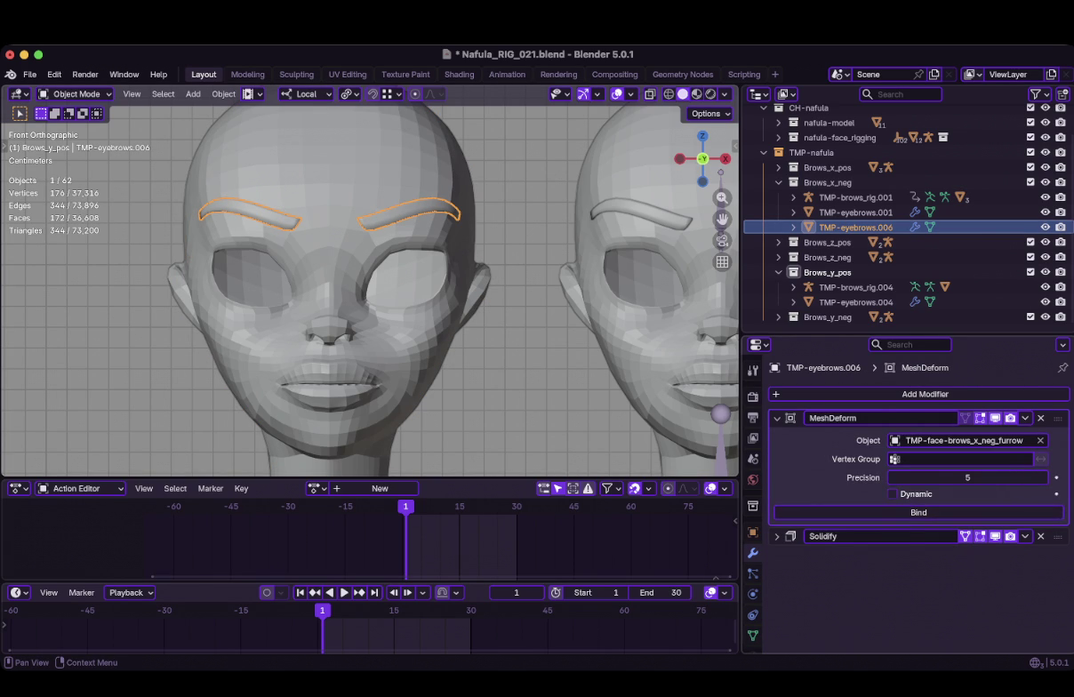
{"action": "left_click", "coordinate": [918, 512]}
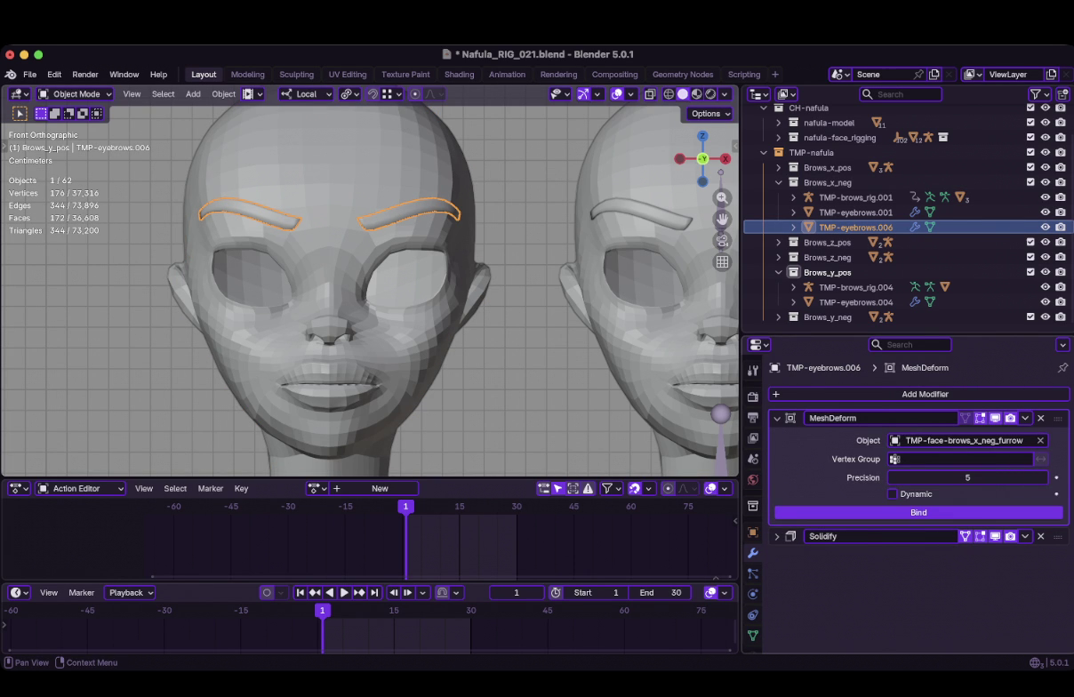
{"action": "key", "text": "space"}
{"action": "key", "text": "Escape"}
Select the furrow head and show its shape keys, with TMP-face-brows_x_neg at 0.000
{"action": "left_click", "coordinate": [961, 197]}
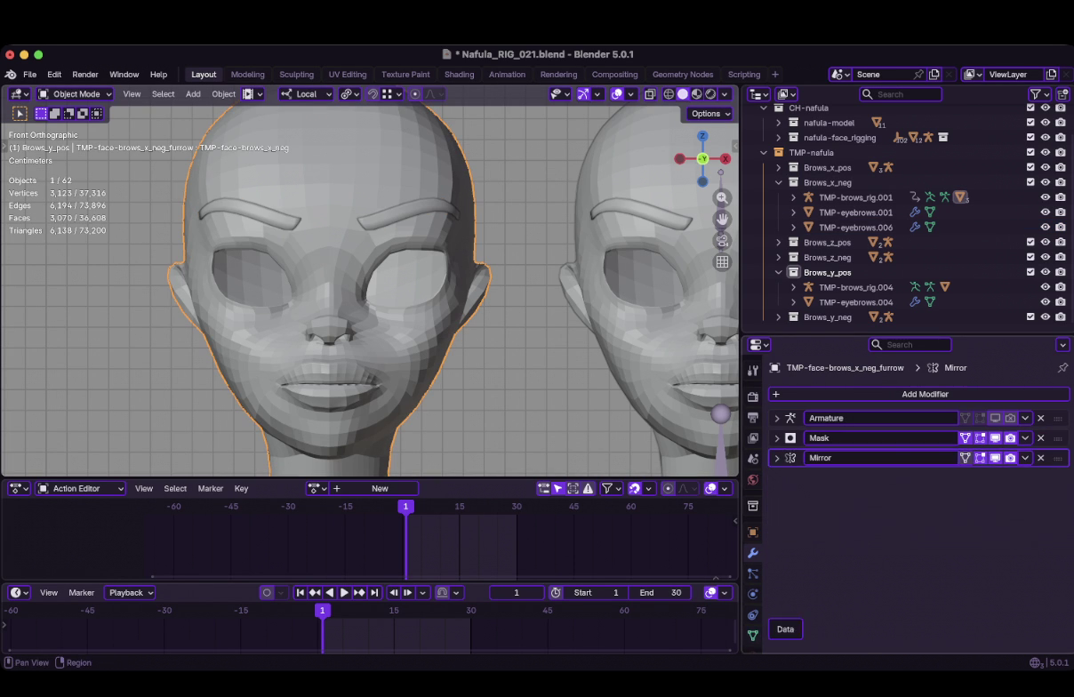
{"action": "left_click", "coordinate": [753, 635]}
{"action": "left_click", "coordinate": [804, 439]}
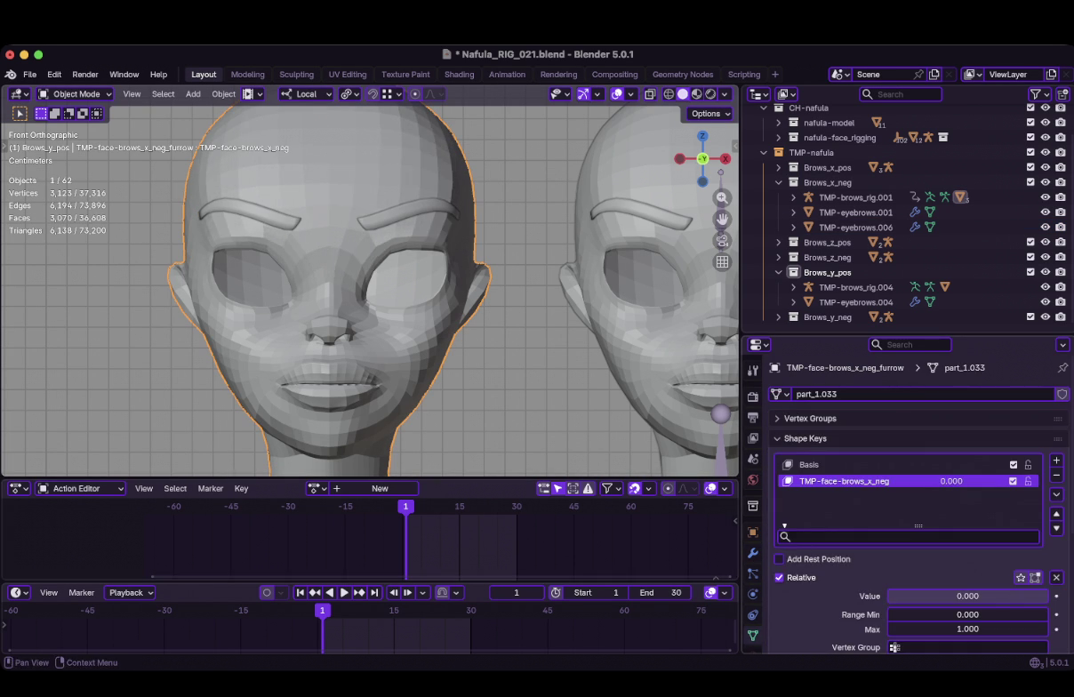
Keyframe TMP-face-brows_x_neg at 0.000 on frame 1 and 1.000 on frame 30
{"action": "right_click", "coordinate": [925, 596]}
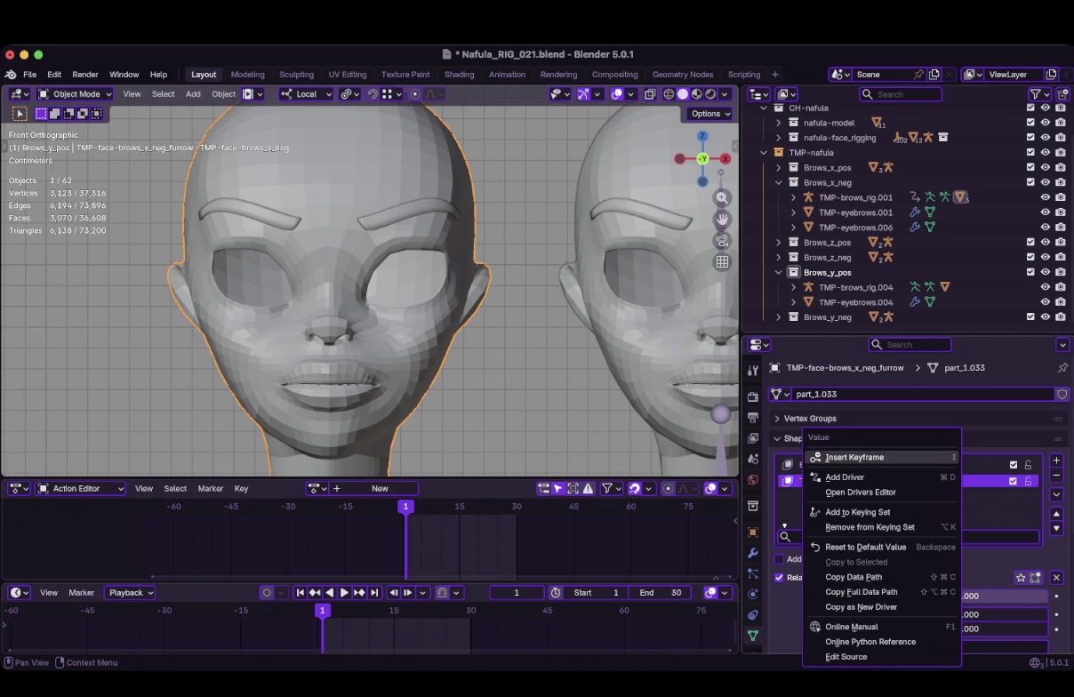
{"action": "left_click", "coordinate": [854, 457]}
{"action": "key", "text": "shift+Right"}
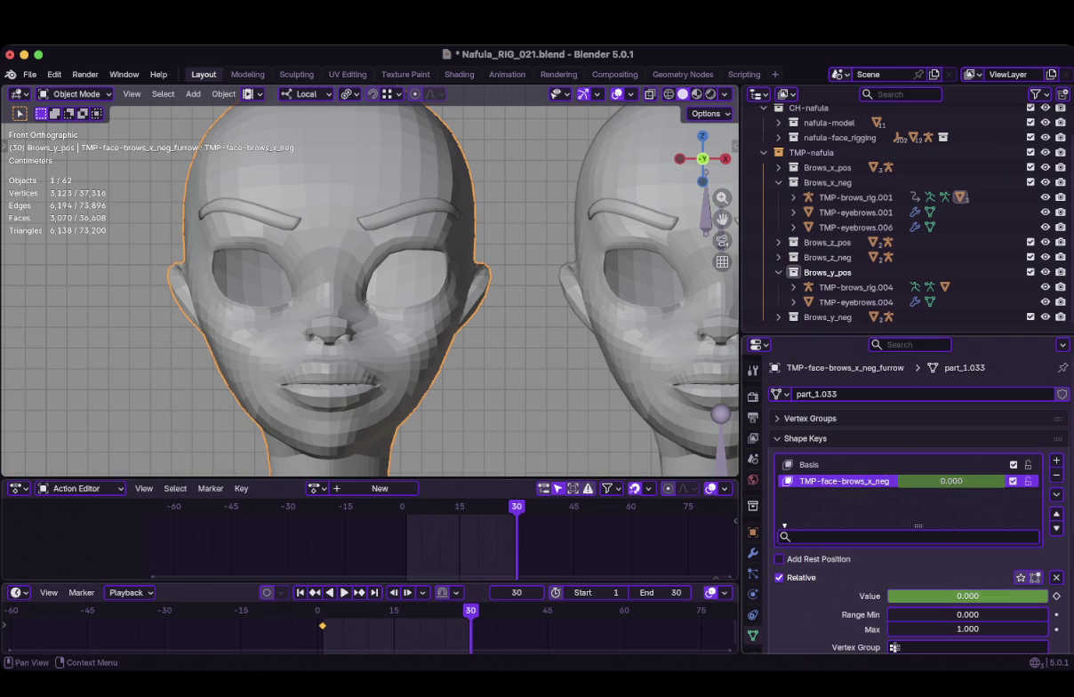
{"action": "left_click_drag", "start_coordinate": [924, 596], "coordinate": [996, 595]}
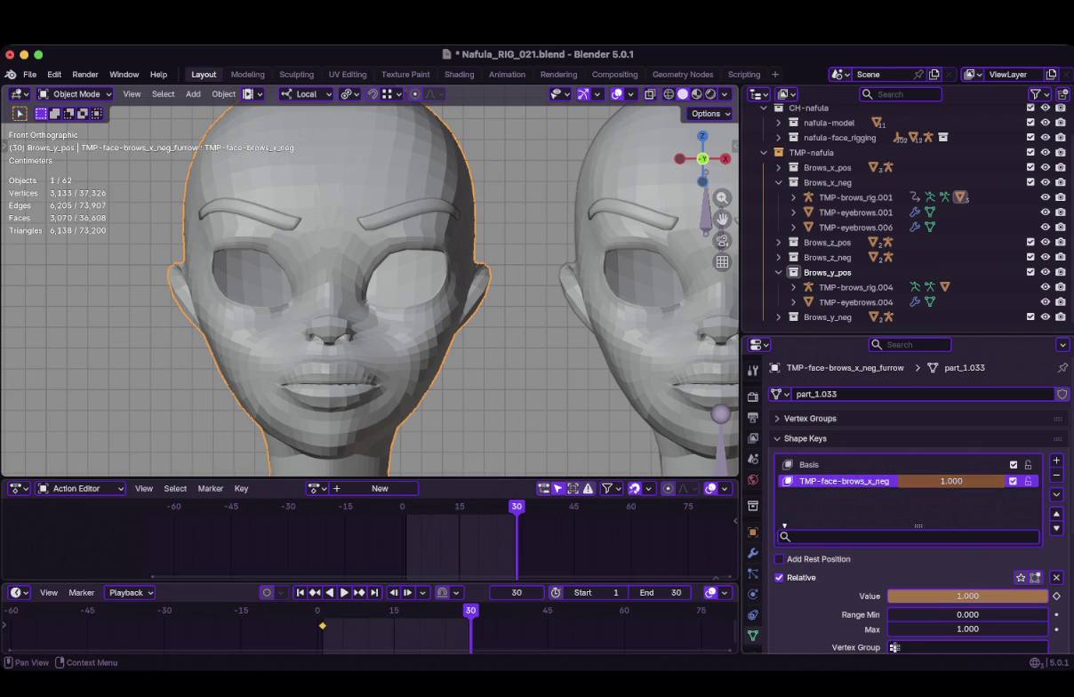
{"action": "key", "text": "i"}
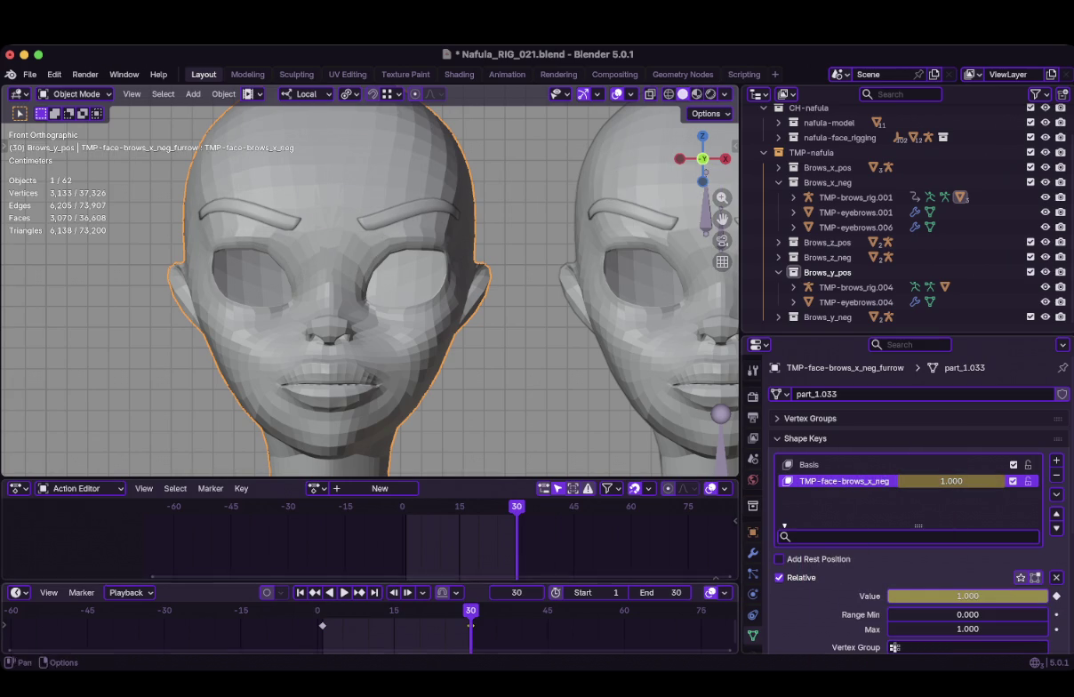
Play the brow animation, return to frame 1, and select TMP-eyebrows.006
{"action": "key", "text": "space"}
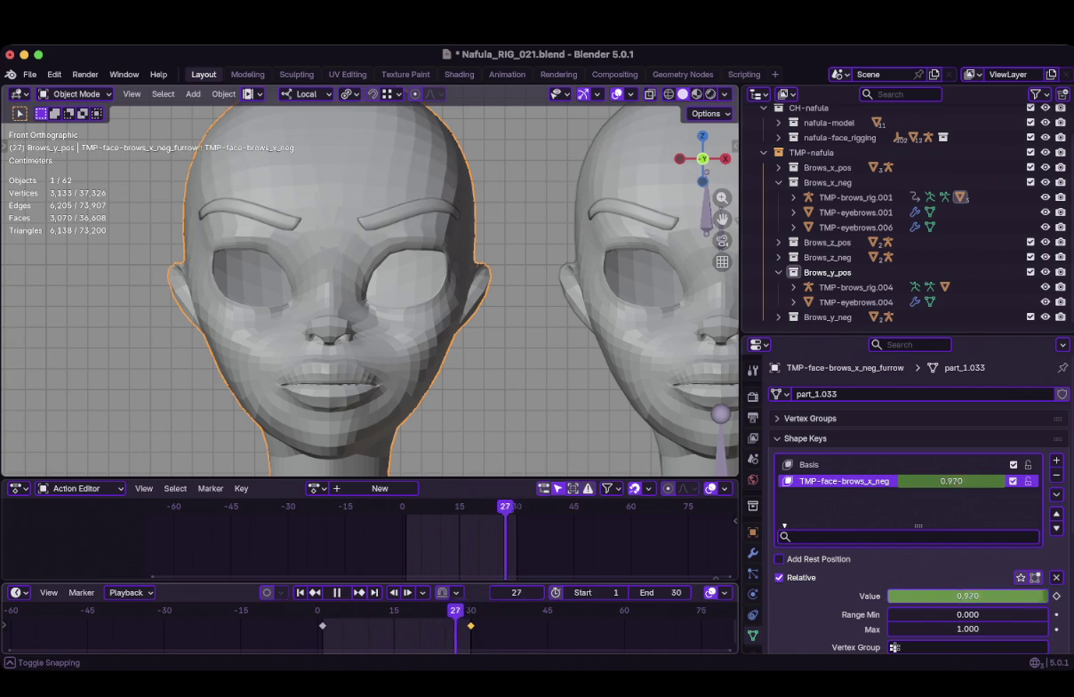
{"action": "left_click", "coordinate": [300, 592]}
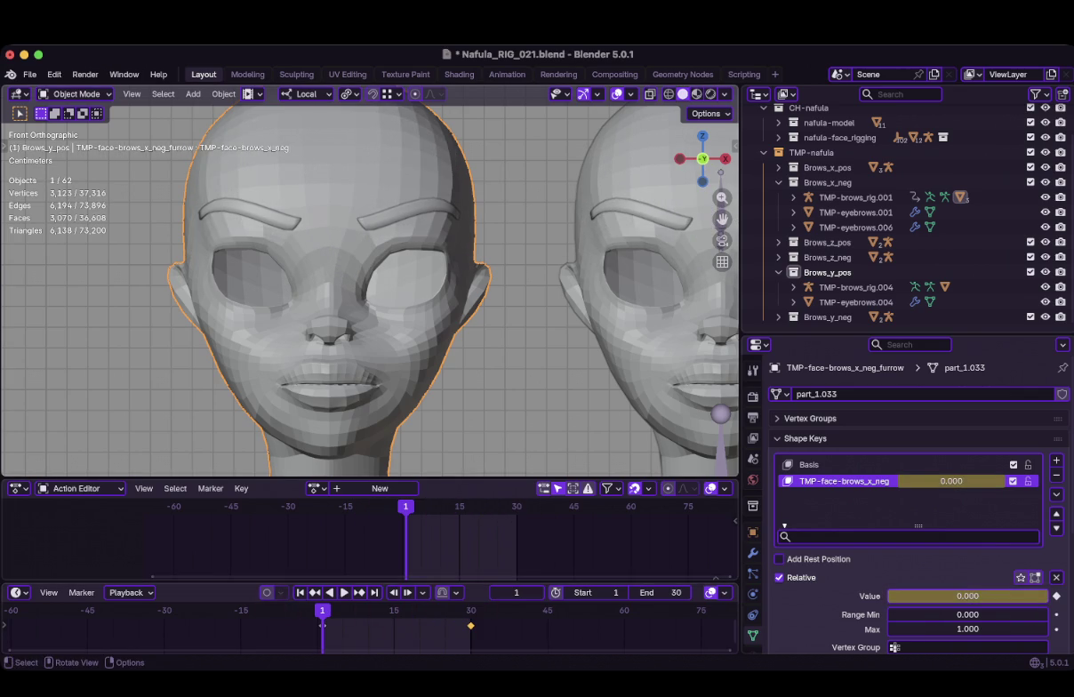
{"action": "left_click", "coordinate": [854, 227]}
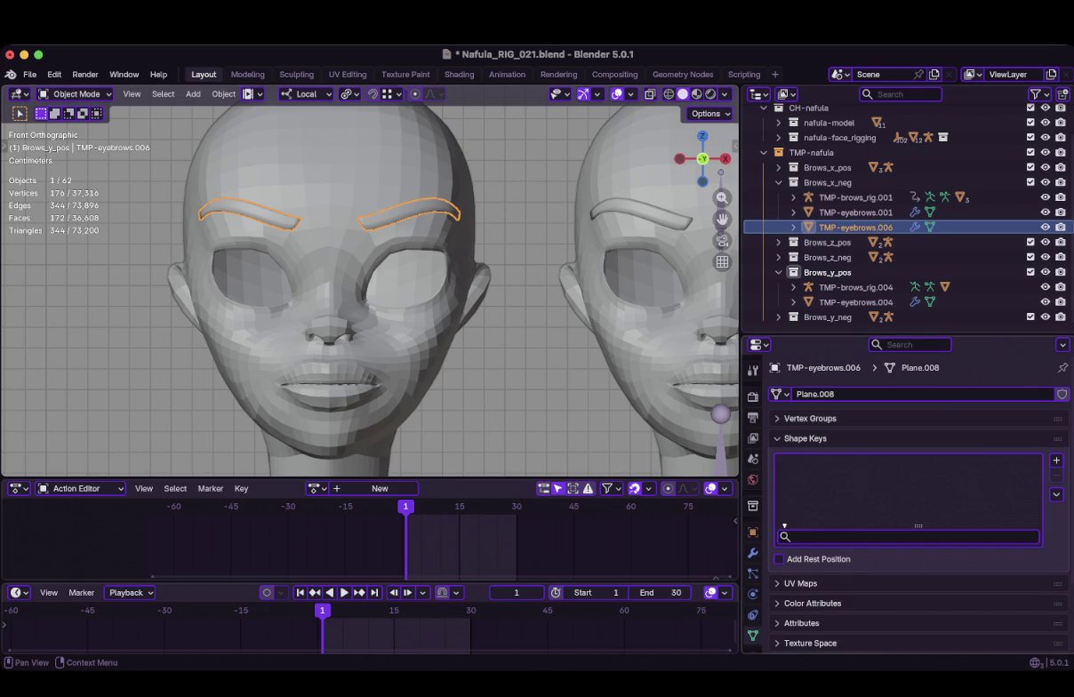
Unbind the eyebrows' MeshDeform and rebind it with the furrow head as the cage object
{"action": "left_click", "coordinate": [752, 552]}
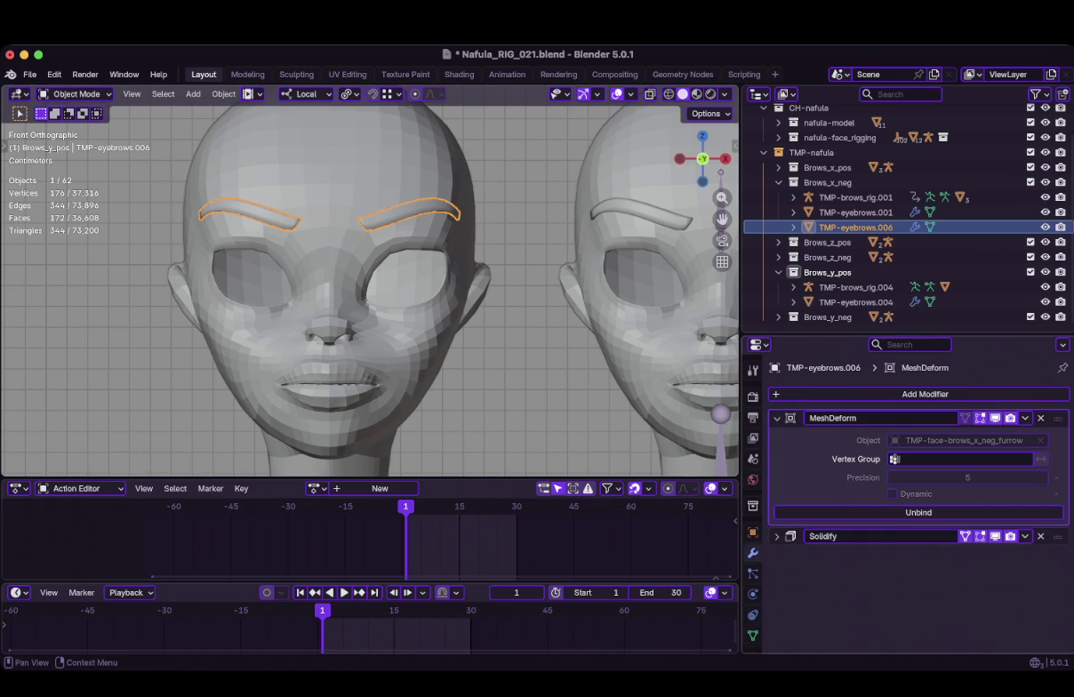
{"action": "left_click", "coordinate": [918, 512]}
{"action": "left_click", "coordinate": [1040, 441]}
{"action": "left_click", "coordinate": [1040, 440]}
{"action": "left_click", "coordinate": [559, 272]}
{"action": "left_click", "coordinate": [918, 512]}
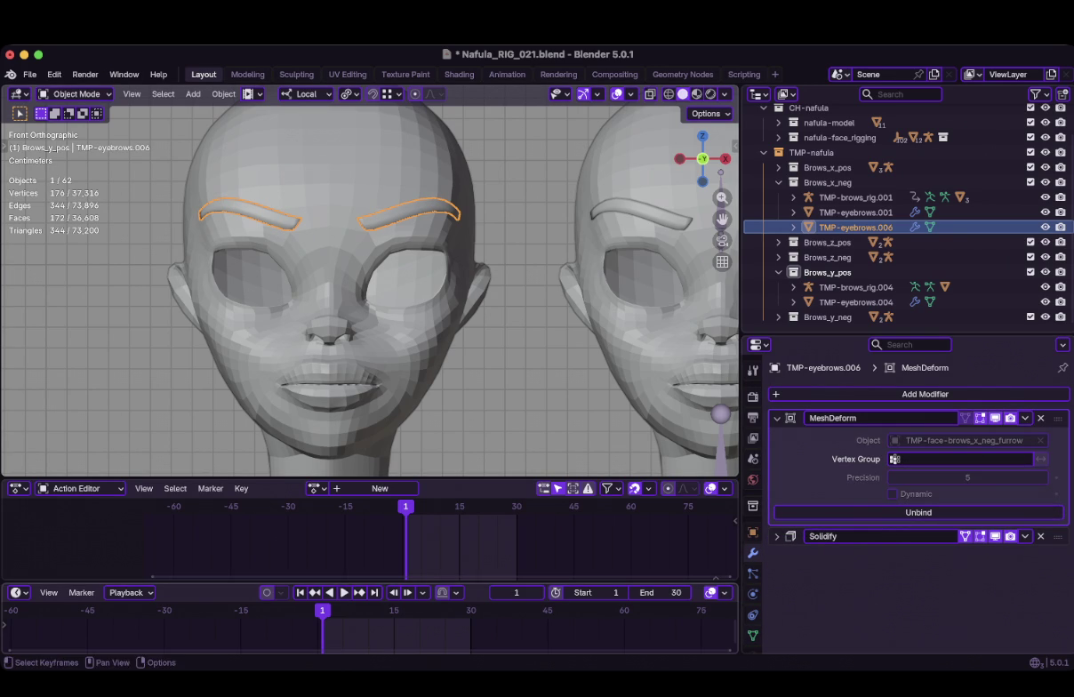
Replay the brow animation, rewind to frame 1, and select the furrow head
{"action": "key", "text": "space"}
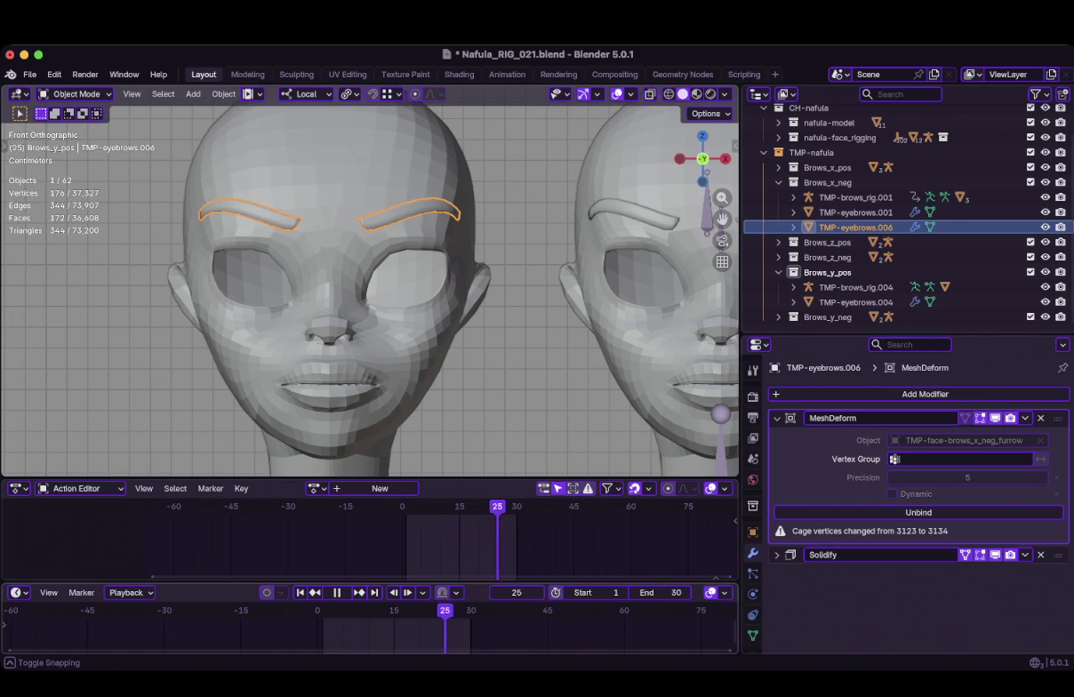
{"action": "key", "text": "space"}
{"action": "key", "text": "shift+Left"}
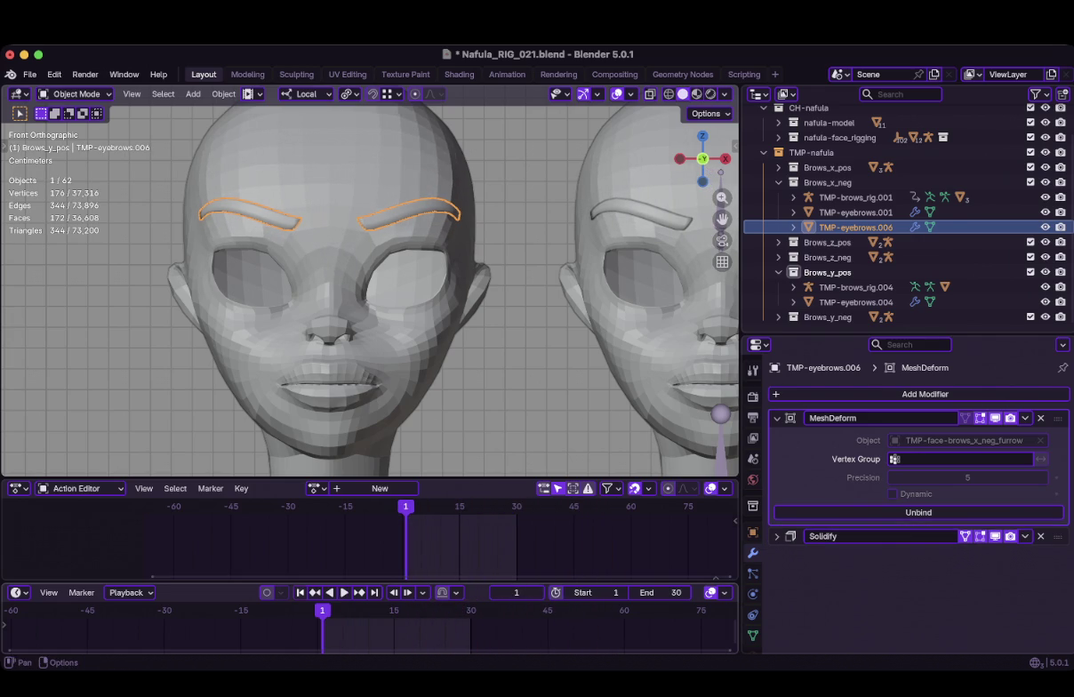
{"action": "left_click", "coordinate": [960, 196]}
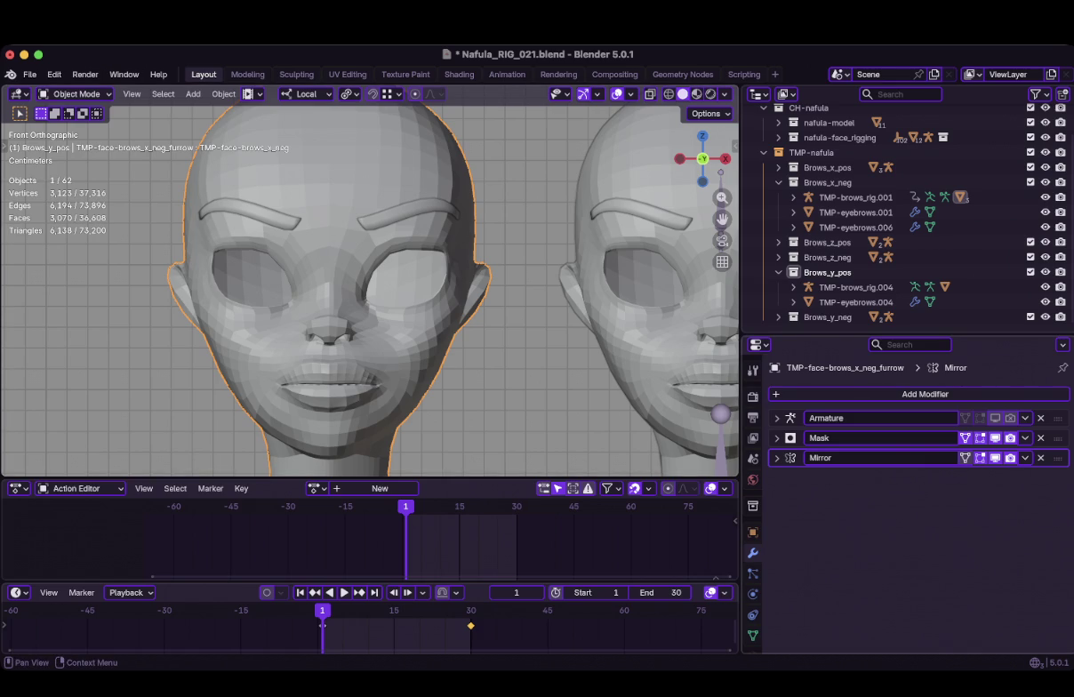
Inspect the head's Mirror modifier, then bind TMP-eyebrows.006's MeshDeform to the head again
{"action": "left_click", "coordinate": [777, 458]}
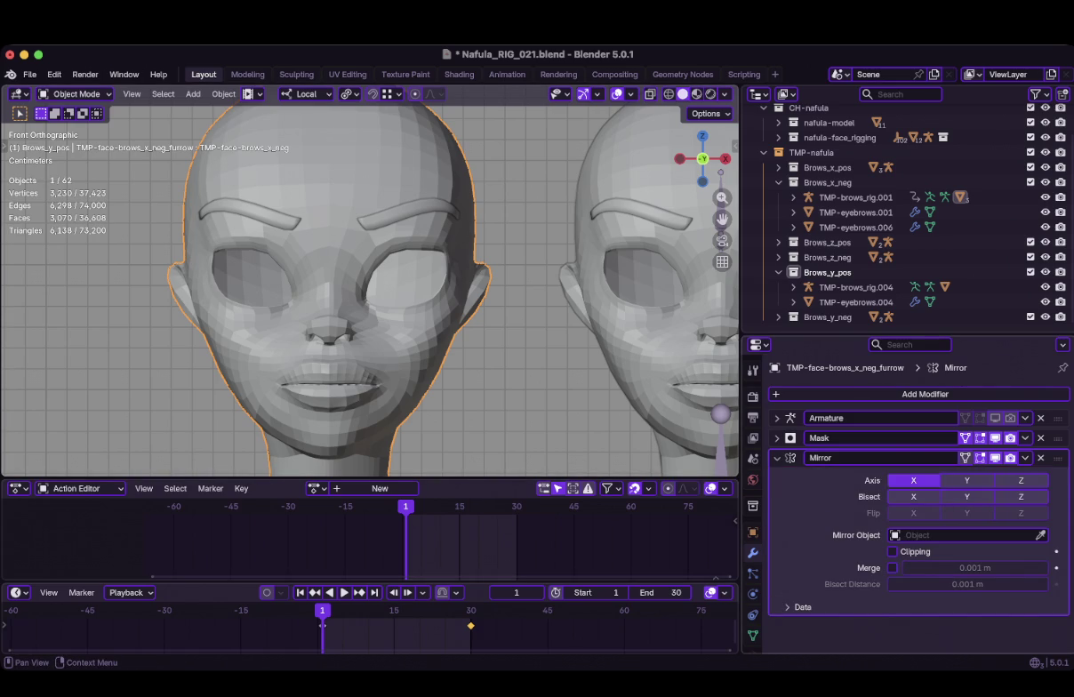
{"action": "left_click", "coordinate": [777, 458]}
{"action": "left_click", "coordinate": [855, 226]}
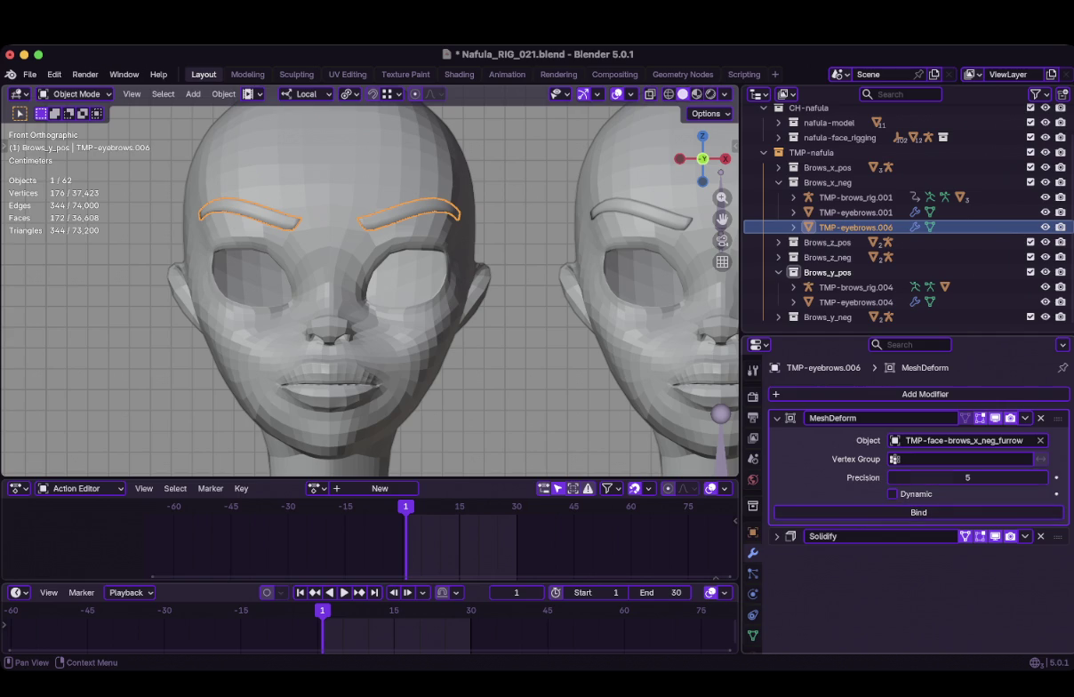
{"action": "left_click", "coordinate": [918, 512]}
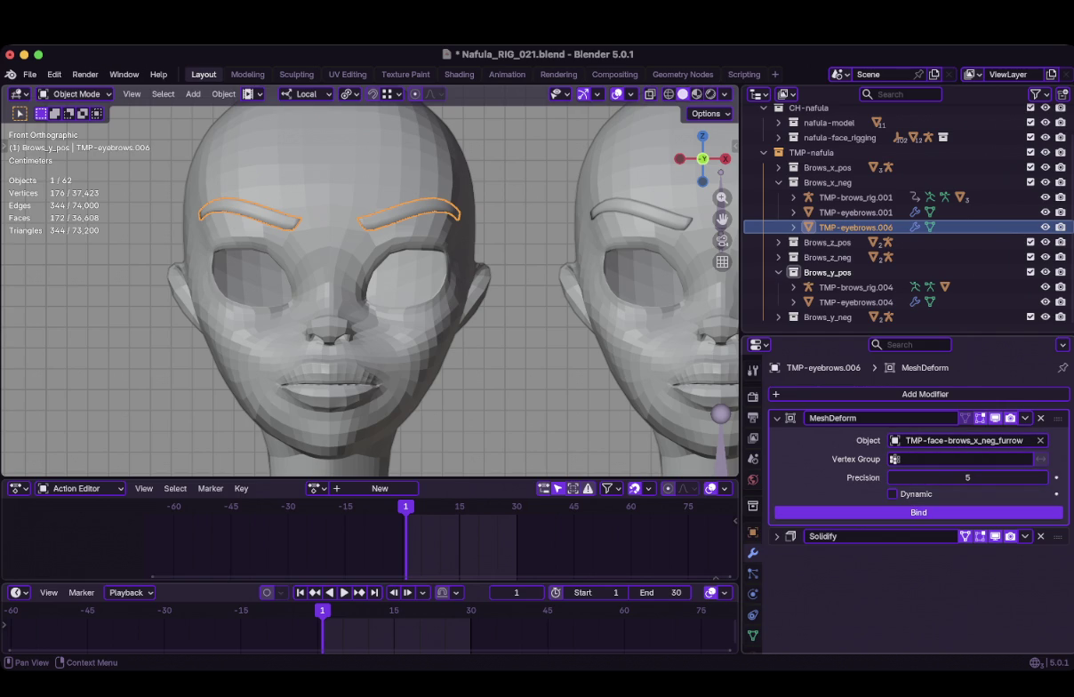
Replay the brow animation and return to frame 1
{"action": "key", "text": "space"}
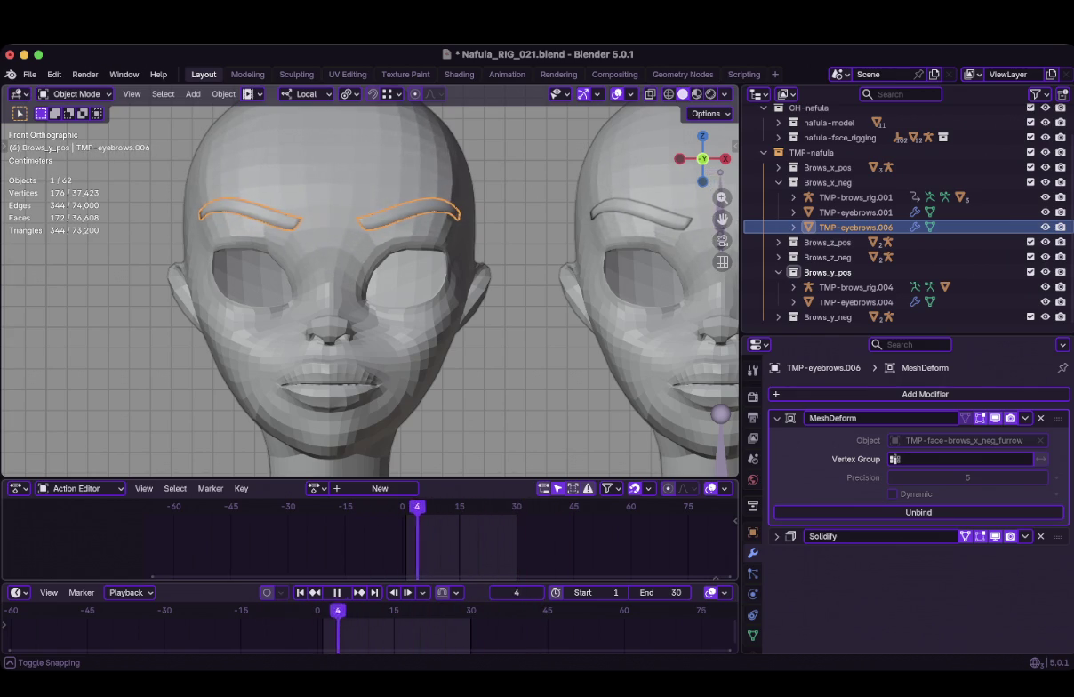
{"action": "key", "text": "space"}
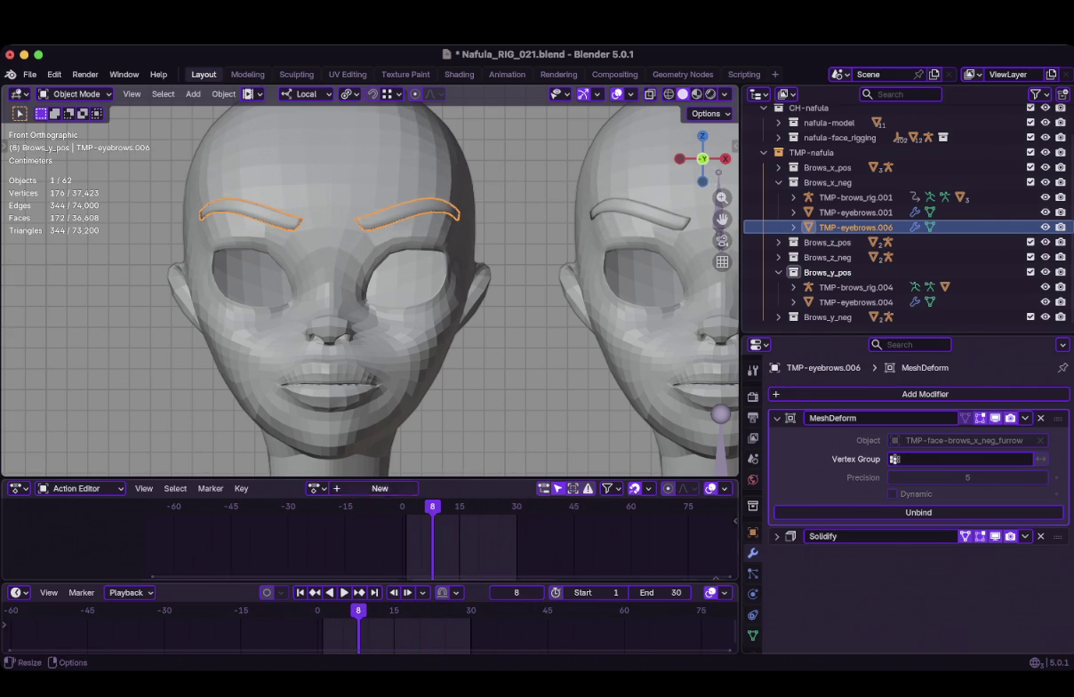
{"action": "key", "text": "shift+Left"}
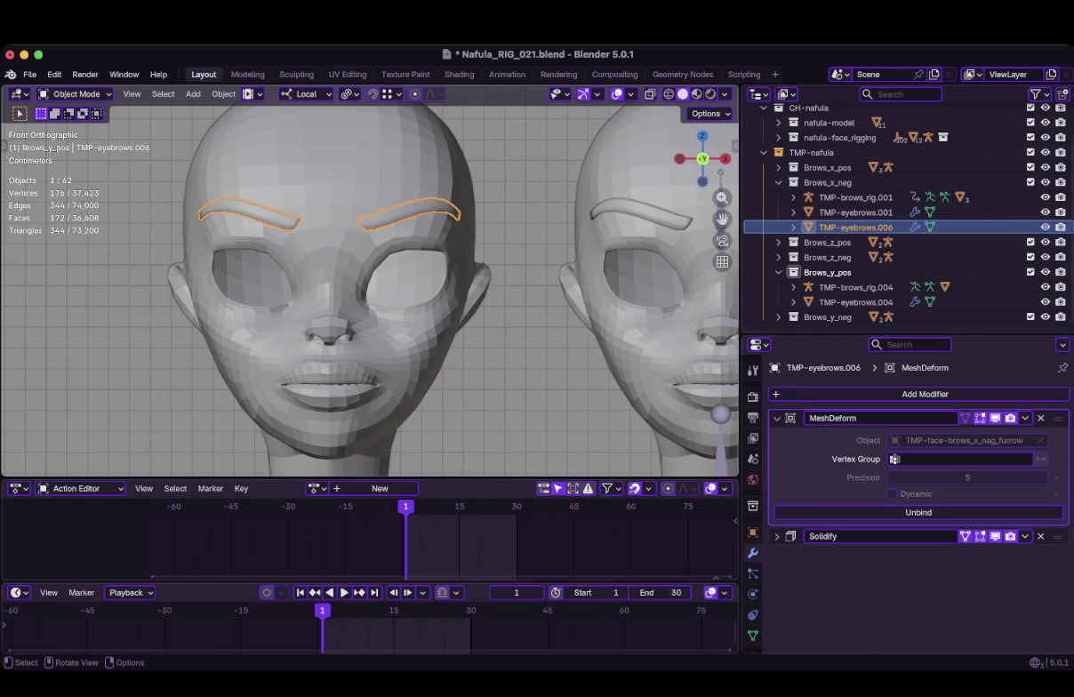
{"action": "key", "text": "super+Tab"}
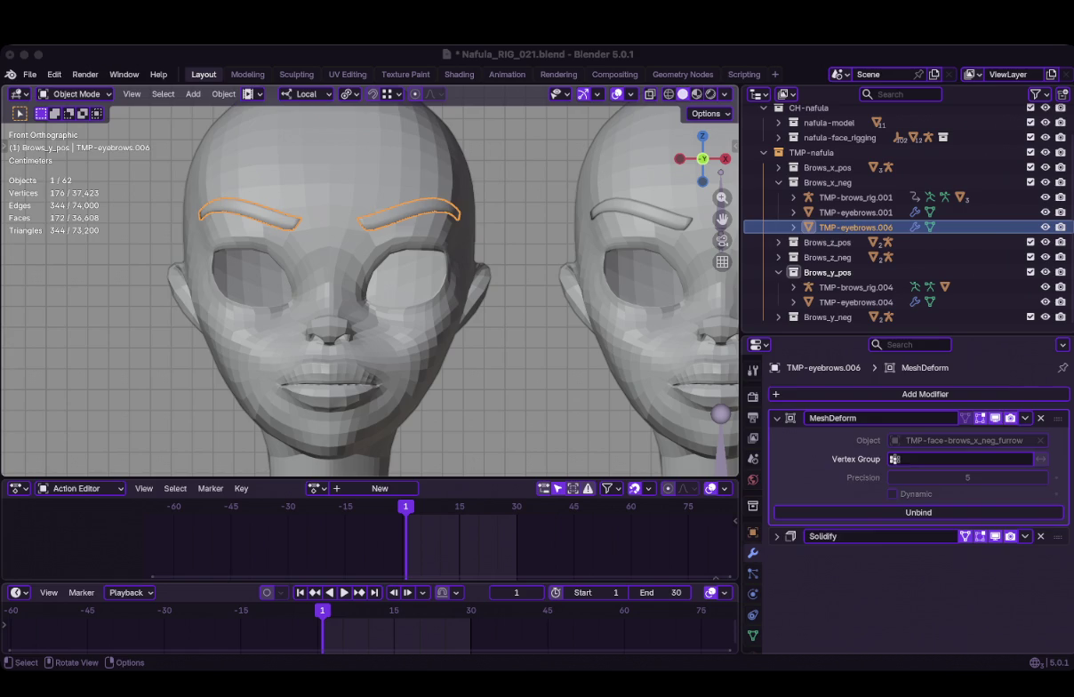
Select the furrow head and reveal its Vertex Groups list in Object Data properties
{"action": "left_click", "coordinate": [329, 177]}
{"action": "left_click", "coordinate": [753, 635]}
{"action": "scroll", "coordinate": [907, 498], "scroll_direction": "down", "scroll_amount": 2}
{"action": "scroll", "coordinate": [907, 498], "scroll_direction": "up", "scroll_amount": 2}
{"action": "left_click", "coordinate": [804, 439]}
{"action": "left_click", "coordinate": [809, 419]}
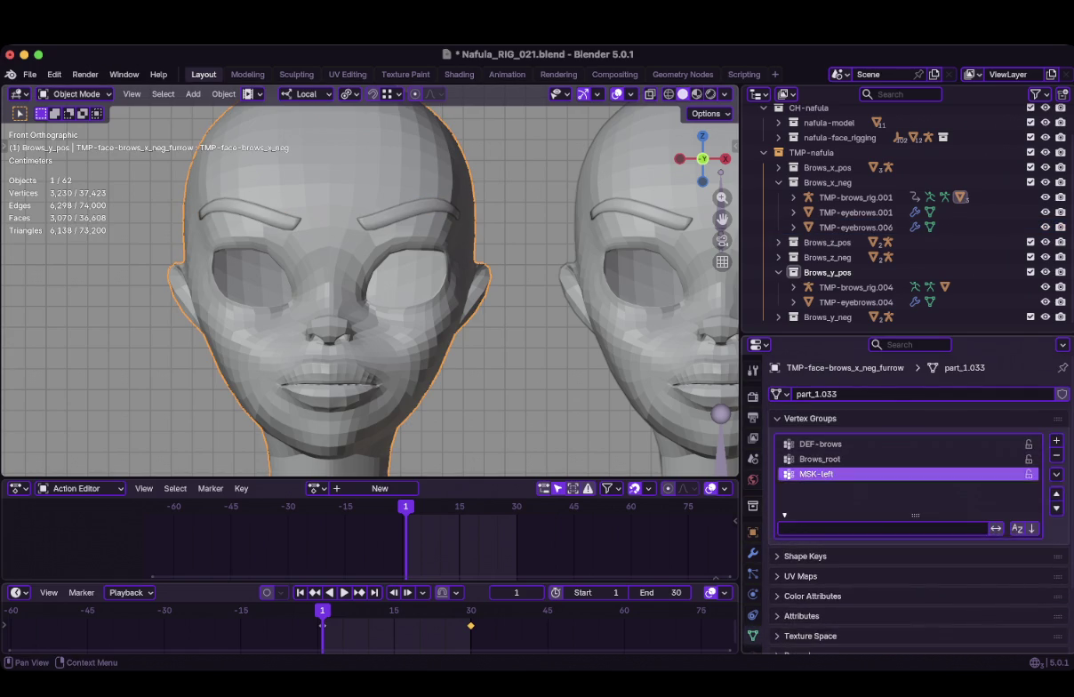
{"action": "scroll", "coordinate": [907, 498], "scroll_direction": "down", "scroll_amount": 1}
Add a vertex group named MSK-furrow and replay the brow animation
{"action": "left_click", "coordinate": [1056, 411]}
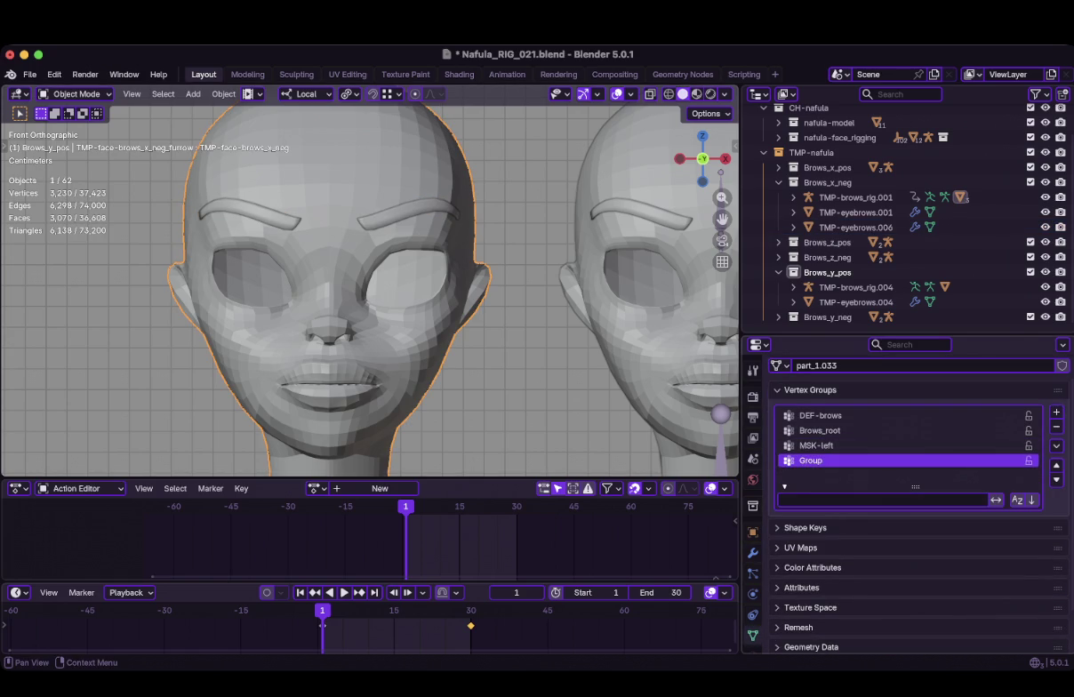
{"action": "double_click", "coordinate": [810, 460]}
{"action": "type", "text": "M"}
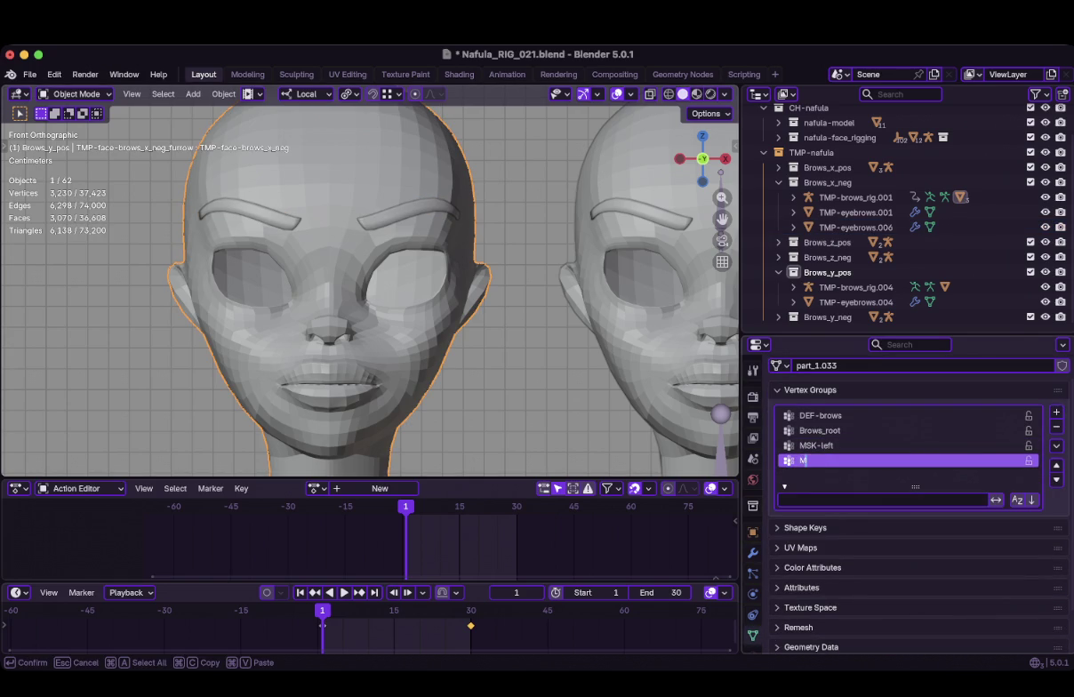
{"action": "type", "text": "SK-furrow"}
{"action": "key", "text": "Return"}
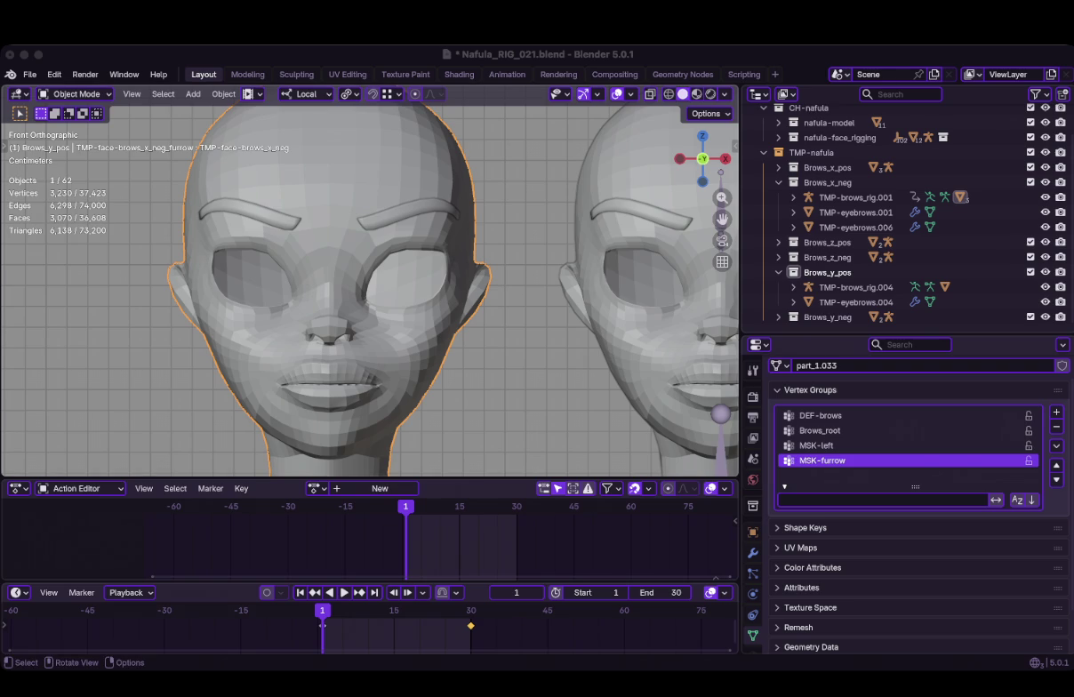
{"action": "left_click", "coordinate": [344, 592]}
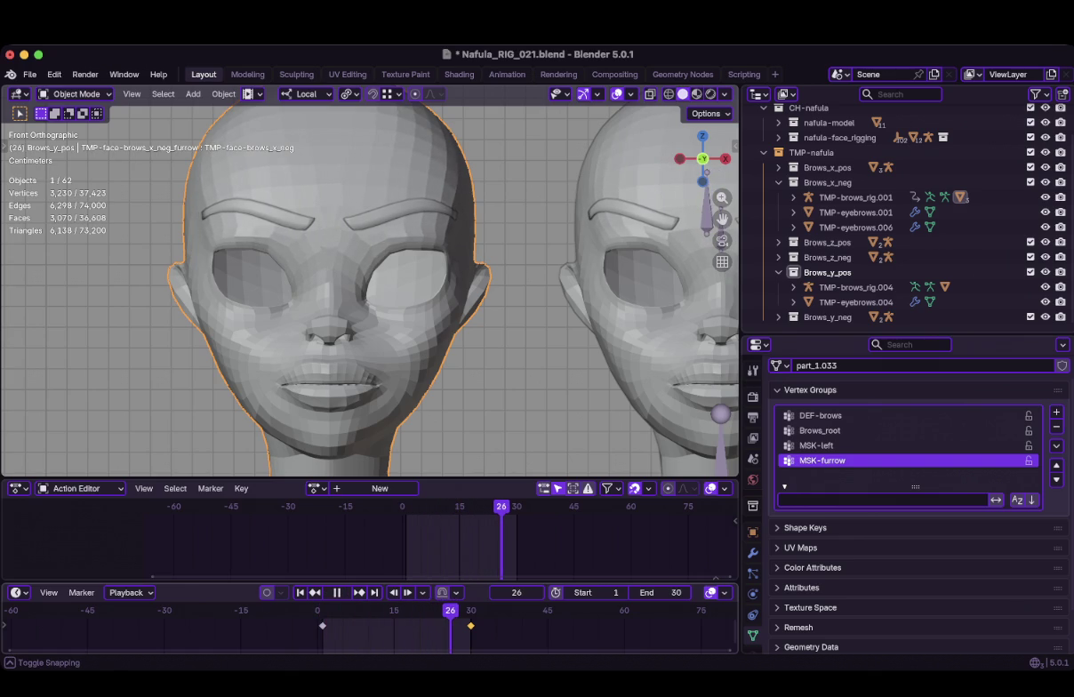
{"action": "key", "text": "space"}
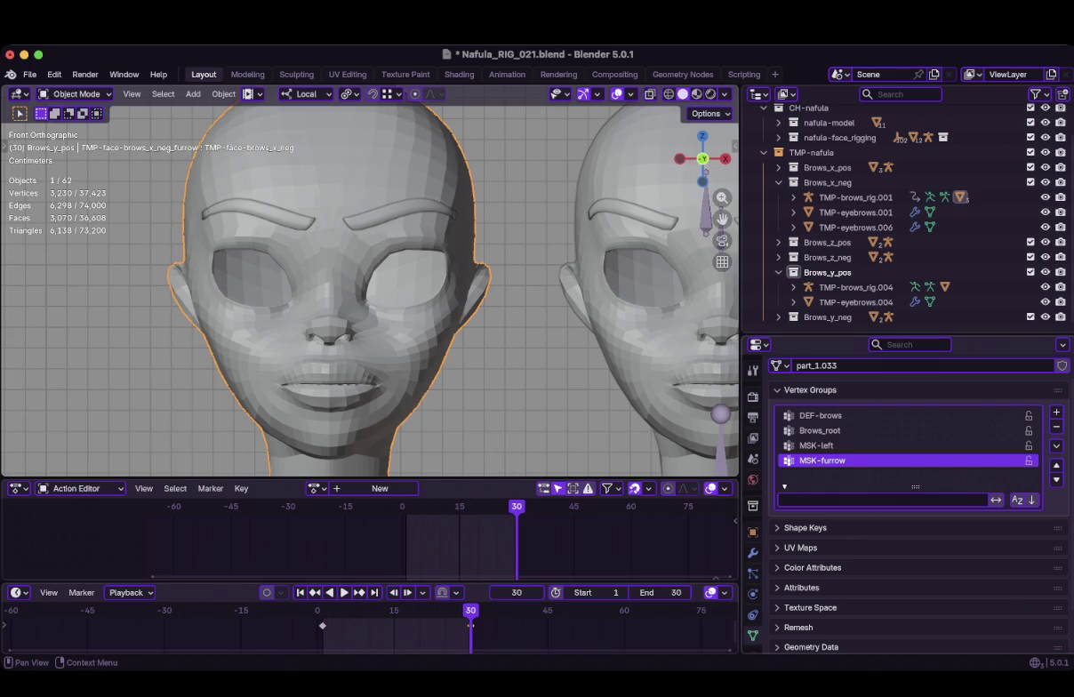
Set MSK-furrow as TMP-face-brows_x_neg's Vertex Group mask, then select TMP-eyebrows.006
{"action": "left_click", "coordinate": [805, 528]}
{"action": "scroll", "coordinate": [907, 534], "scroll_direction": "down", "scroll_amount": 1}
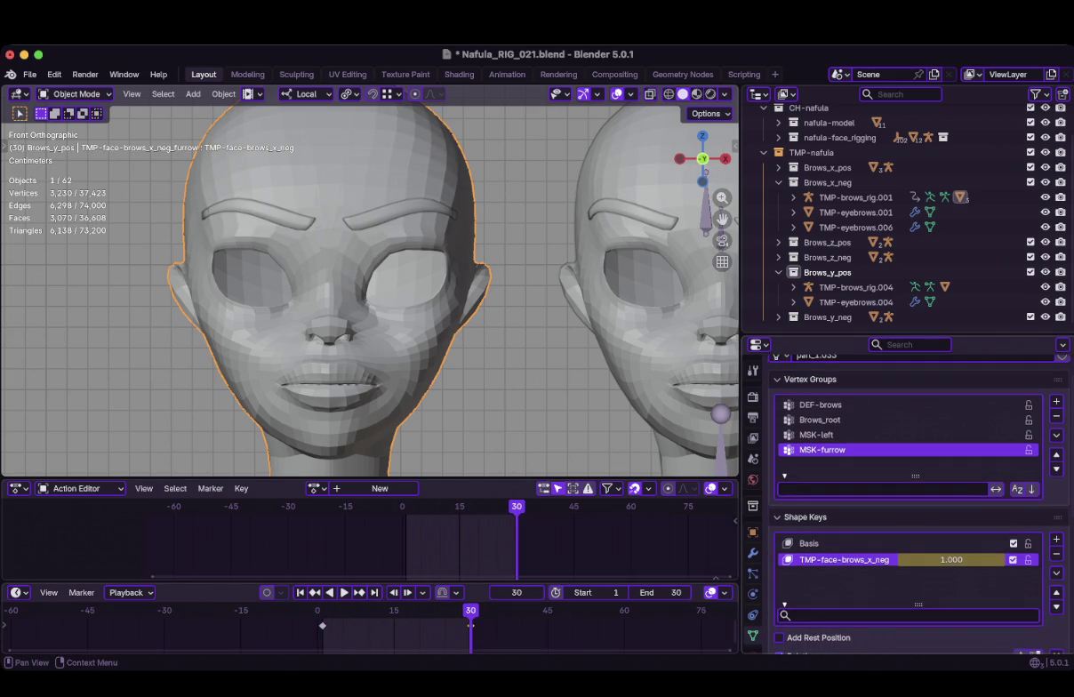
{"action": "scroll", "coordinate": [907, 498], "scroll_direction": "down", "scroll_amount": 8}
{"action": "scroll", "coordinate": [906, 498], "scroll_direction": "up", "scroll_amount": 3}
{"action": "scroll", "coordinate": [907, 498], "scroll_direction": "up", "scroll_amount": 1}
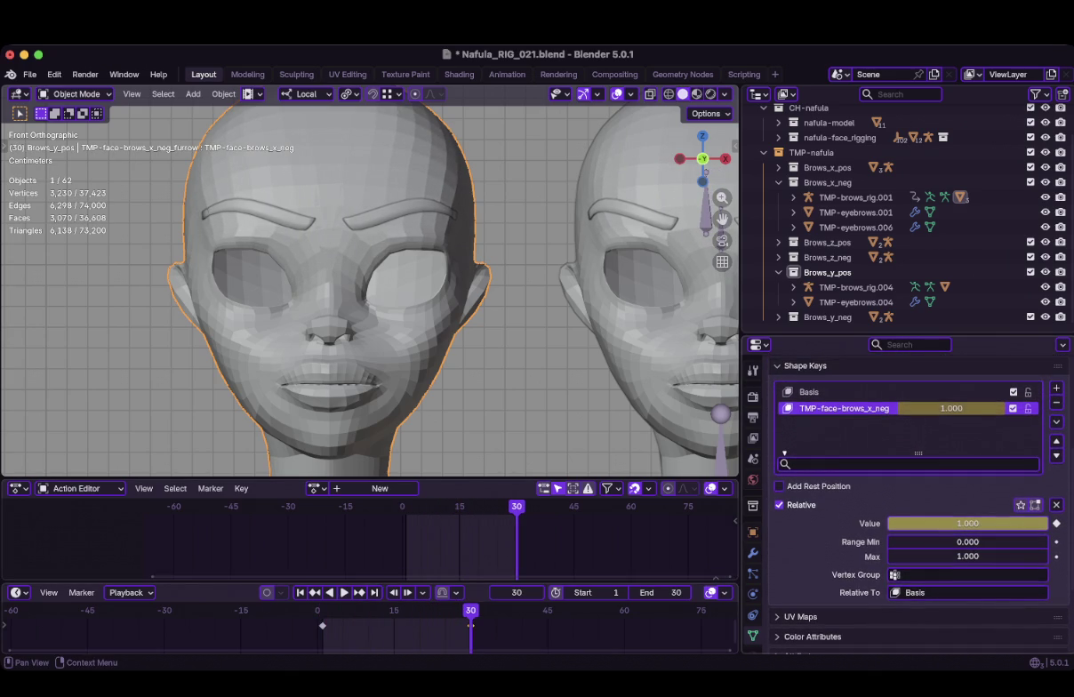
{"action": "left_click", "coordinate": [942, 574]}
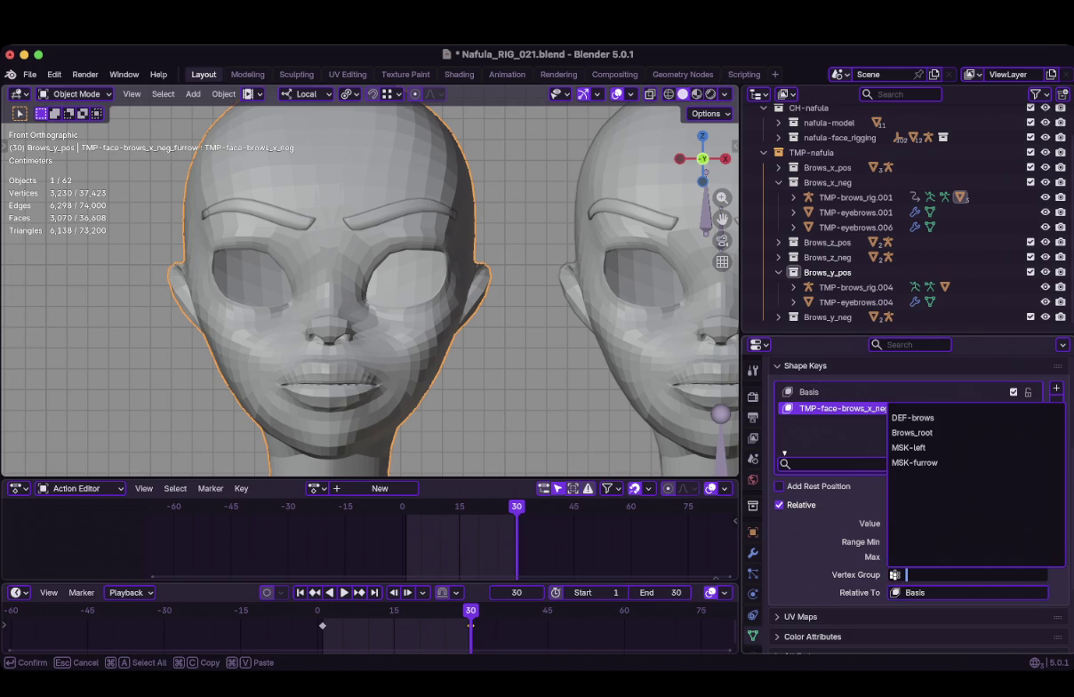
{"action": "left_click", "coordinate": [916, 462]}
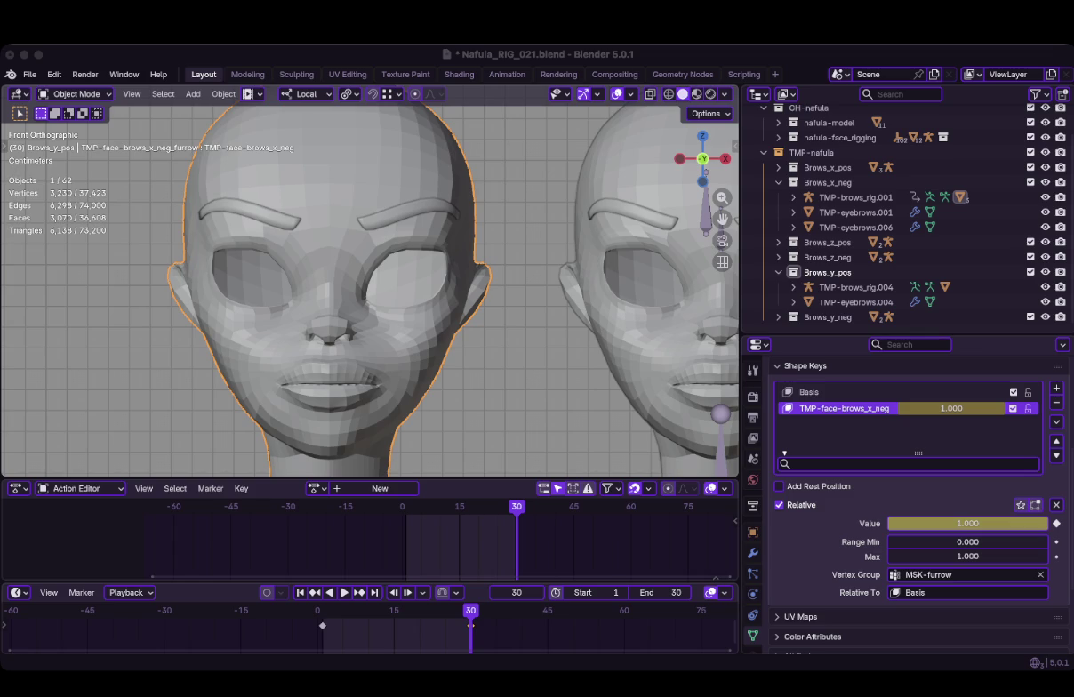
{"action": "left_click", "coordinate": [854, 226]}
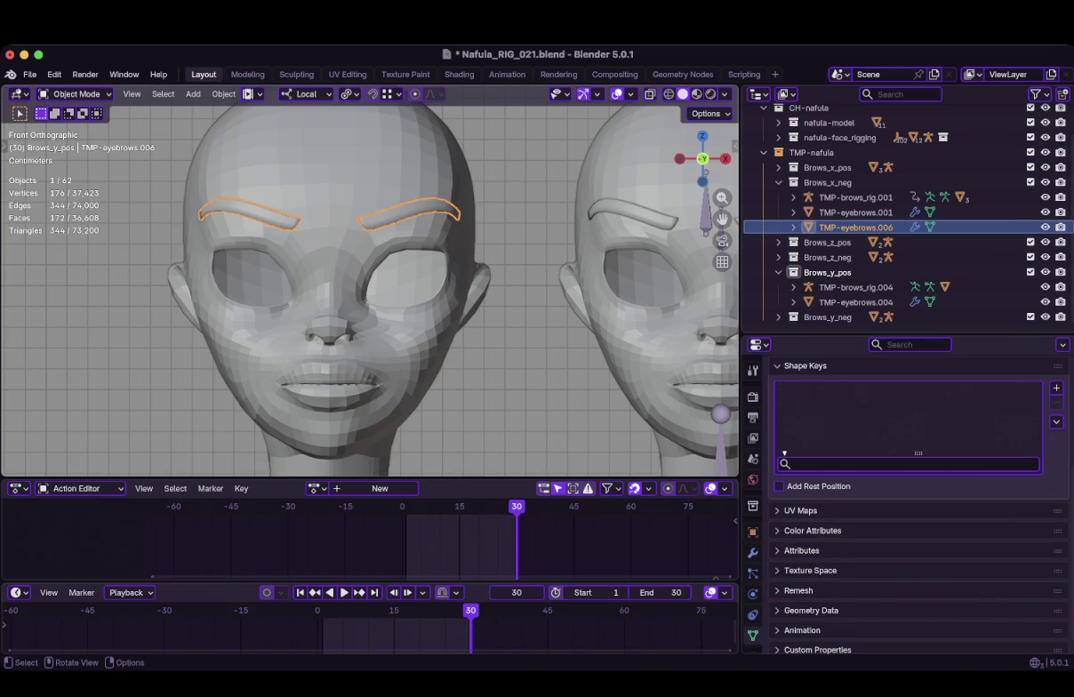
Reactivate the face mesh in Edit Mode at frame 1 with the Basis shape key active
{"action": "key", "text": "ctrl+z"}
{"action": "key", "text": "Tab"}
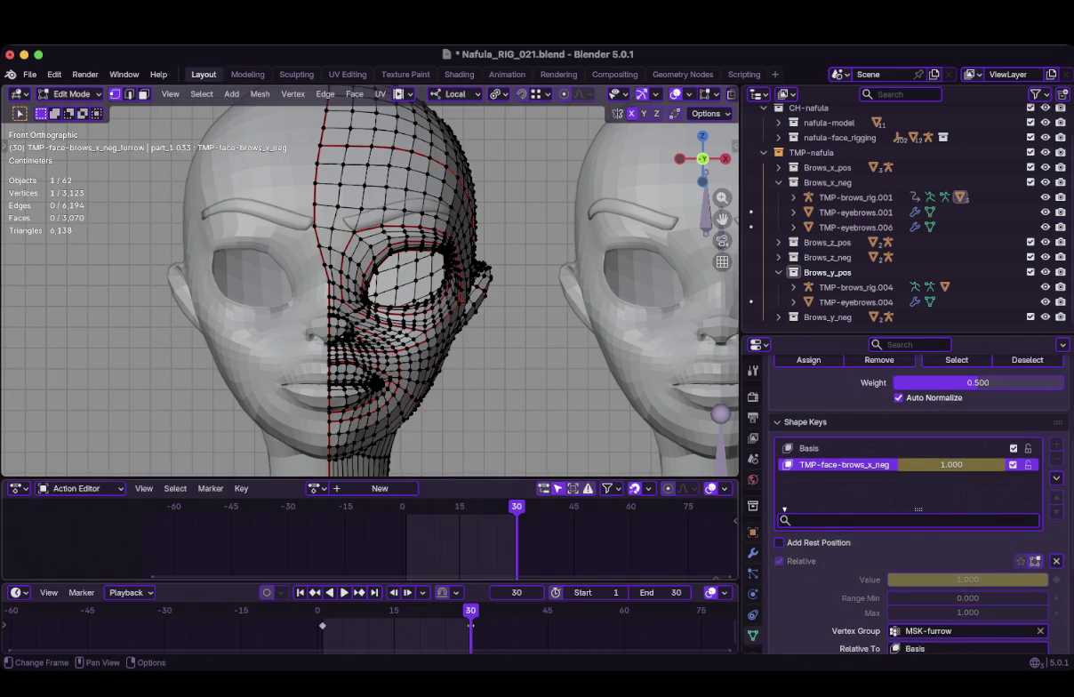
{"action": "key", "text": "shift+Left"}
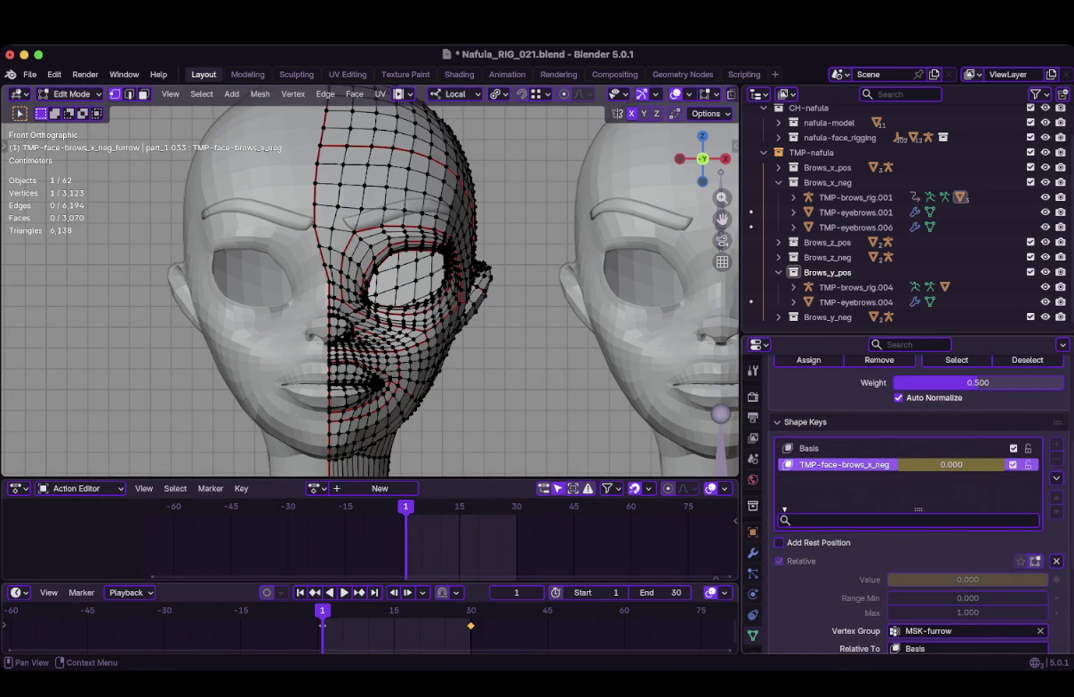
{"action": "left_click", "coordinate": [809, 448]}
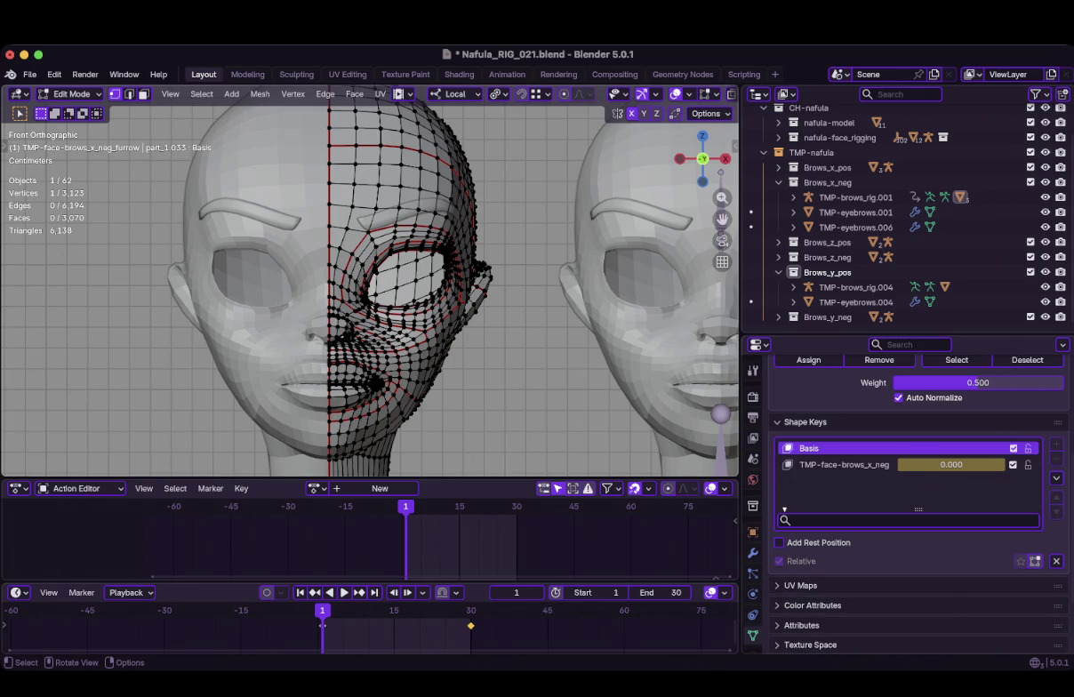
{"action": "key", "text": "Tab"}
{"action": "key", "text": "Tab"}
Select the centre edge loops, then invert to select the rest of the face
{"action": "left_click", "coordinate": [329, 228], "text": "alt"}
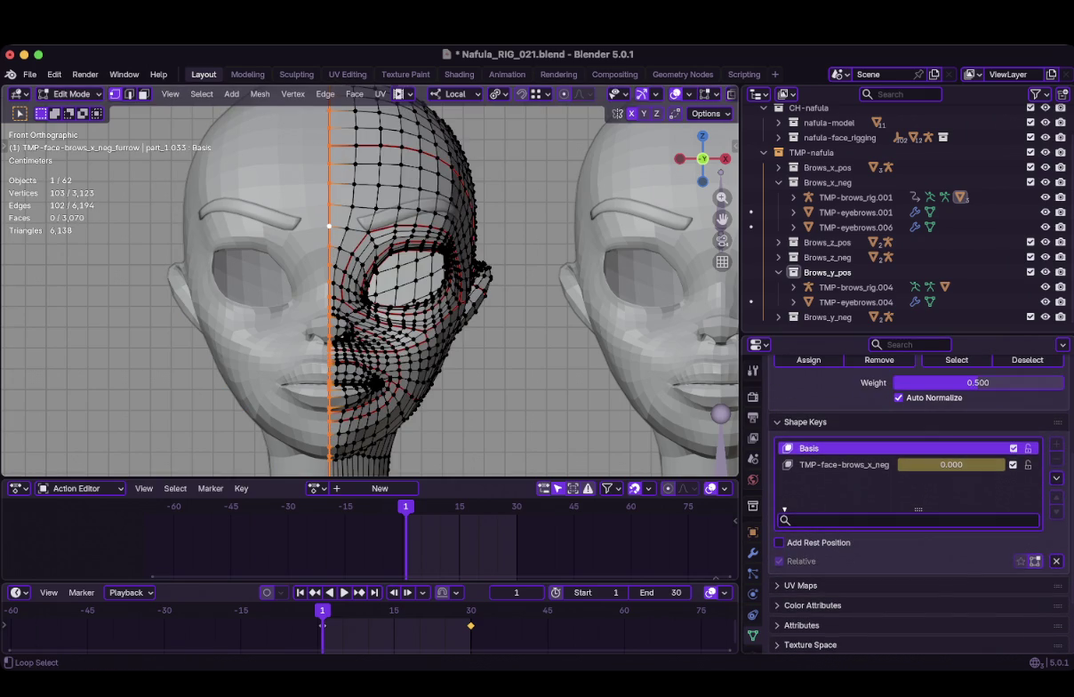
{"action": "left_click", "coordinate": [347, 228], "text": "alt+shift"}
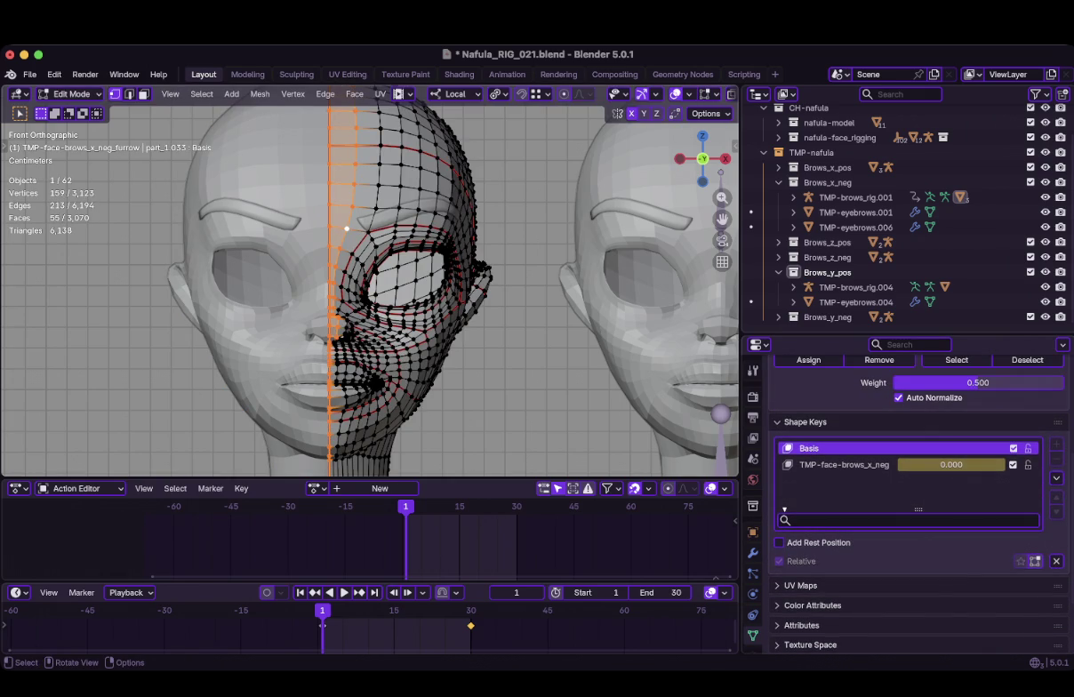
{"action": "left_click", "coordinate": [376, 208], "text": "ctrl"}
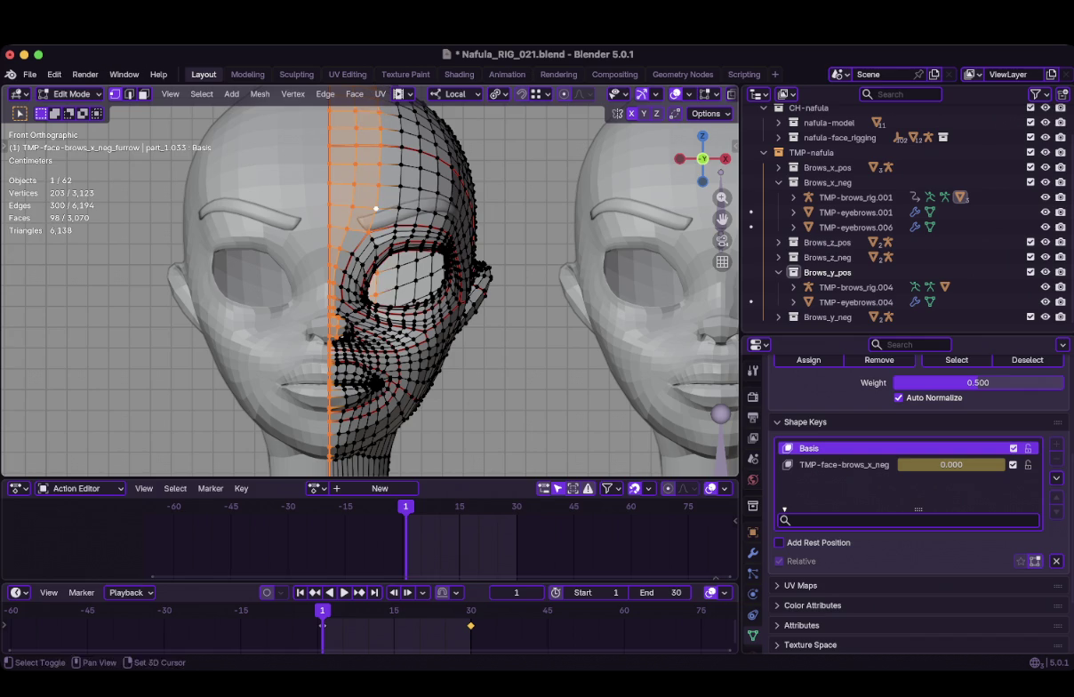
{"action": "key", "text": "ctrl+z"}
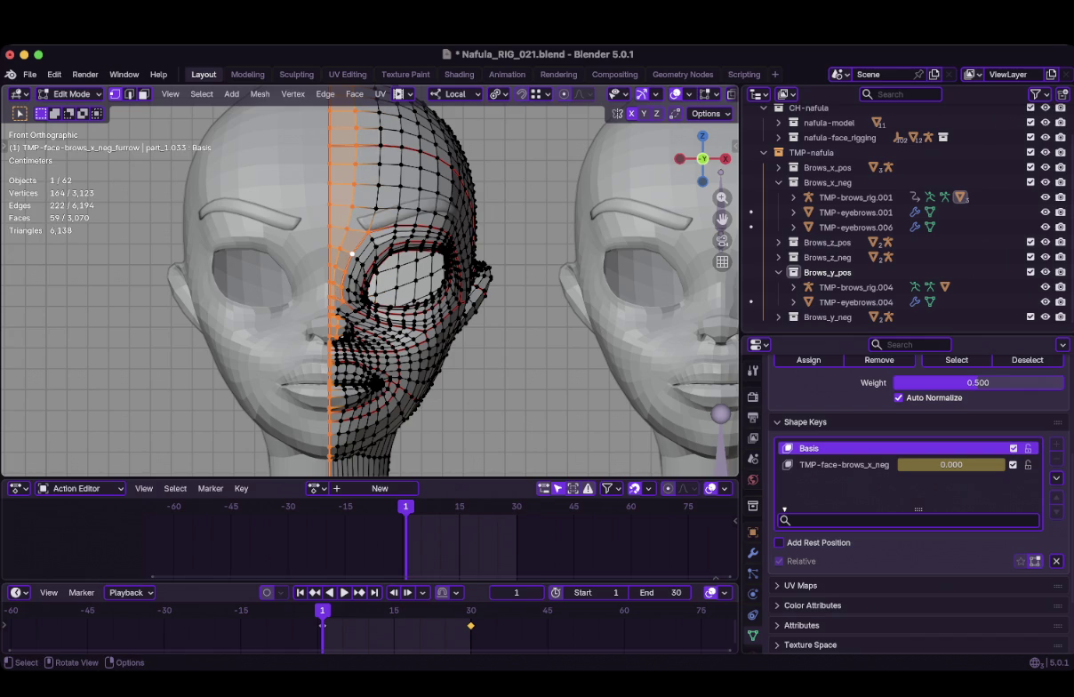
{"action": "left_click", "coordinate": [347, 228], "text": "ctrl"}
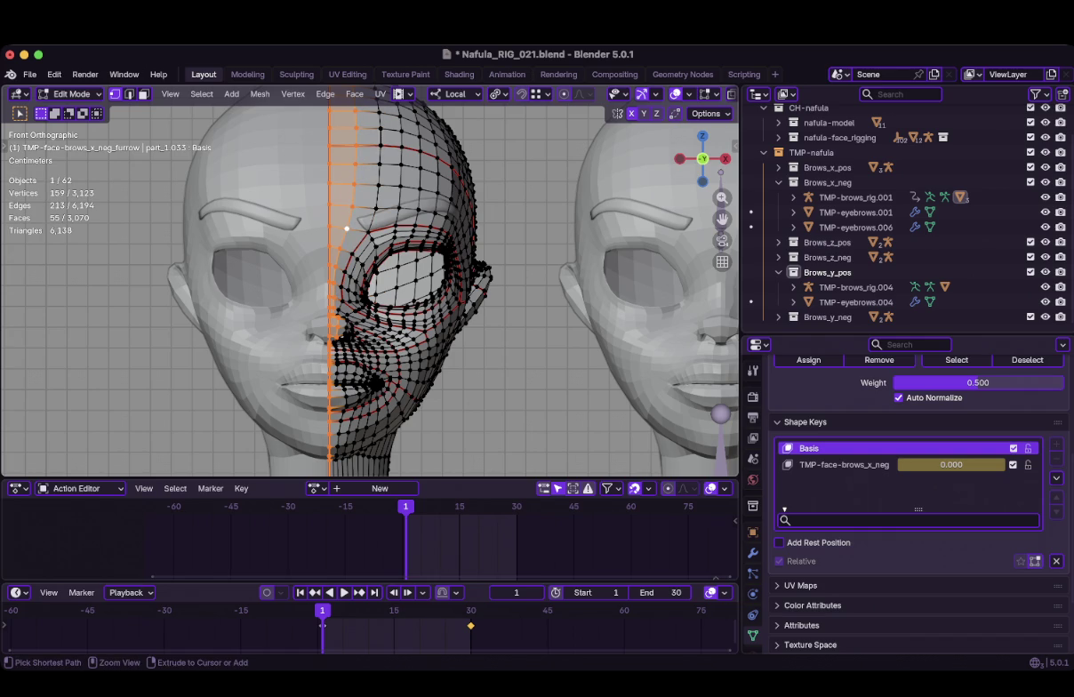
{"action": "key", "text": "ctrl+i"}
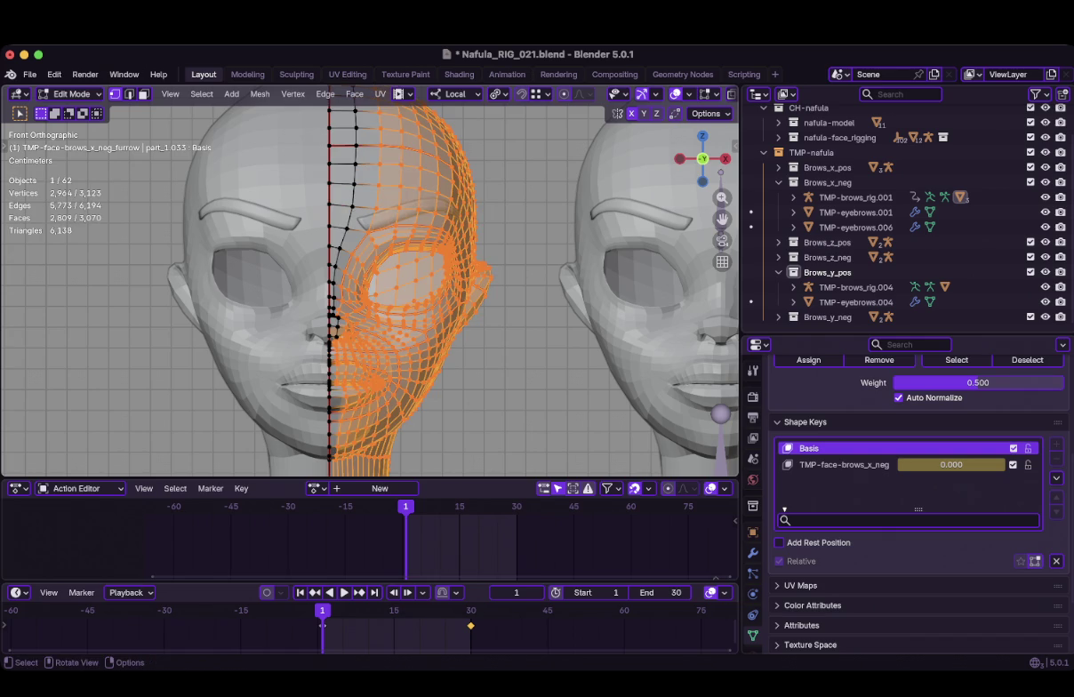
Set the vertex-group assignment weight to 1 for the selected face vertices
{"action": "scroll", "coordinate": [373, 311], "scroll_direction": "up", "scroll_amount": 2}
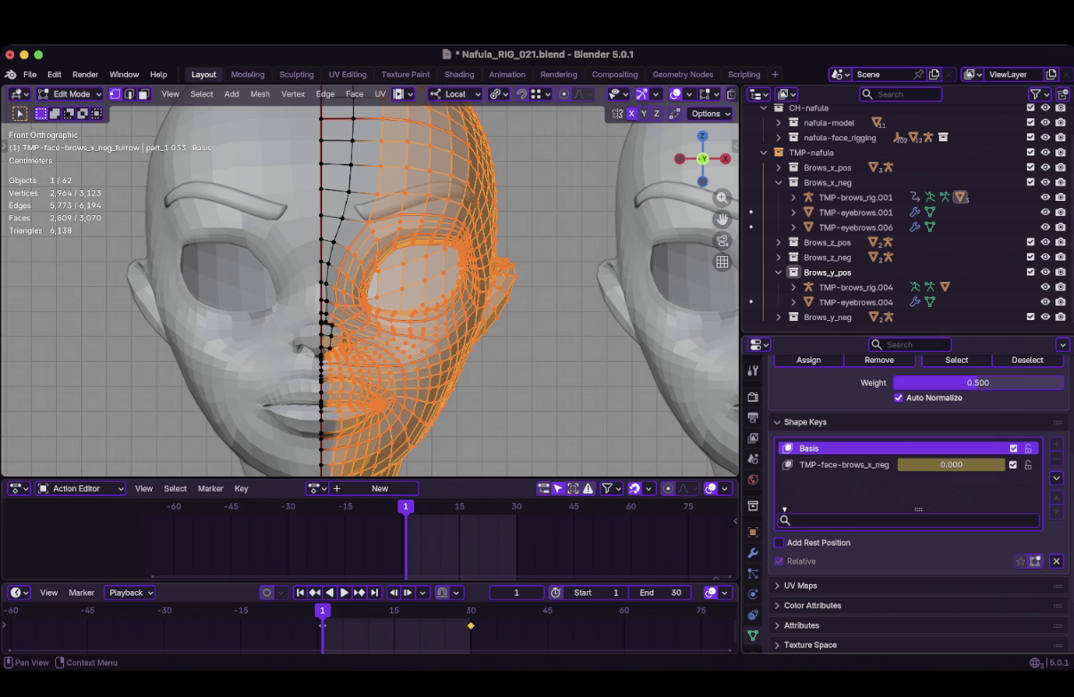
{"action": "scroll", "coordinate": [907, 497], "scroll_direction": "up", "scroll_amount": 1}
{"action": "scroll", "coordinate": [907, 444], "scroll_direction": "up", "scroll_amount": 3}
{"action": "left_click", "coordinate": [978, 496]}
{"action": "type", "text": "1"}
{"action": "key", "text": "Return"}
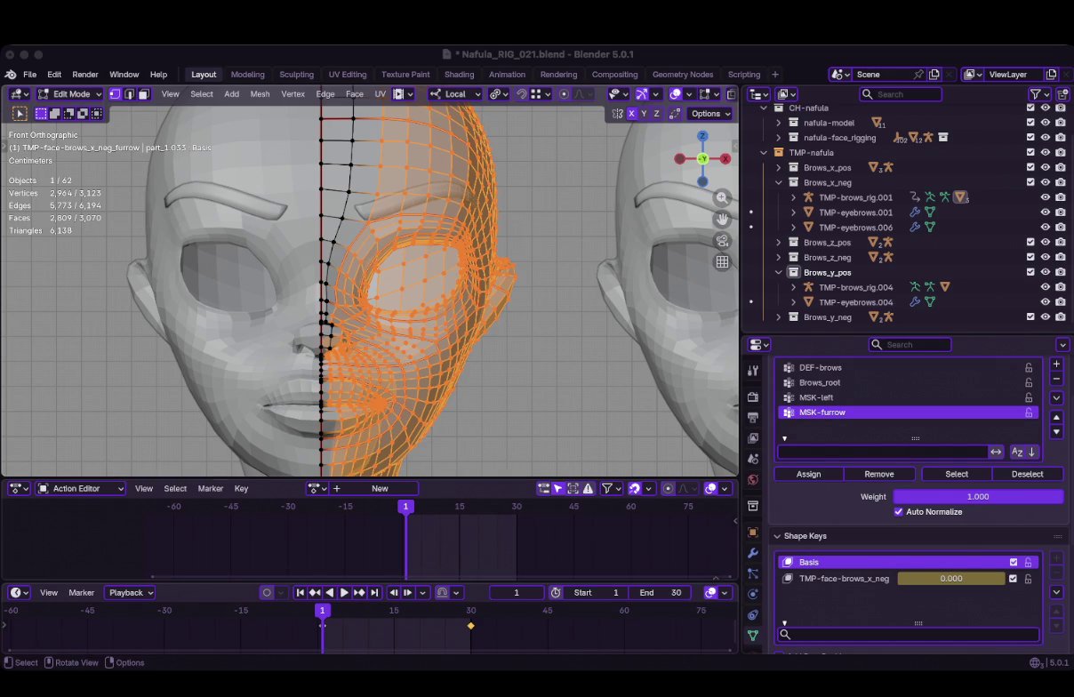
Return the face to Object Mode, play the furrow animation, and rewind to frame 1
{"action": "key", "text": "ctrl+Tab"}
{"action": "left_click", "coordinate": [265, 238]}
{"action": "key", "text": "space"}
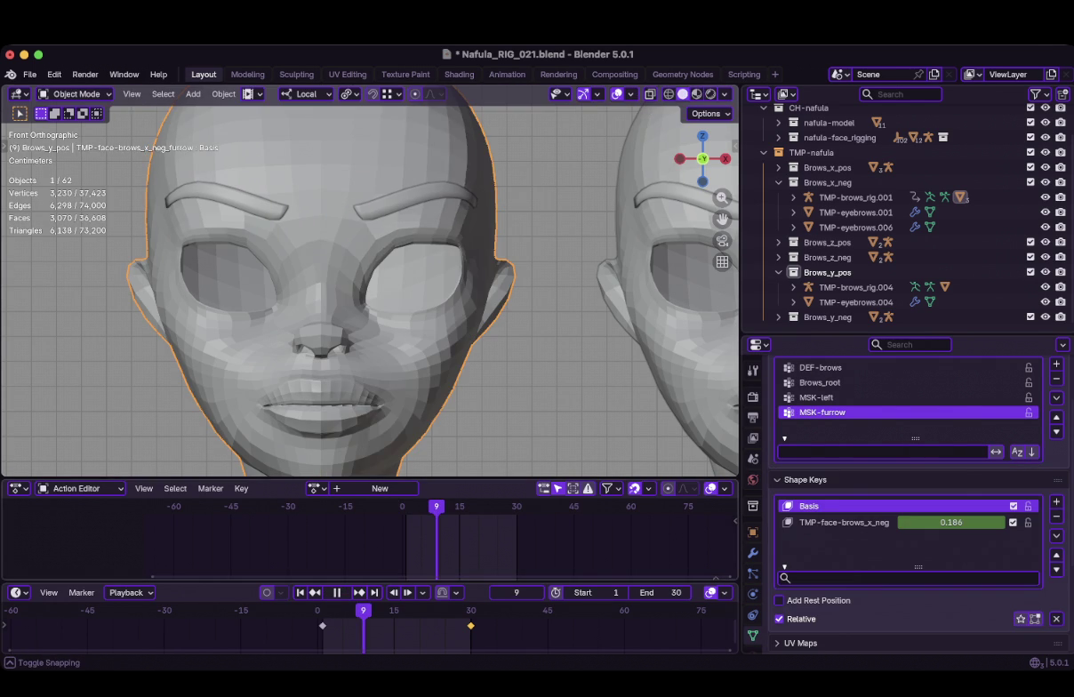
{"action": "key", "text": "space"}
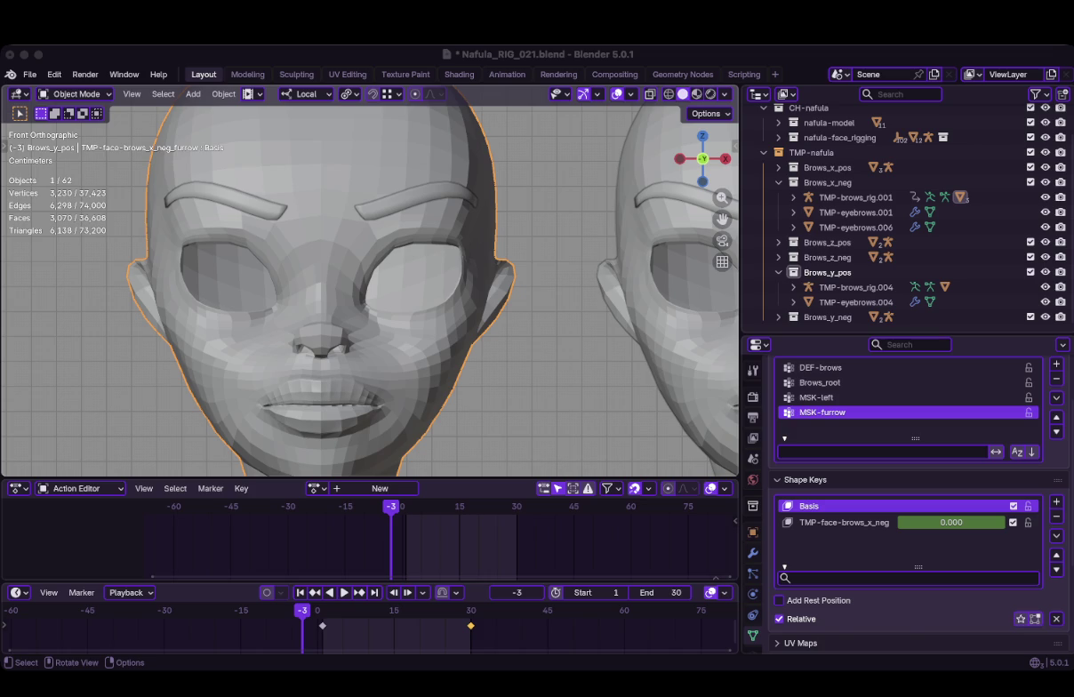
{"action": "key", "text": "shift+Left"}
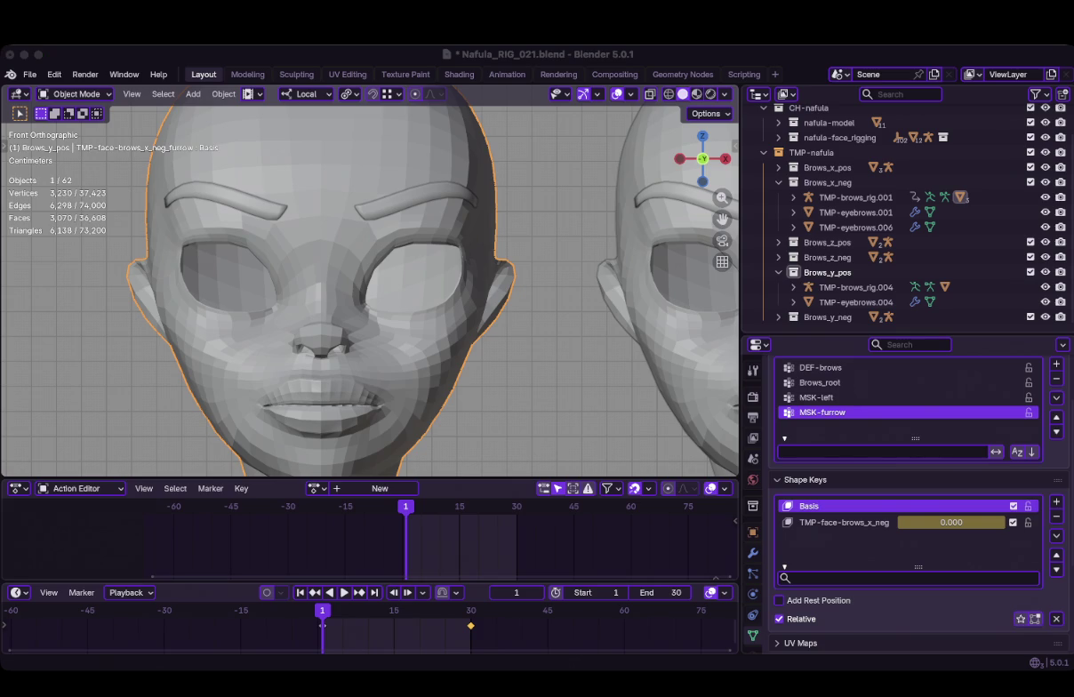
In Edit Mode, clear the selection and set the vertex-group weight to 0
{"action": "key", "text": "Tab"}
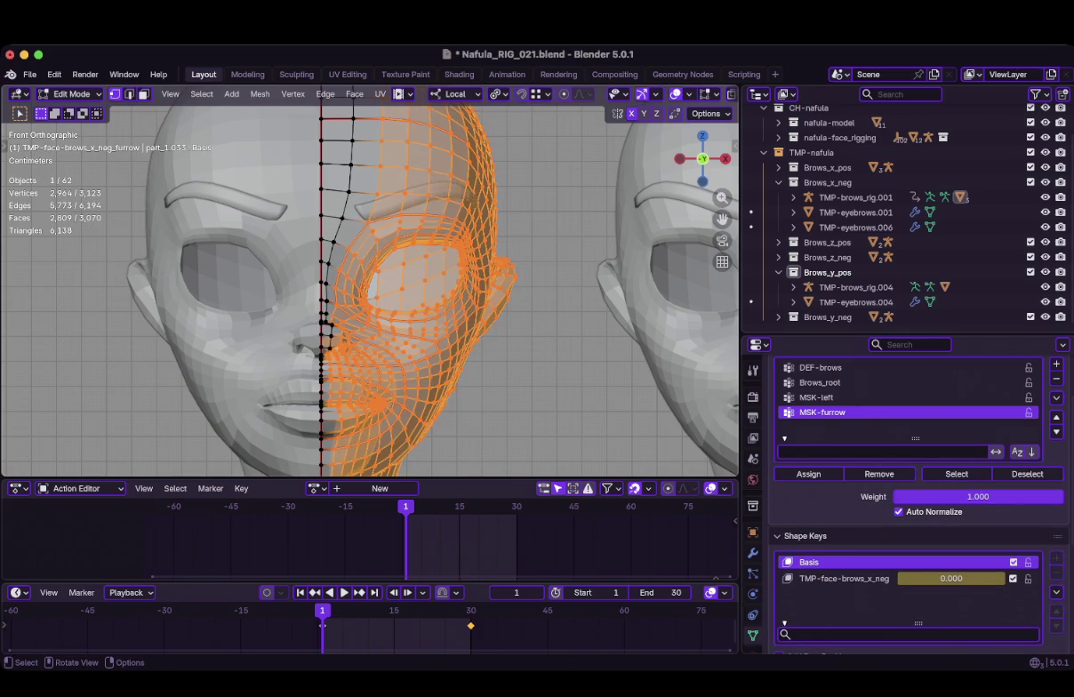
{"action": "key", "text": "alt+a"}
{"action": "scroll", "coordinate": [369, 284], "scroll_direction": "down", "scroll_amount": 3}
{"action": "scroll", "coordinate": [368, 284], "scroll_direction": "up", "scroll_amount": 3}
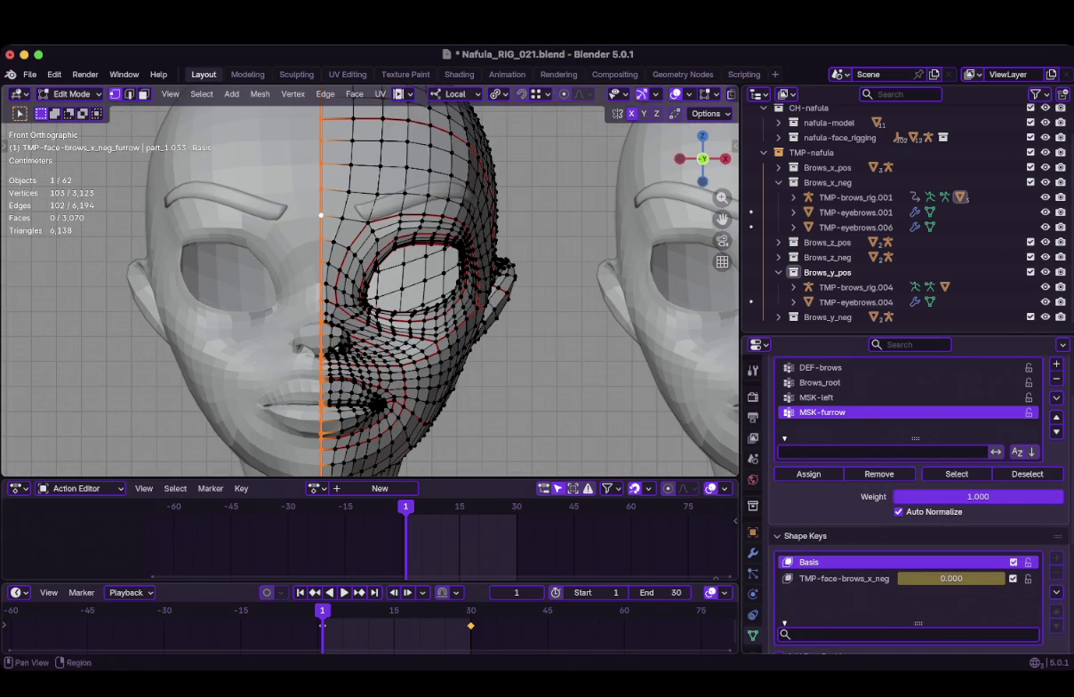
{"action": "left_click_drag", "start_coordinate": [978, 496], "coordinate": [896, 496]}
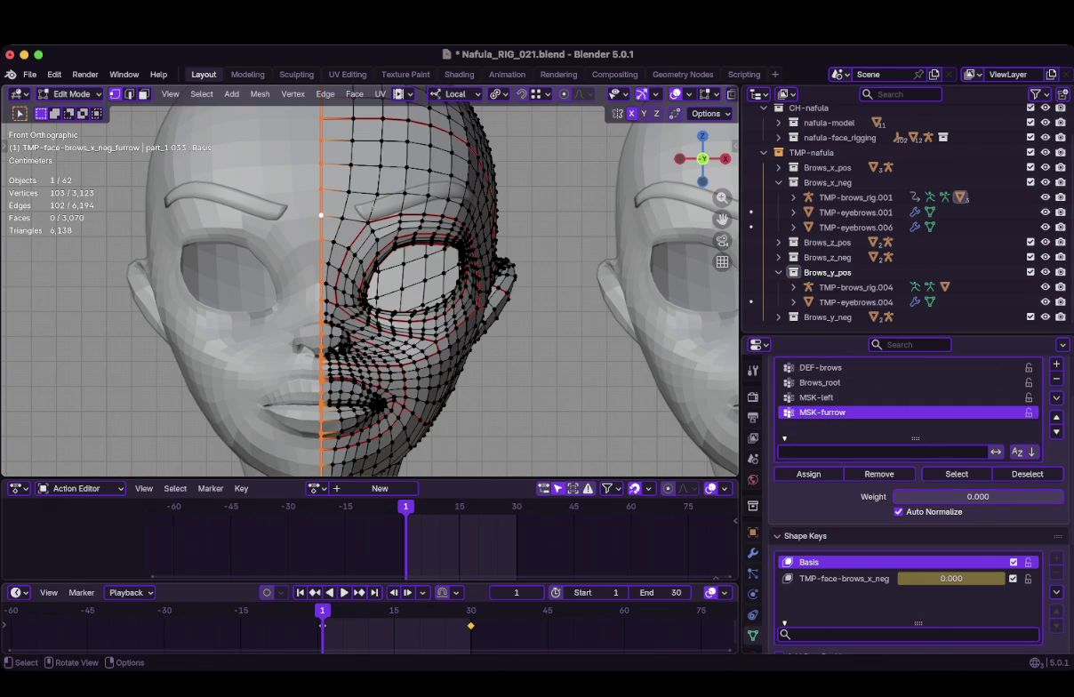
Preview MSK-furrow in Weight Paint, then return to Edit Mode with weight set to 1
{"action": "key", "text": "ctrl+Tab"}
{"action": "left_click", "coordinate": [250, 173]}
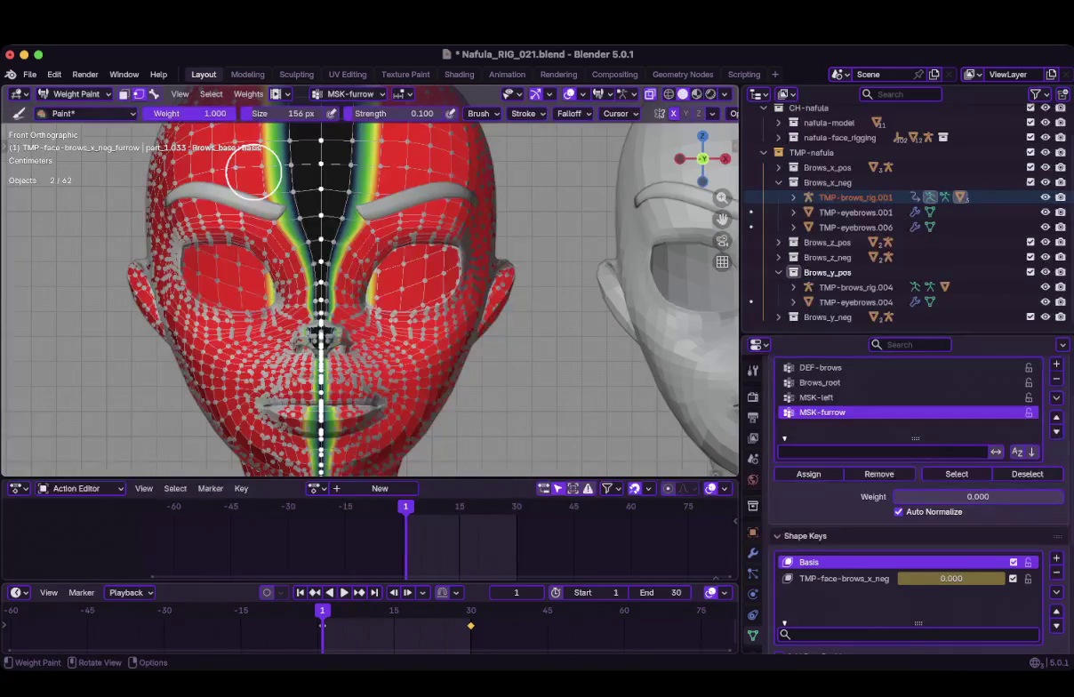
{"action": "key", "text": "Tab"}
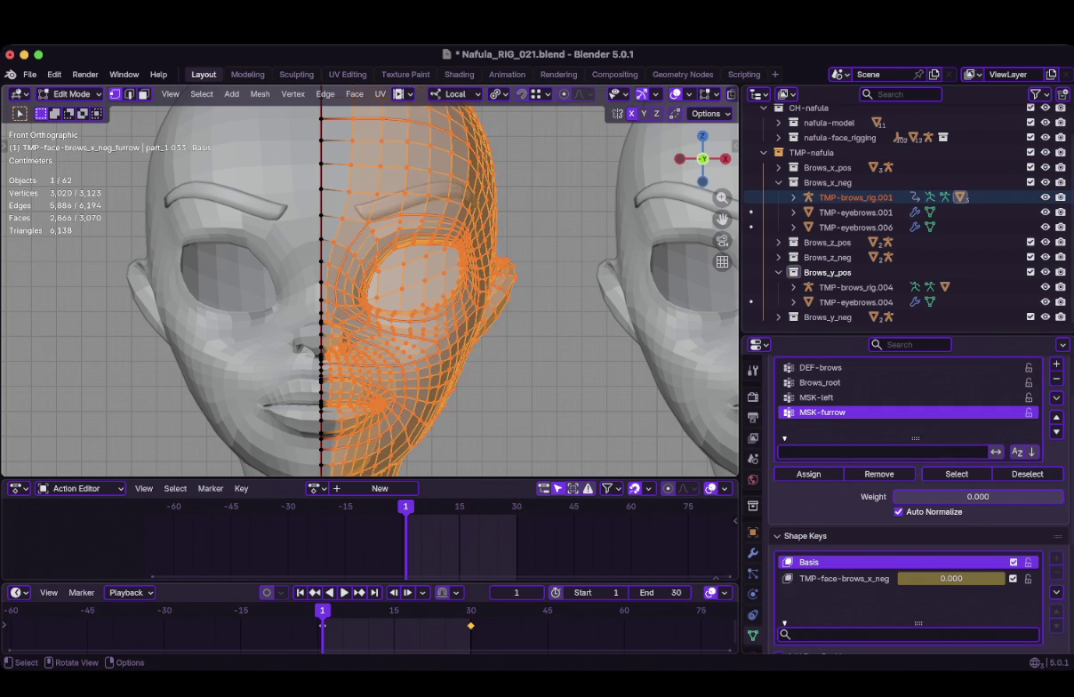
{"action": "left_click_drag", "start_coordinate": [978, 496], "coordinate": [1062, 497]}
{"action": "key", "text": "ctrl+Tab"}
Switch to Weight Paint and set brush strength to 0.5, undoing a test forehead stroke
{"action": "key", "text": "7"}
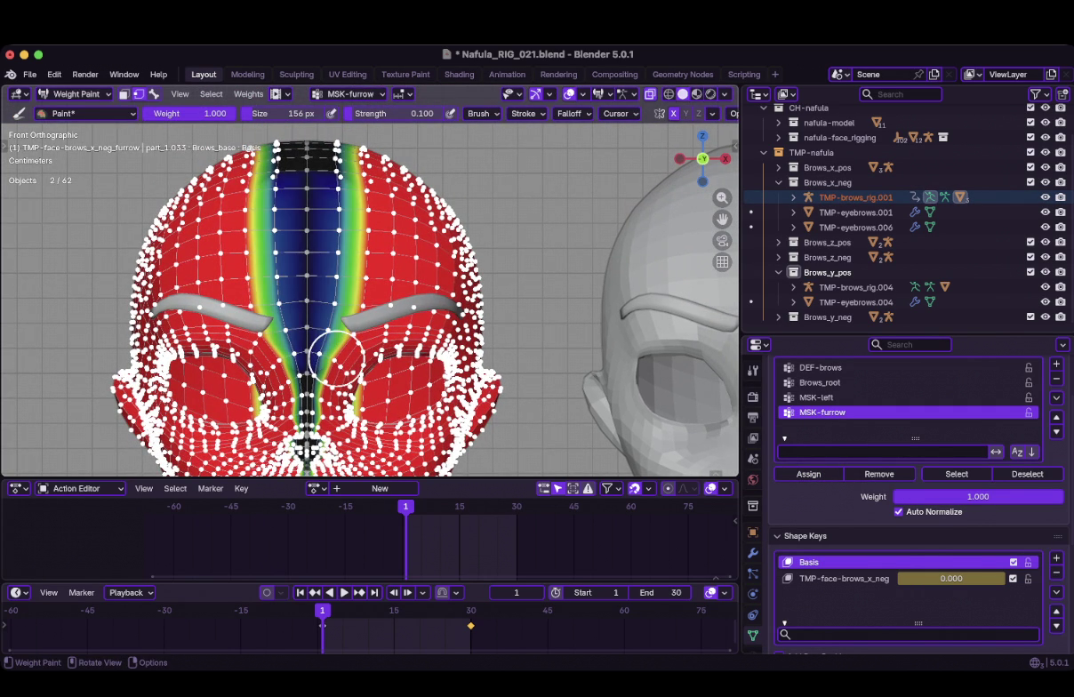
{"action": "left_click", "coordinate": [391, 113]}
{"action": "type", "text": "0.5"}
{"action": "key", "text": "Return"}
{"action": "mouse_move", "coordinate": [338, 330]}
{"action": "left_mouse_down"}
{"action": "mouse_move", "coordinate": [348, 153]}
{"action": "mouse_move", "coordinate": [341, 369]}
{"action": "mouse_move", "coordinate": [359, 180]}
{"action": "left_mouse_up"}
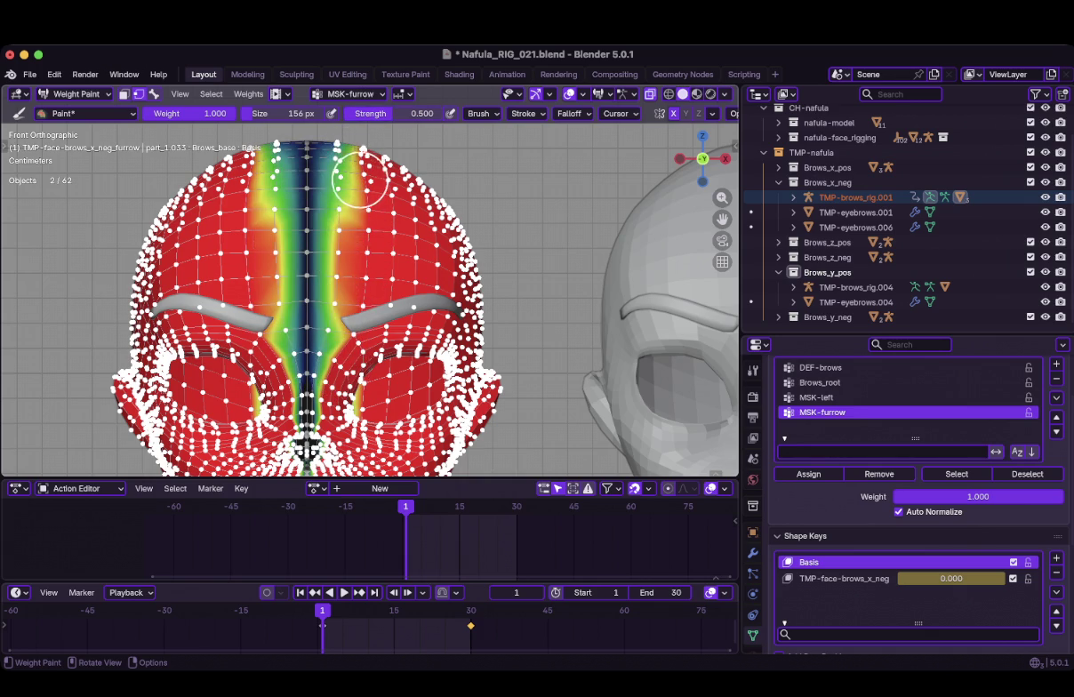
{"action": "key", "text": "ctrl+z"}
Blur the MSK-furrow weights down the centre from forehead, between the brows, to nose
{"action": "left_click", "coordinate": [86, 113]}
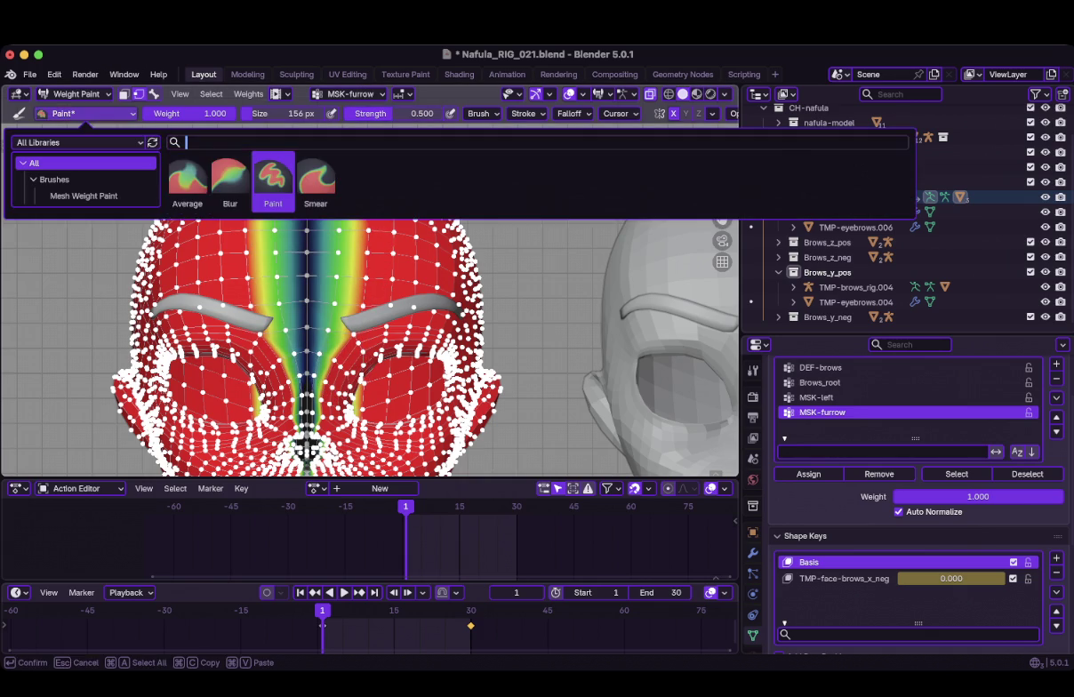
{"action": "left_click", "coordinate": [218, 171]}
{"action": "mouse_move", "coordinate": [350, 305]}
{"action": "left_mouse_down"}
{"action": "mouse_move", "coordinate": [333, 317]}
{"action": "mouse_move", "coordinate": [307, 427]}
{"action": "left_mouse_up"}
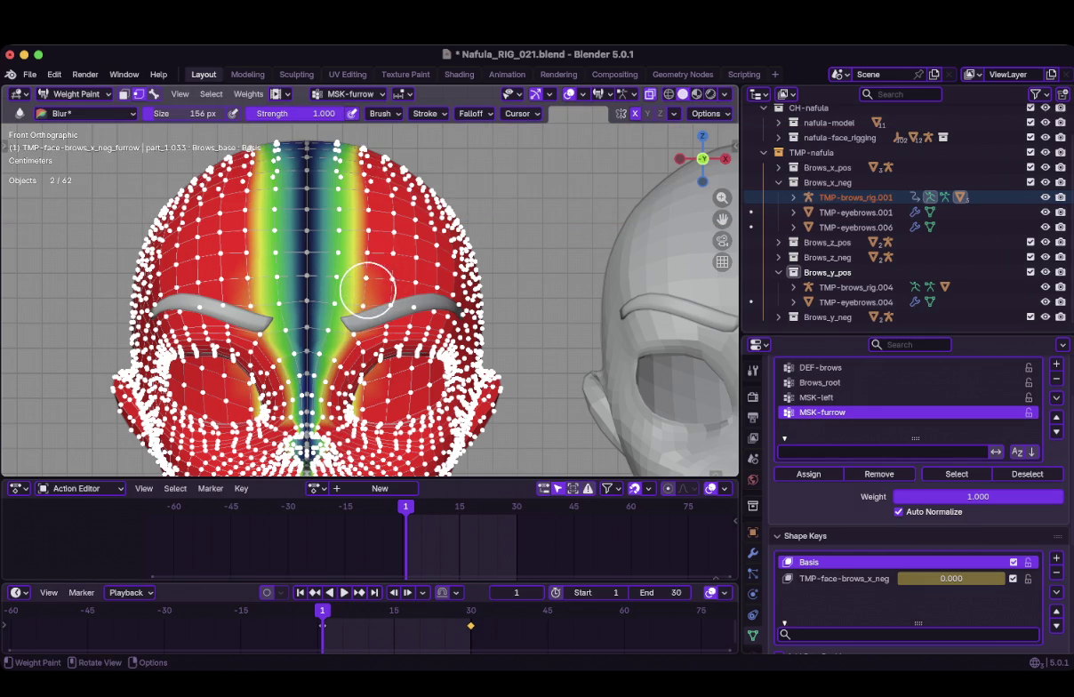
{"action": "middle_click_drag", "start_coordinate": [367, 288], "coordinate": [328, 276], "text": "shift"}
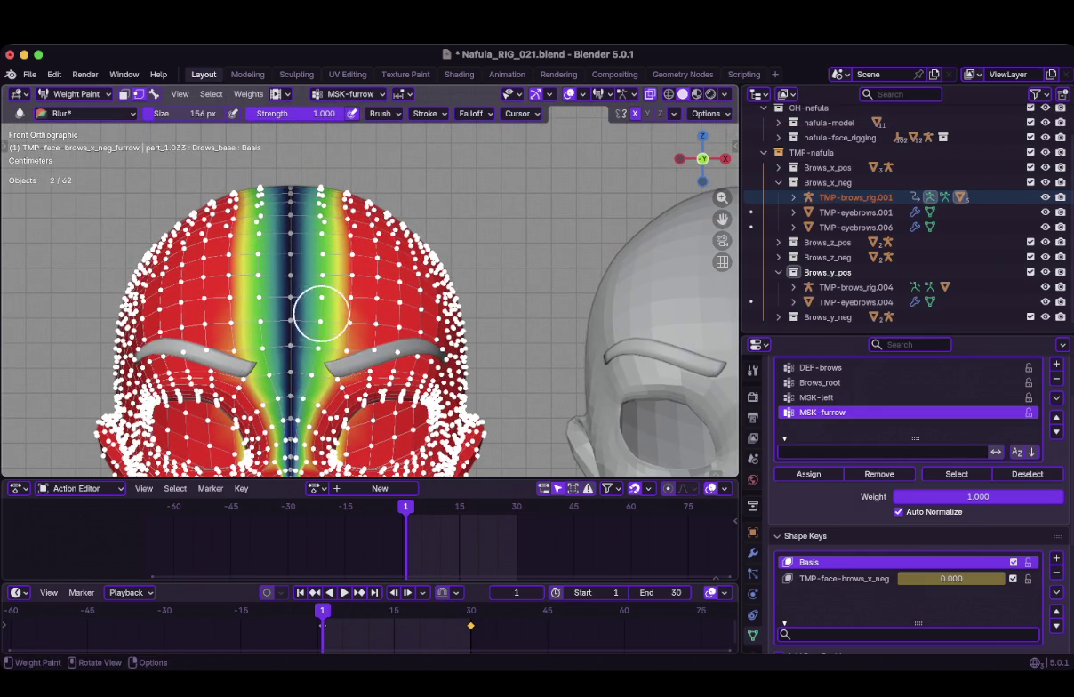
{"action": "left_click_drag", "start_coordinate": [328, 276], "coordinate": [342, 343]}
{"action": "middle_click_drag", "start_coordinate": [341, 343], "coordinate": [364, 252], "text": "shift"}
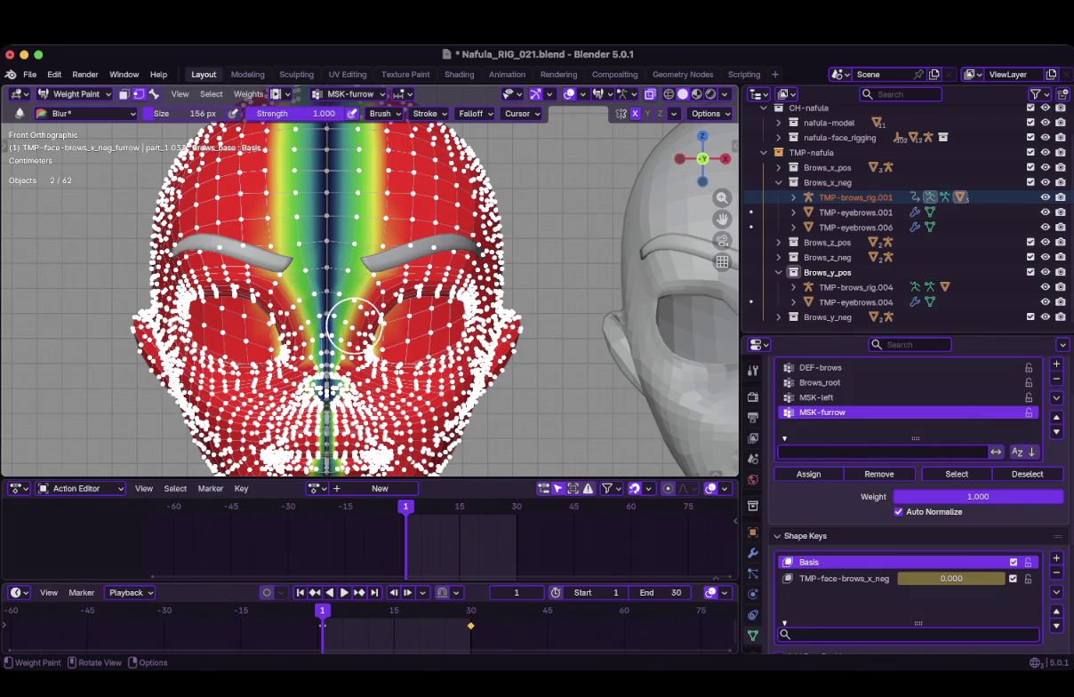
{"action": "left_click_drag", "start_coordinate": [354, 318], "coordinate": [366, 241]}
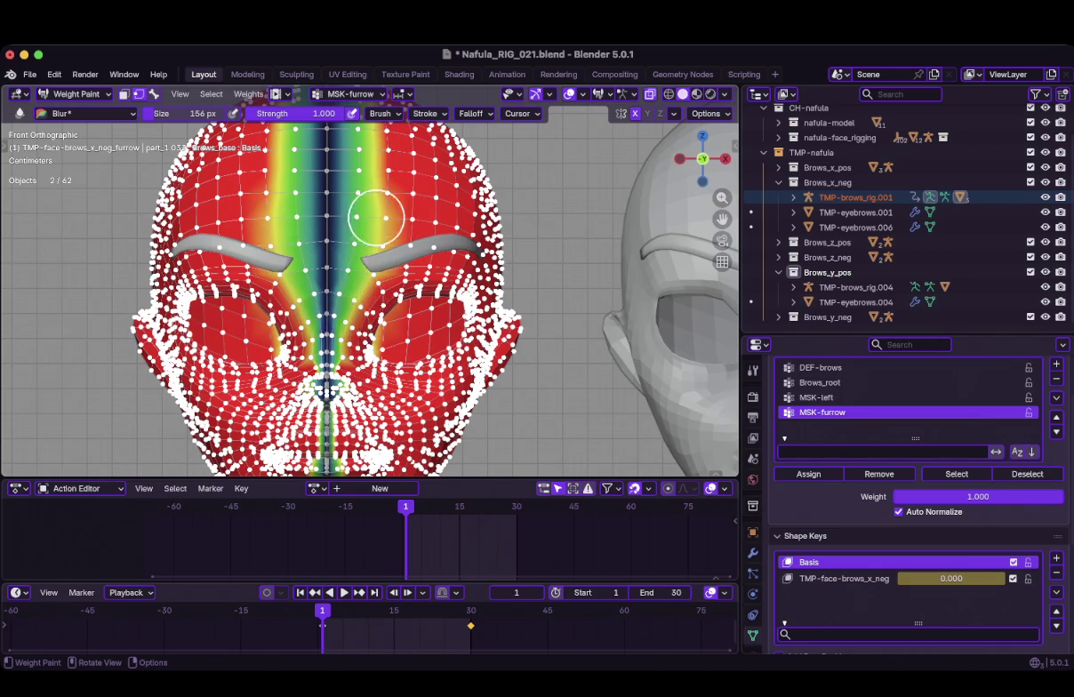
{"action": "middle_click_drag", "start_coordinate": [365, 223], "coordinate": [355, 331], "text": "shift"}
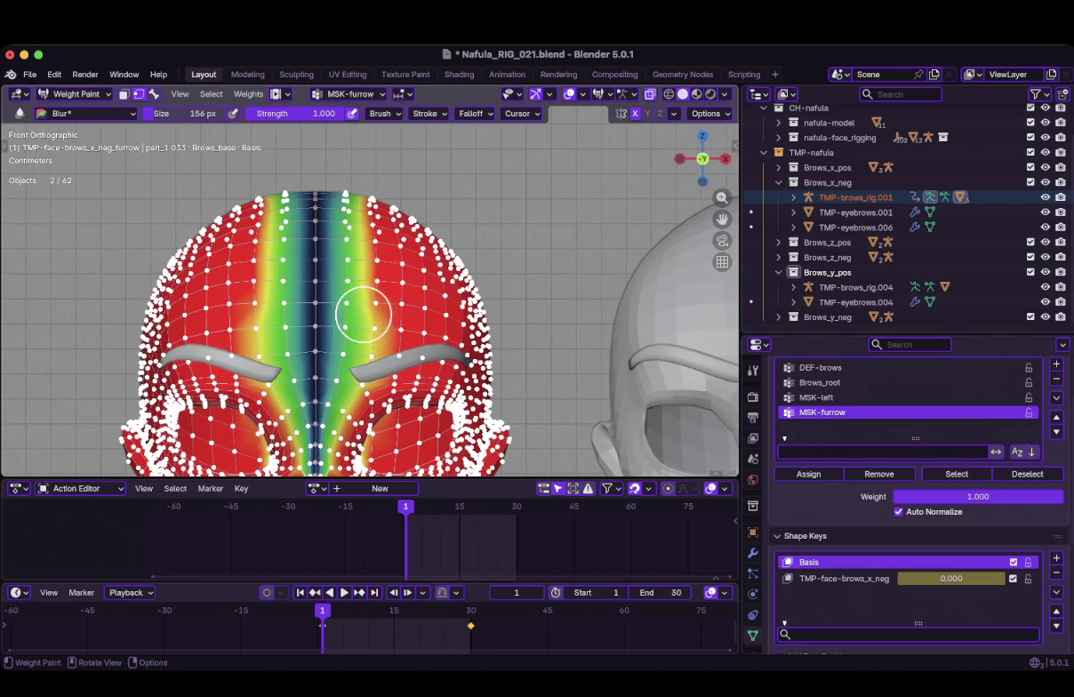
{"action": "middle_click_drag", "start_coordinate": [354, 223], "coordinate": [354, 210], "text": "shift"}
{"action": "middle_click_drag", "start_coordinate": [355, 338], "coordinate": [355, 236], "text": "shift"}
Paint full weight with a 112 px brush to narrow the centre band
{"action": "left_click", "coordinate": [86, 113]}
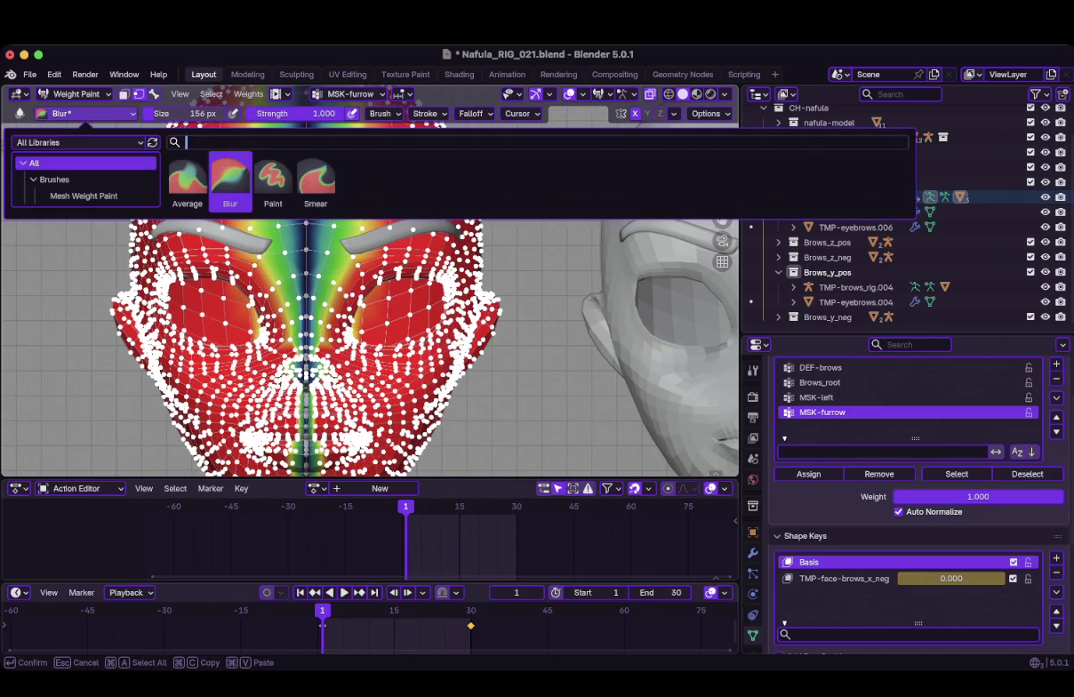
{"action": "left_click", "coordinate": [258, 171]}
{"action": "key", "text": "f"}
{"action": "left_click", "coordinate": [308, 289]}
{"action": "middle_click_drag", "start_coordinate": [351, 265], "coordinate": [351, 340], "text": "shift"}
{"action": "left_click_drag", "start_coordinate": [350, 339], "coordinate": [333, 407]}
{"action": "mouse_move", "coordinate": [331, 329]}
{"action": "left_mouse_down"}
{"action": "mouse_move", "coordinate": [335, 256]}
{"action": "mouse_move", "coordinate": [376, 221]}
{"action": "mouse_move", "coordinate": [353, 200]}
{"action": "left_mouse_up"}
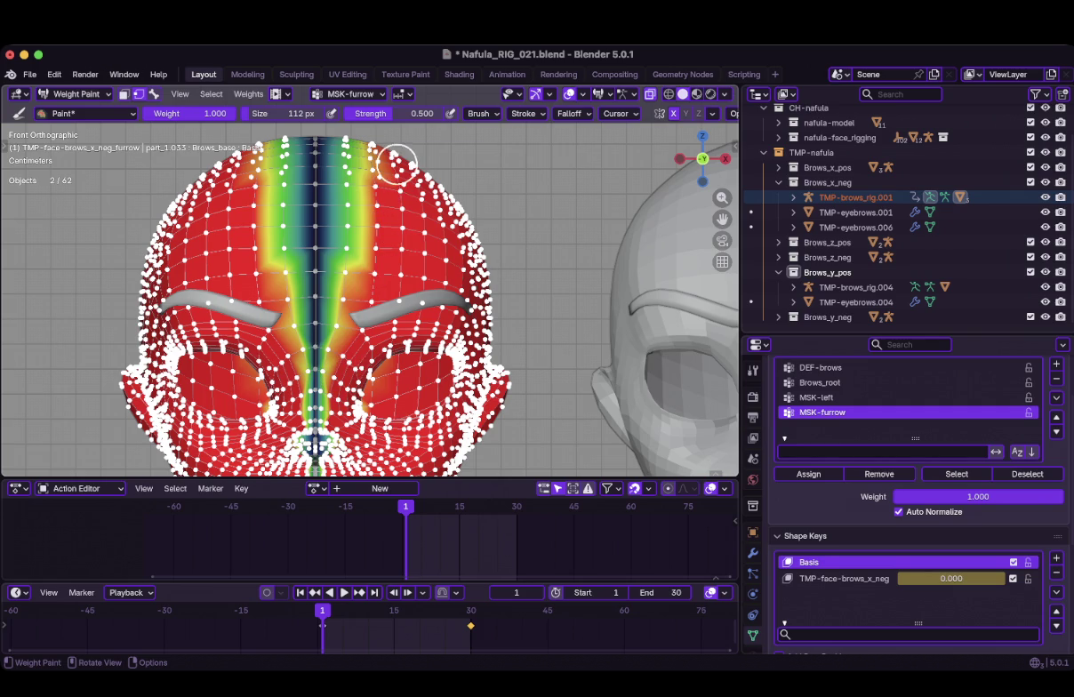
{"action": "mouse_move", "coordinate": [362, 311]}
{"action": "left_mouse_down"}
{"action": "mouse_move", "coordinate": [348, 280]}
{"action": "mouse_move", "coordinate": [366, 151]}
{"action": "left_mouse_up"}
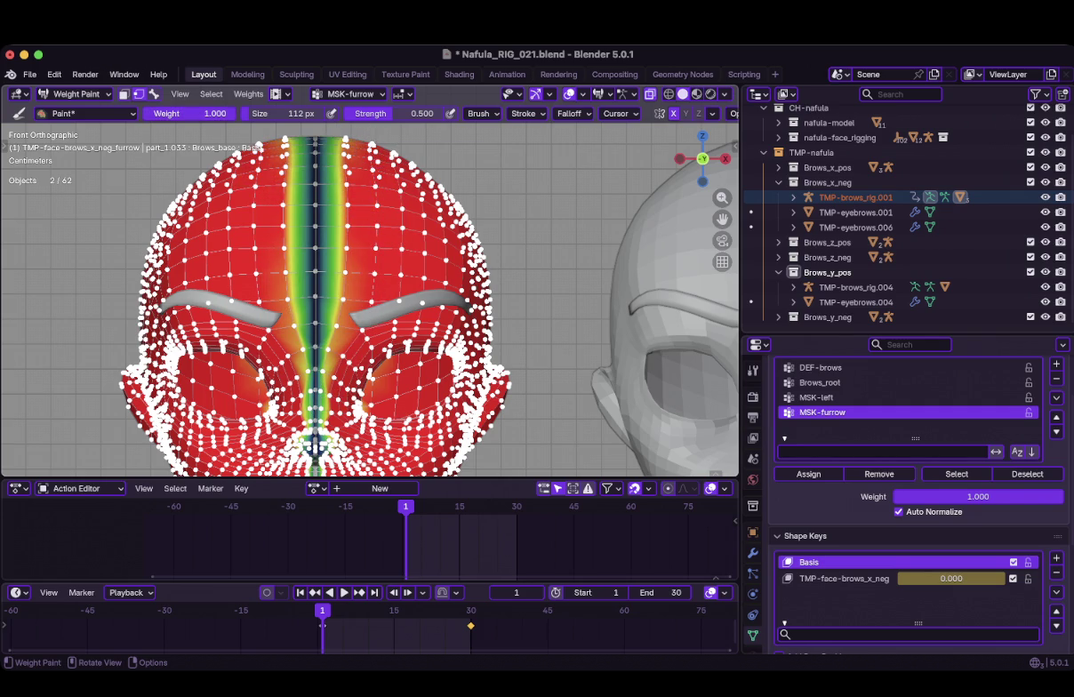
Blur the band with a 232 px brush from nose to upper forehead
{"action": "left_click", "coordinate": [87, 113]}
{"action": "key", "text": "f"}
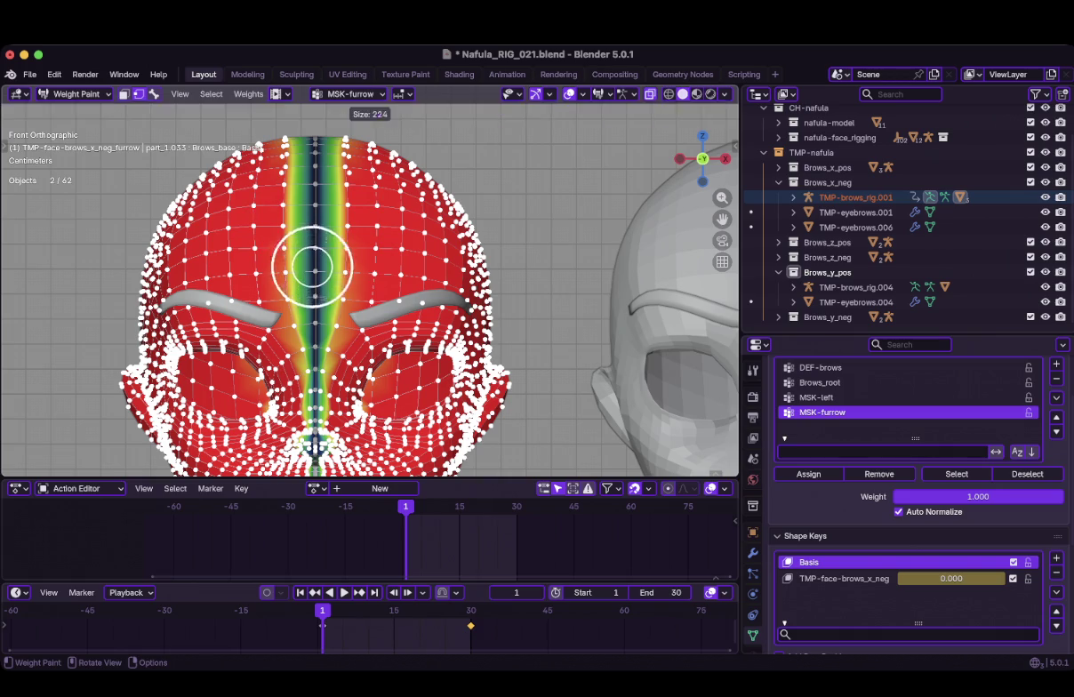
{"action": "left_click", "coordinate": [313, 267]}
{"action": "left_click_drag", "start_coordinate": [359, 228], "coordinate": [354, 140]}
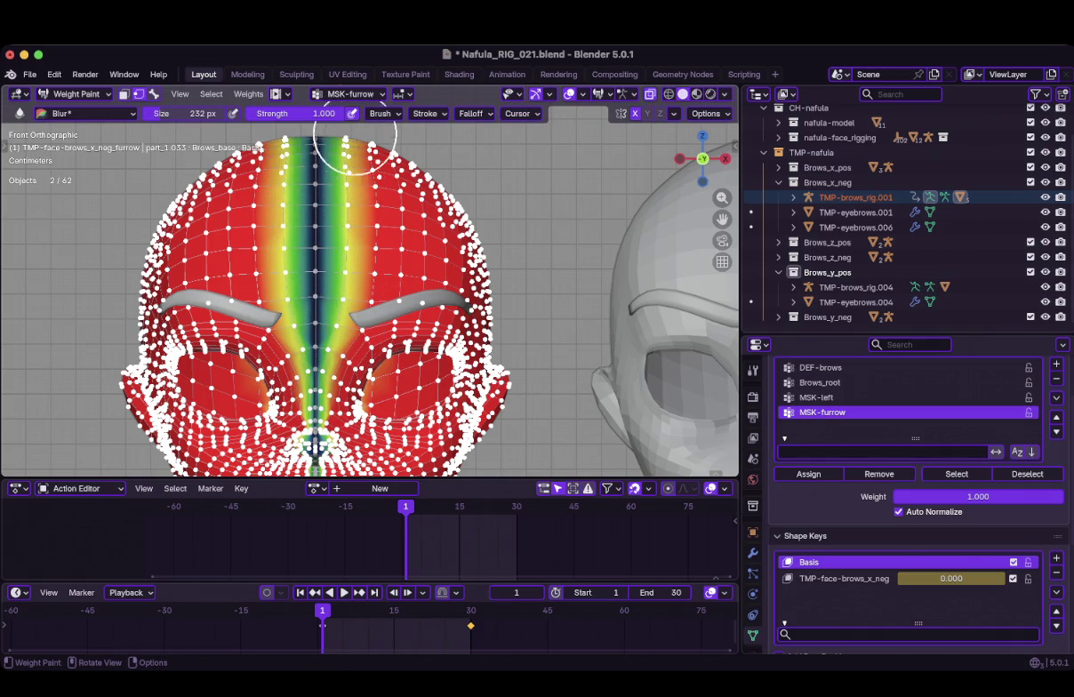
{"action": "left_click_drag", "start_coordinate": [289, 378], "coordinate": [311, 267]}
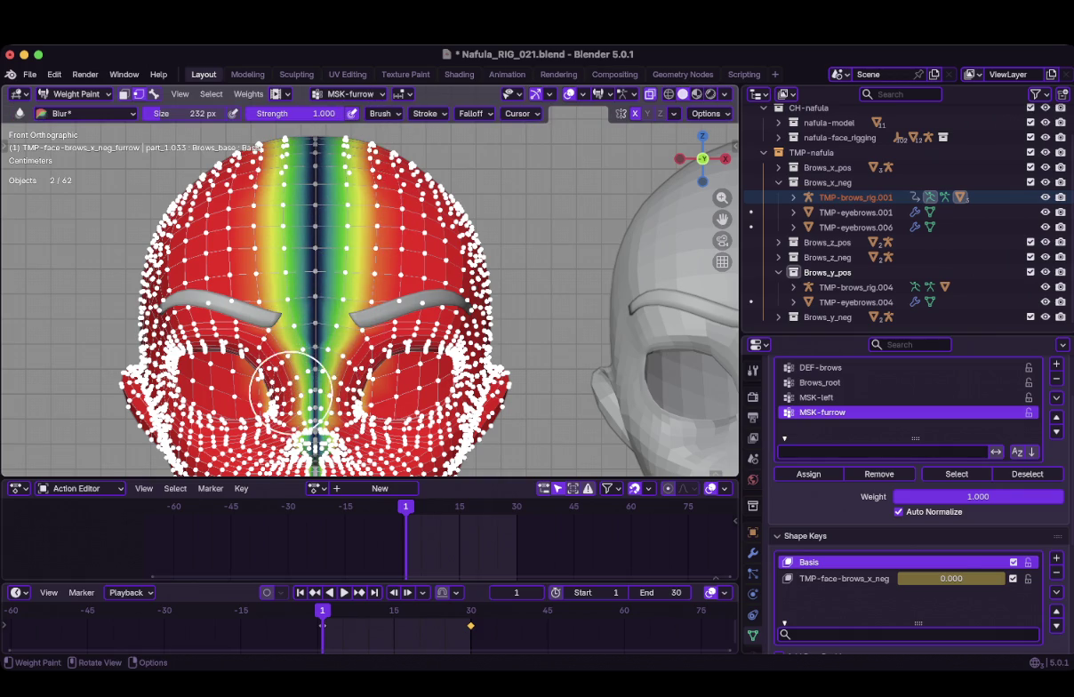
{"action": "mouse_move", "coordinate": [290, 391]}
{"action": "left_mouse_down"}
{"action": "mouse_move", "coordinate": [311, 374]}
{"action": "mouse_move", "coordinate": [307, 382]}
{"action": "left_mouse_up"}
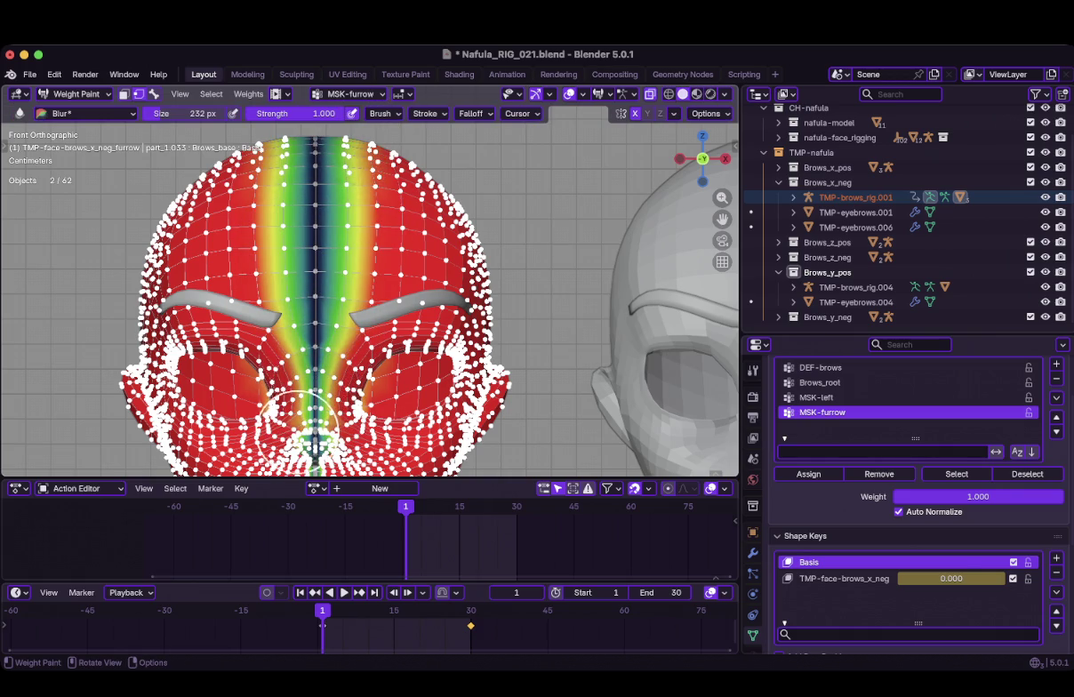
{"action": "scroll", "coordinate": [307, 427], "scroll_direction": "down", "scroll_amount": 2}
{"action": "scroll", "coordinate": [335, 263], "scroll_direction": "up", "scroll_amount": 1}
{"action": "key", "text": "ctrl+Tab"}
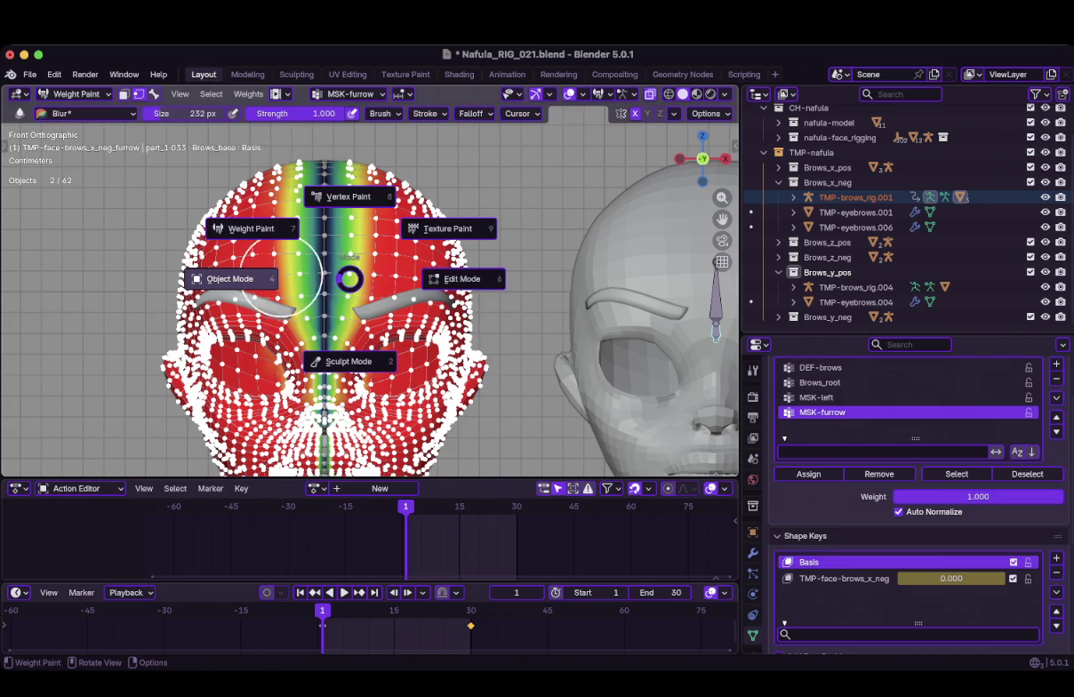
Return to Object Mode, play the furrow animation, and rewind to frame 1
{"action": "left_click", "coordinate": [229, 279]}
{"action": "key", "text": "space"}
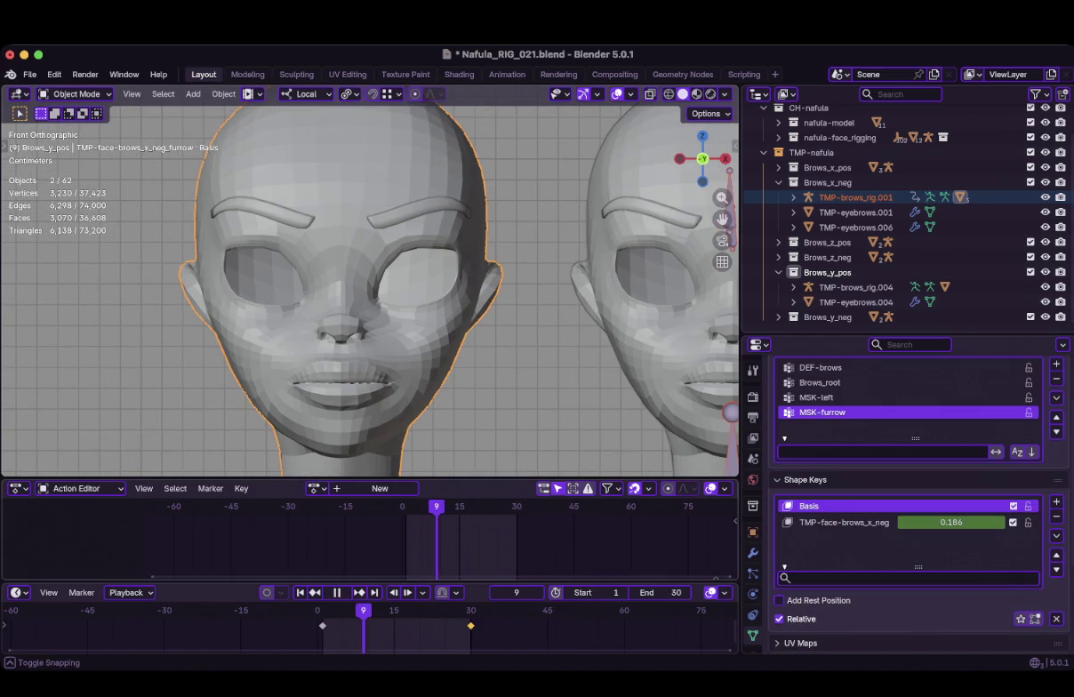
{"action": "key", "text": "space"}
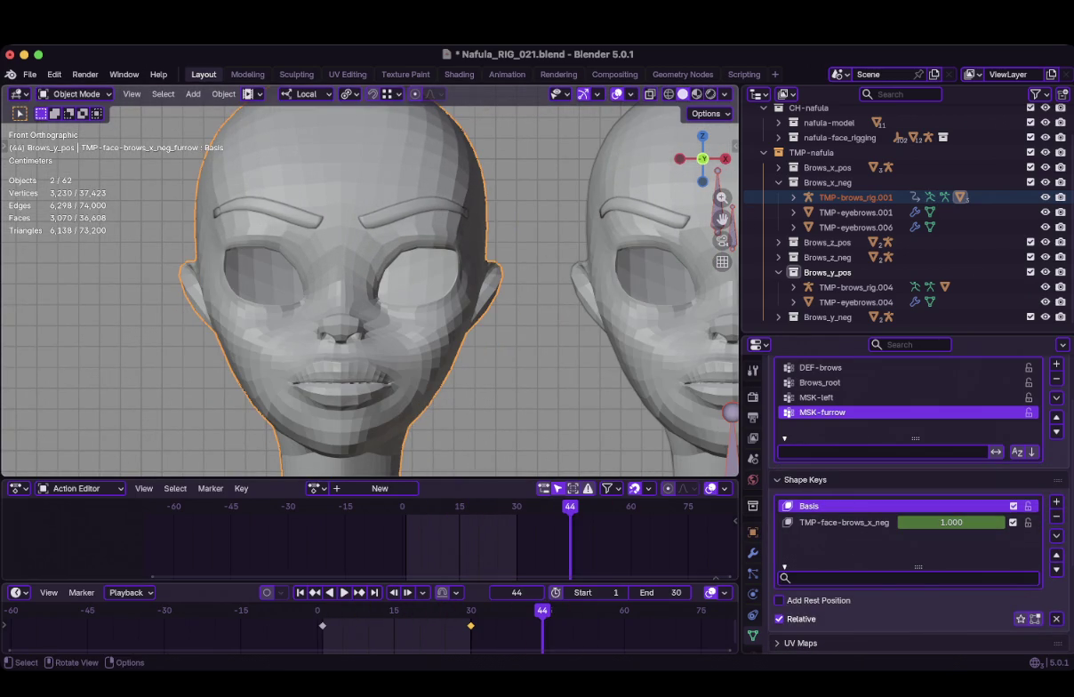
{"action": "scroll", "coordinate": [370, 286], "scroll_direction": "down", "scroll_amount": 4}
{"action": "scroll", "coordinate": [370, 286], "scroll_direction": "down", "scroll_amount": 2}
{"action": "scroll", "coordinate": [370, 286], "scroll_direction": "down", "scroll_amount": 1}
{"action": "scroll", "coordinate": [364, 267], "scroll_direction": "up", "scroll_amount": 7}
{"action": "key", "text": "shift+Left"}
Replay the furrow animation and save Nafula_RIG_021.blend
{"action": "key", "text": "space"}
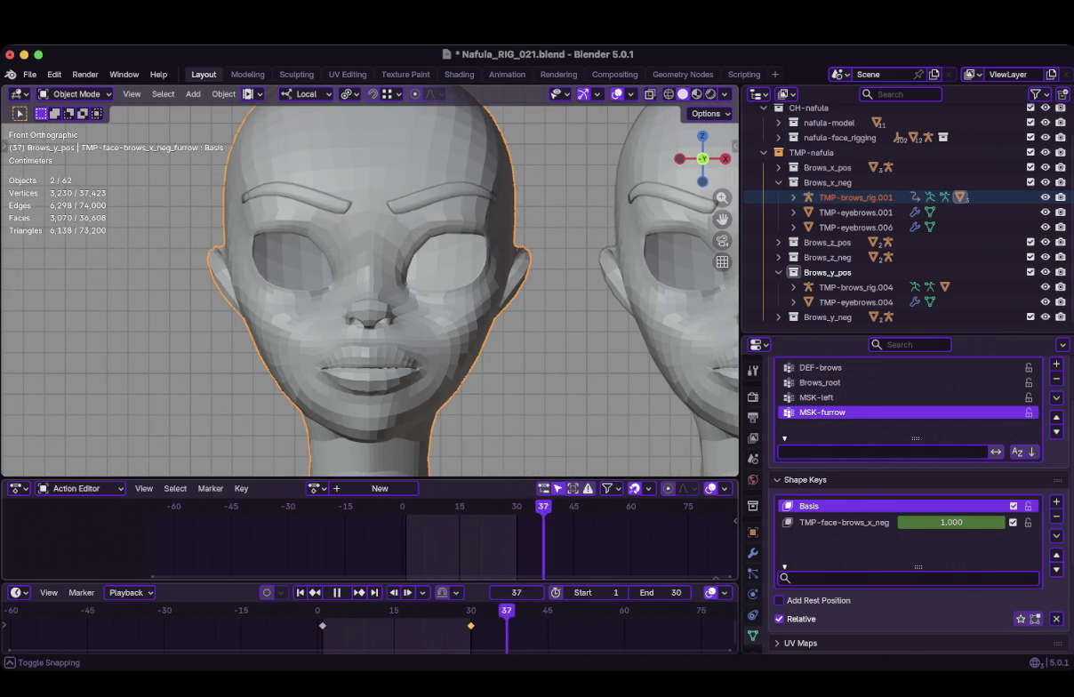
{"action": "key", "text": "Escape"}
{"action": "scroll", "coordinate": [370, 284], "scroll_direction": "down", "scroll_amount": 2}
{"action": "scroll", "coordinate": [393, 263], "scroll_direction": "down", "scroll_amount": 1}
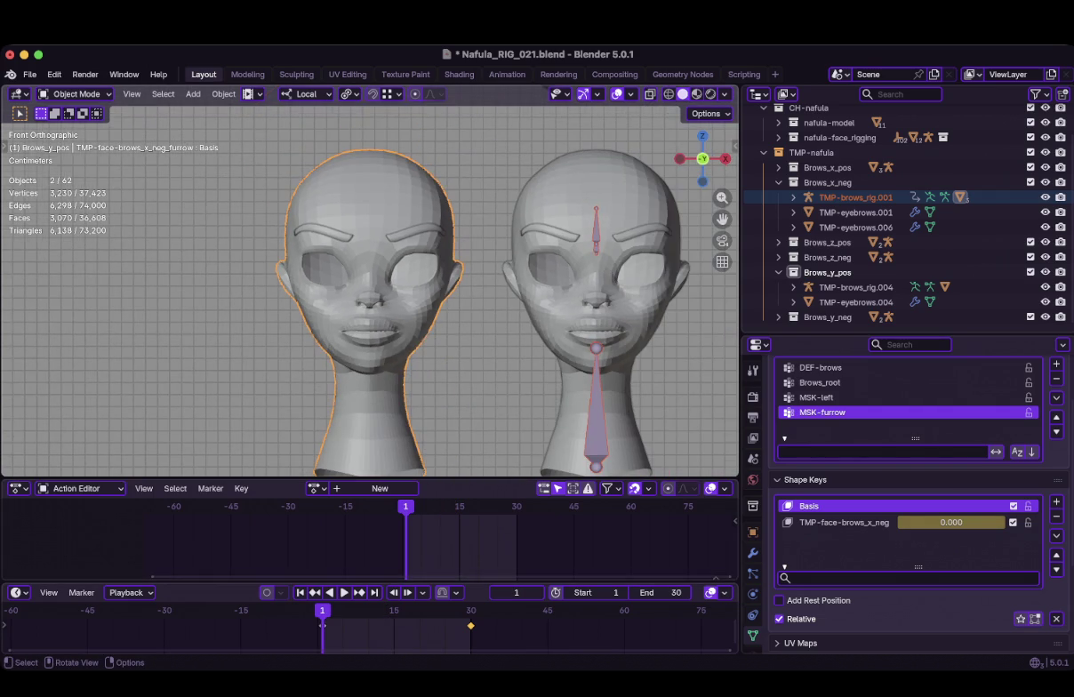
{"action": "key", "text": "ctrl+s"}
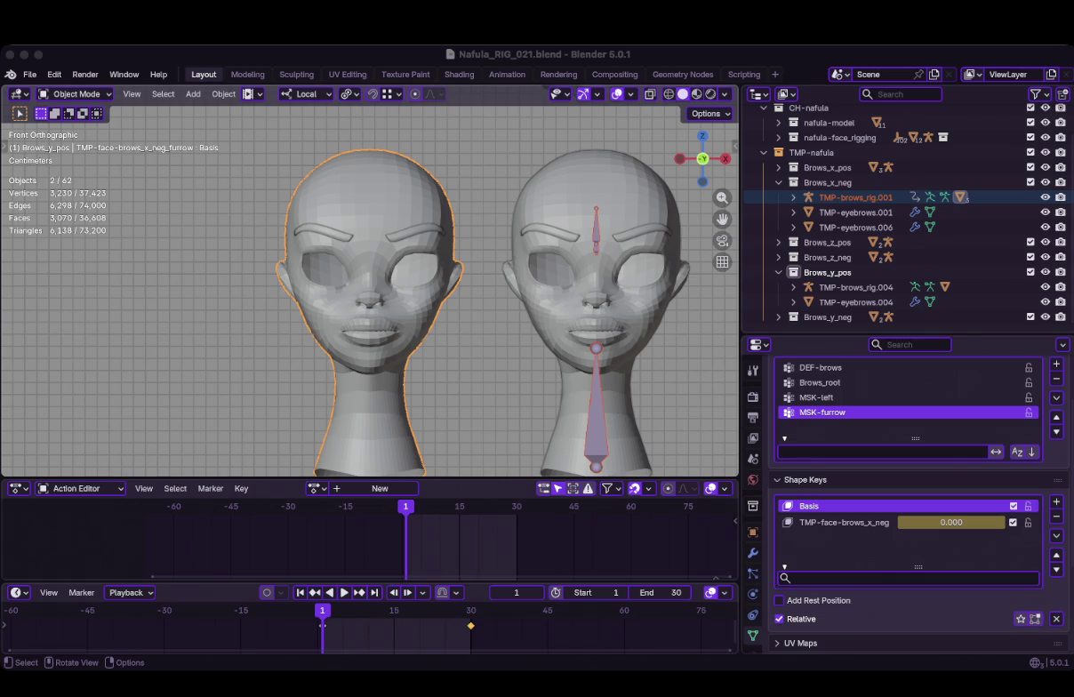
Watch the brows close up, jump to frame 30, and return to Weight Paint
{"action": "scroll", "coordinate": [374, 267], "scroll_direction": "up", "scroll_amount": 5}
{"action": "middle_click_drag", "start_coordinate": [373, 267], "coordinate": [374, 405], "text": "shift"}
{"action": "key", "text": "space"}
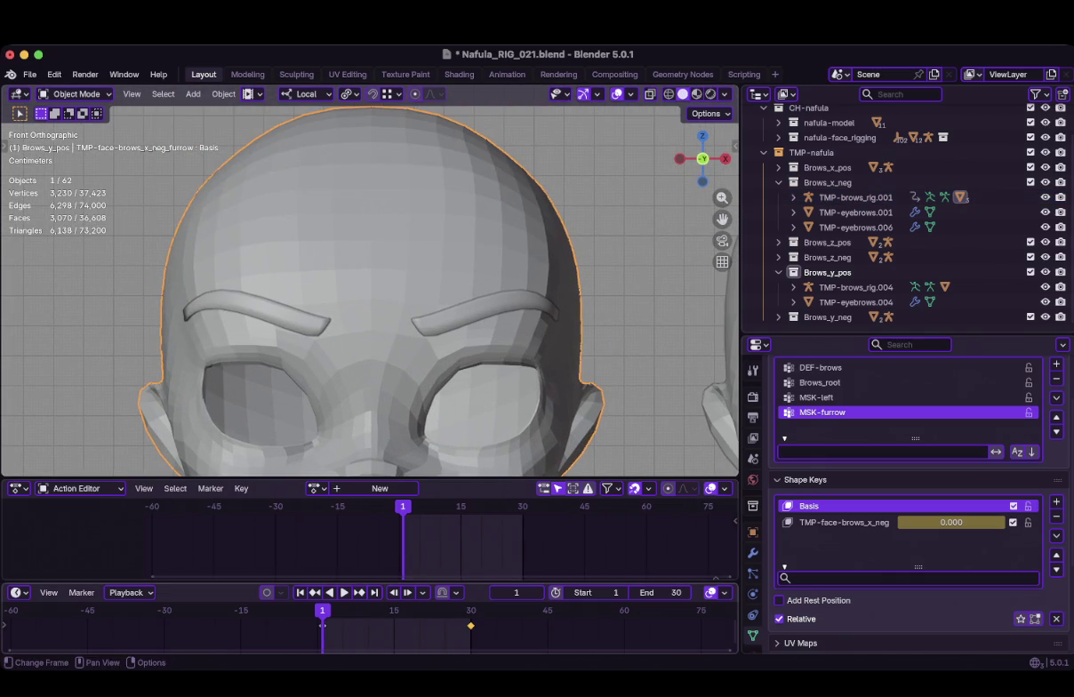
{"action": "key", "text": "space"}
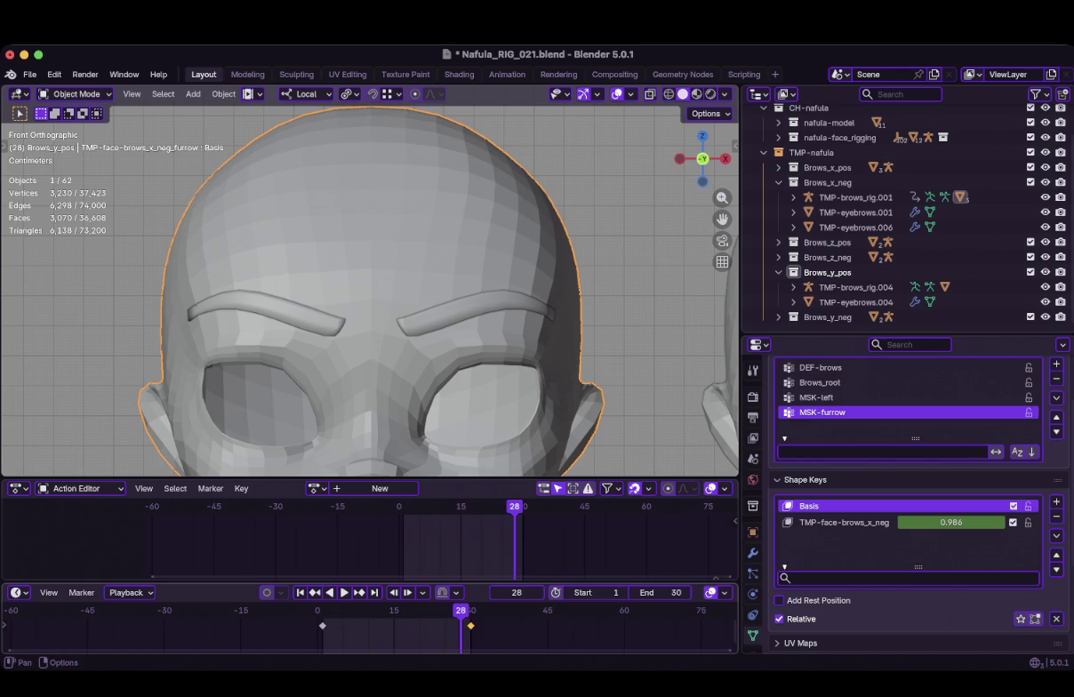
{"action": "key", "text": "shift+Right"}
{"action": "scroll", "coordinate": [370, 347], "scroll_direction": "up", "scroll_amount": 2}
{"action": "key", "text": "ctrl+Tab"}
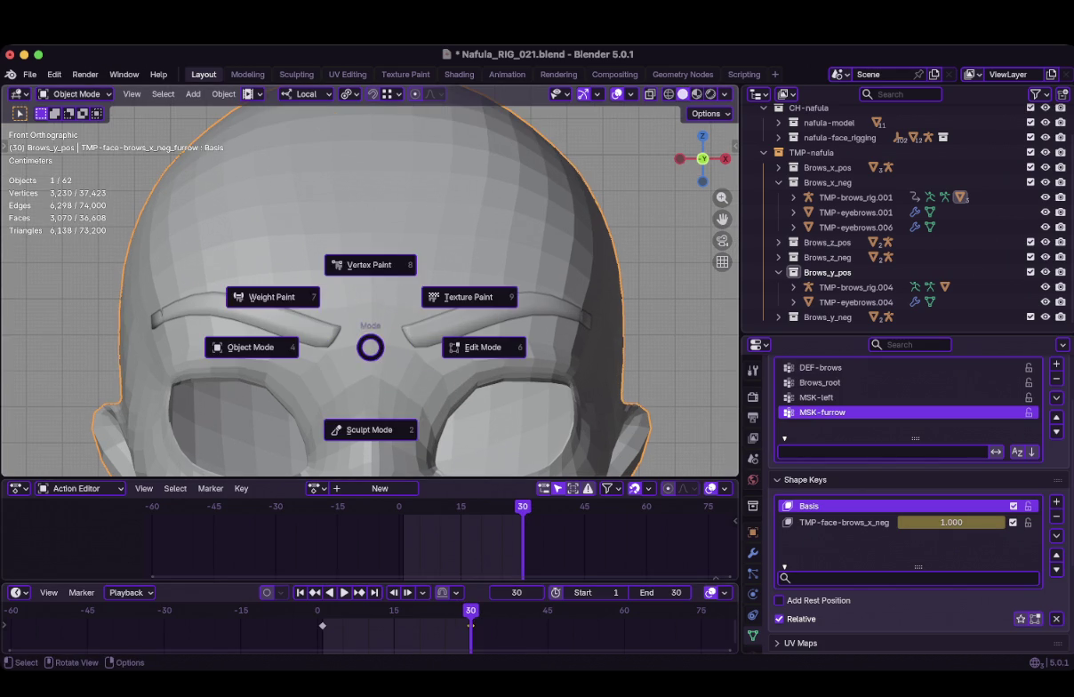
{"action": "left_click", "coordinate": [272, 297]}
Toggle into Edit Mode on the head mesh, then return to Weight Paint mode
{"action": "scroll", "coordinate": [375, 275], "scroll_direction": "up", "scroll_amount": 2}
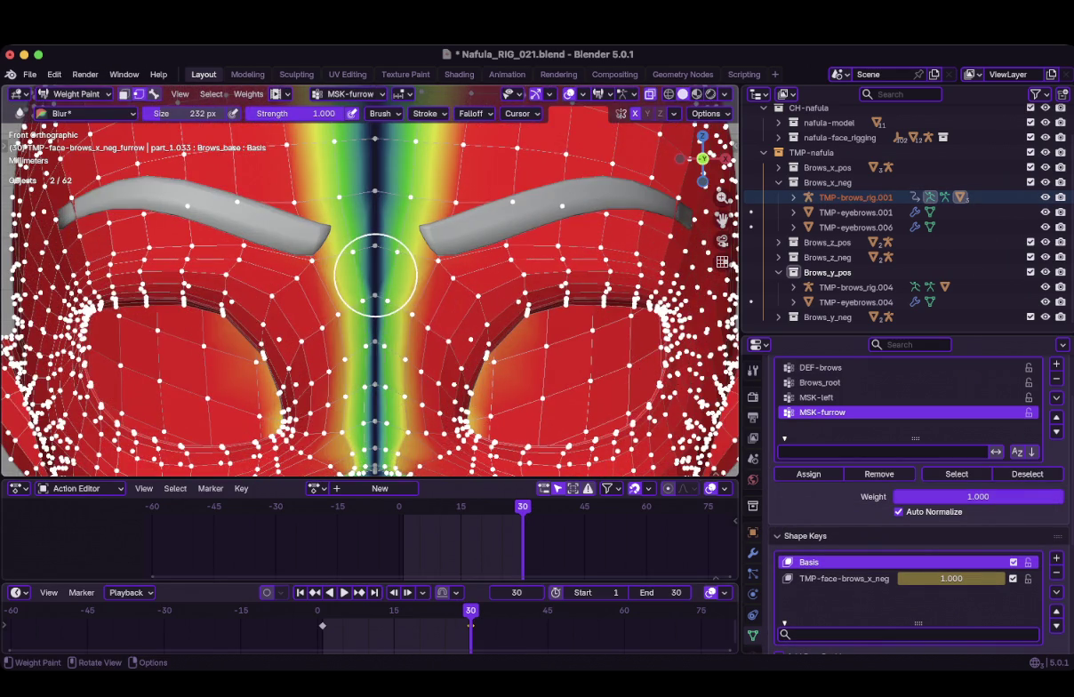
{"action": "key", "text": "Tab"}
{"action": "scroll", "coordinate": [374, 290], "scroll_direction": "down", "scroll_amount": 1}
{"action": "scroll", "coordinate": [375, 276], "scroll_direction": "up", "scroll_amount": 2}
{"action": "key", "text": "ctrl+Tab"}
{"action": "left_click", "coordinate": [280, 223]}
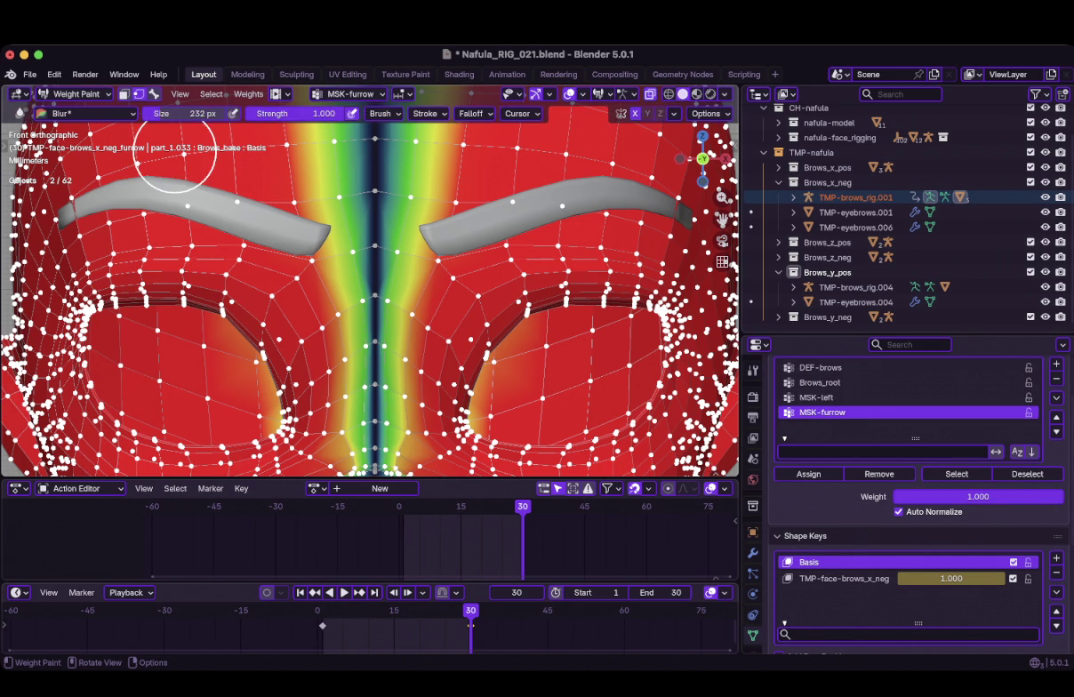
Set brush strength to 0.15 and paint full weight over the furrow centre
{"action": "double_click", "coordinate": [391, 113]}
{"action": "type", "text": "0.5"}
{"action": "type", "text": "0.15"}
{"action": "key", "text": "Return"}
{"action": "scroll", "coordinate": [437, 259], "scroll_direction": "down", "scroll_amount": 3}
{"action": "middle_click_drag", "start_coordinate": [438, 259], "coordinate": [423, 299], "text": "shift"}
{"action": "middle_click_drag", "start_coordinate": [394, 203], "coordinate": [359, 372], "text": "shift"}
{"action": "scroll", "coordinate": [378, 293], "scroll_direction": "up", "scroll_amount": 1}
{"action": "scroll", "coordinate": [401, 240], "scroll_direction": "up", "scroll_amount": 3}
{"action": "mouse_move", "coordinate": [376, 304]}
{"action": "left_mouse_down"}
{"action": "mouse_move", "coordinate": [392, 247]}
{"action": "mouse_move", "coordinate": [391, 264]}
{"action": "left_mouse_up"}
{"action": "scroll", "coordinate": [439, 219], "scroll_direction": "down", "scroll_amount": 4}
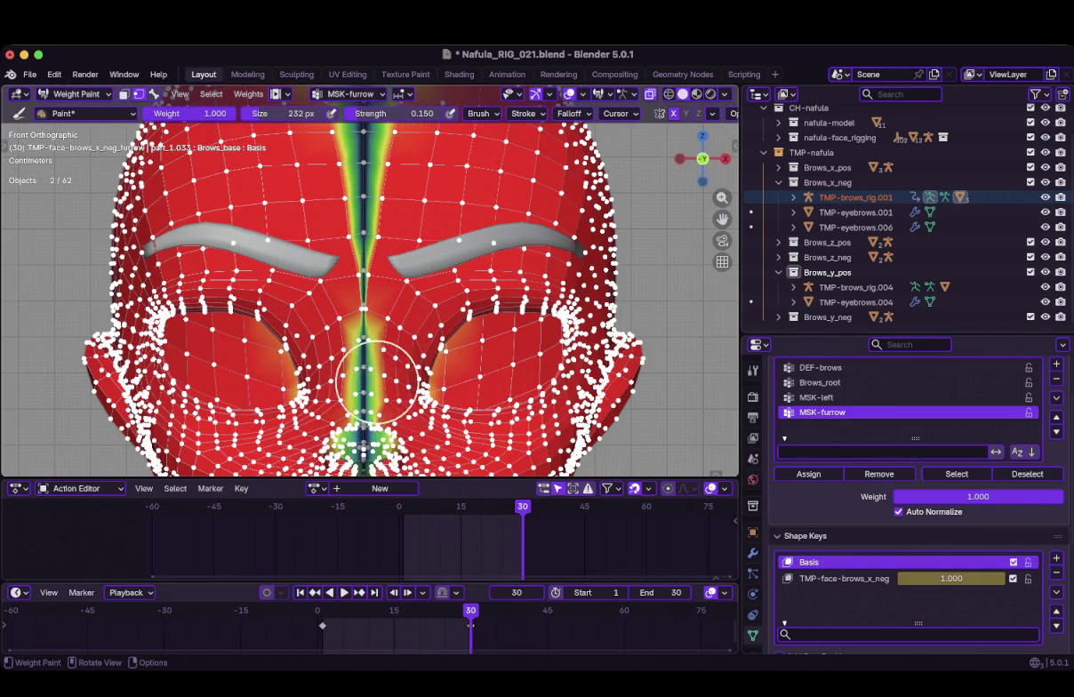
{"action": "scroll", "coordinate": [384, 355], "scroll_direction": "down", "scroll_amount": 1}
{"action": "middle_click_drag", "start_coordinate": [383, 351], "coordinate": [413, 269], "text": "ctrl"}
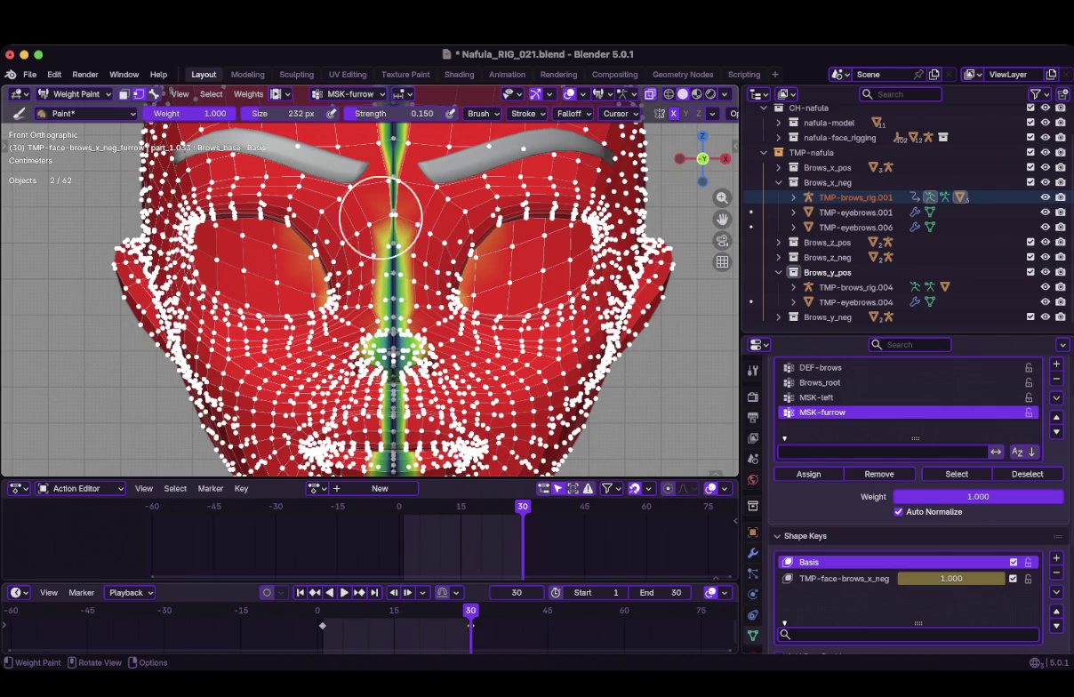
Blur the MSK-furrow weights along the forehead midline with the Blur brush at 0.150 strength
{"action": "left_click", "coordinate": [87, 113]}
{"action": "left_click", "coordinate": [229, 178]}
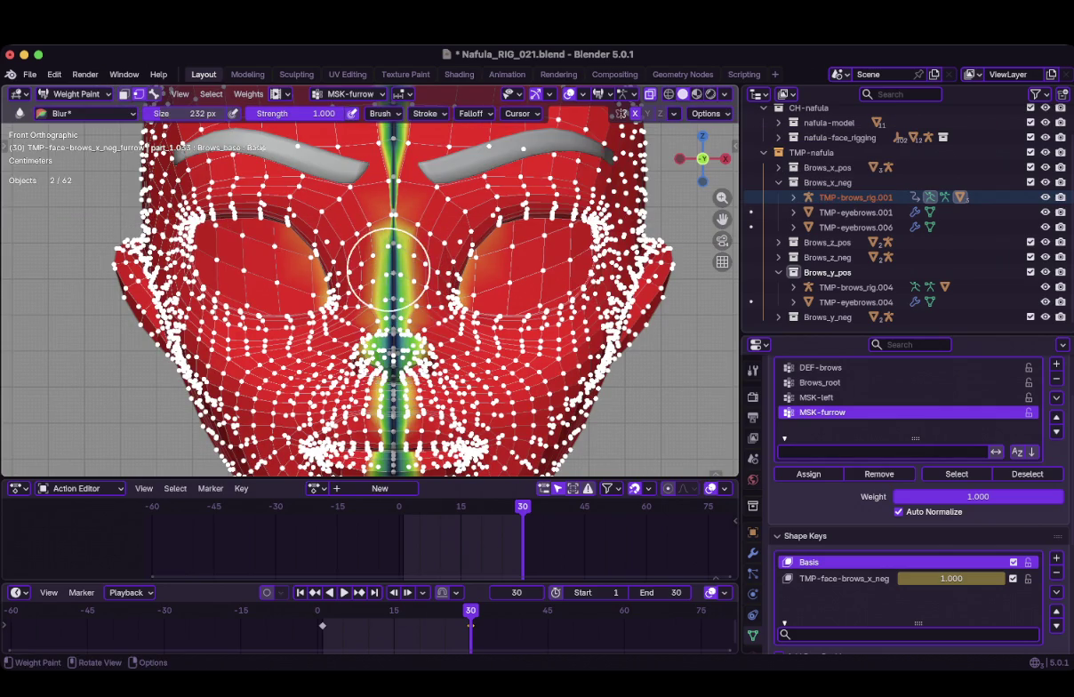
{"action": "scroll", "coordinate": [383, 252], "scroll_direction": "up", "scroll_amount": 2}
{"action": "scroll", "coordinate": [384, 252], "scroll_direction": "up", "scroll_amount": 2}
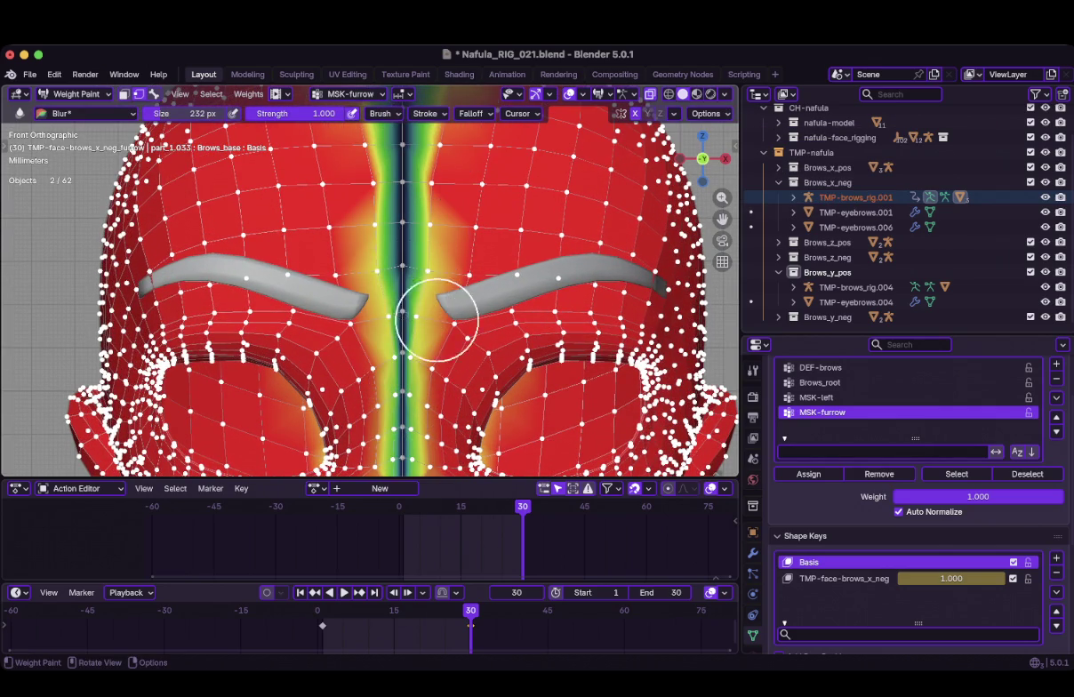
{"action": "left_click_drag", "start_coordinate": [420, 307], "coordinate": [306, 146]}
{"action": "left_click", "coordinate": [298, 113]}
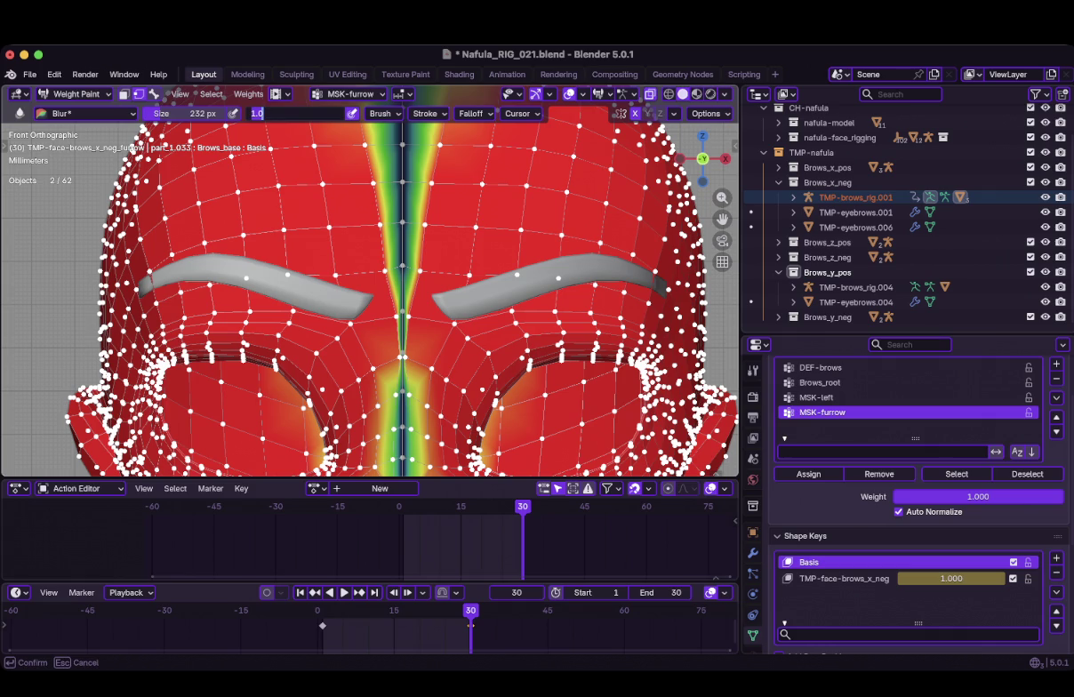
{"action": "type", "text": "0.15"}
{"action": "key", "text": "Return"}
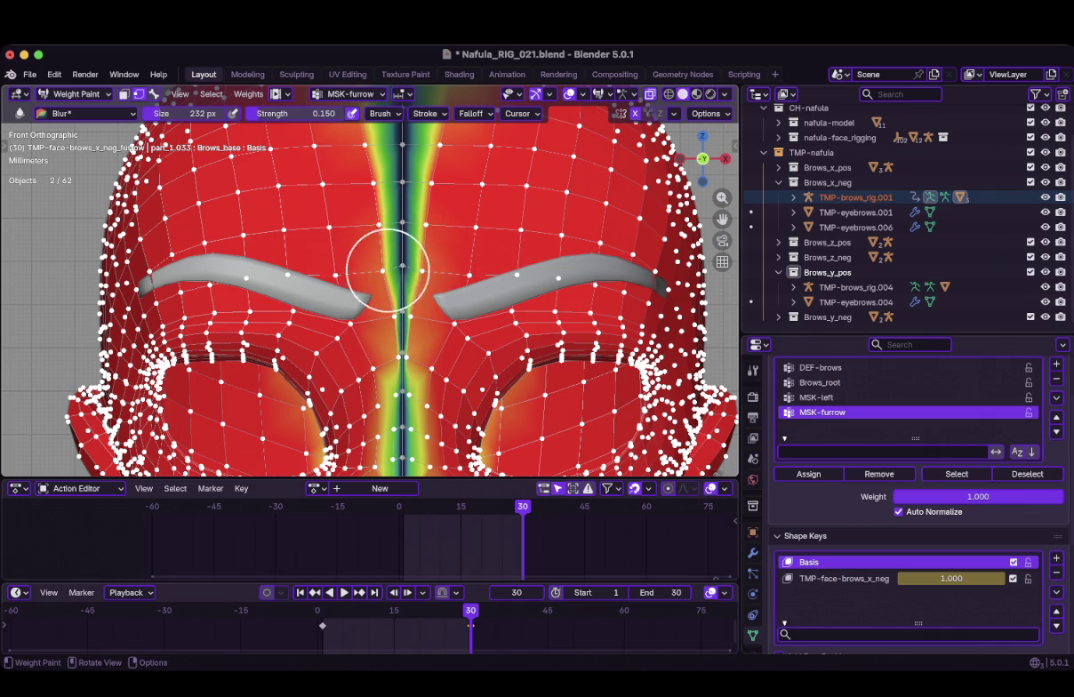
{"action": "scroll", "coordinate": [402, 312], "scroll_direction": "up", "scroll_amount": 2}
{"action": "scroll", "coordinate": [400, 356], "scroll_direction": "up", "scroll_amount": 3}
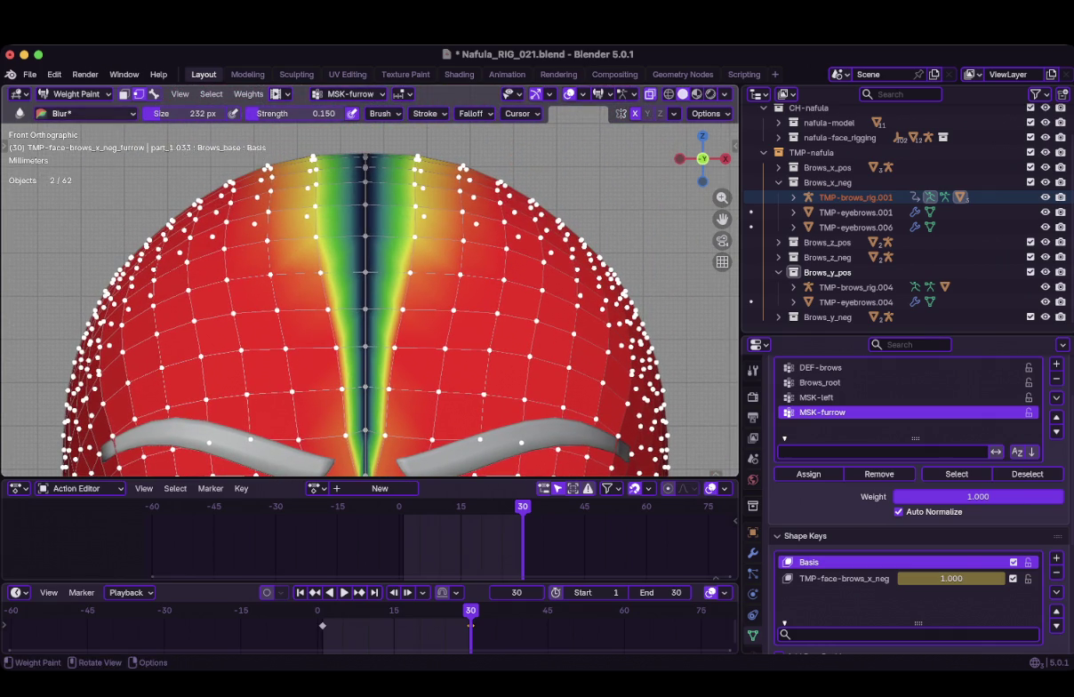
With the Paint brush at 0.5 strength, paint full weight over the orange areas beside the furrow
{"action": "left_click", "coordinate": [86, 113]}
{"action": "left_click", "coordinate": [278, 171]}
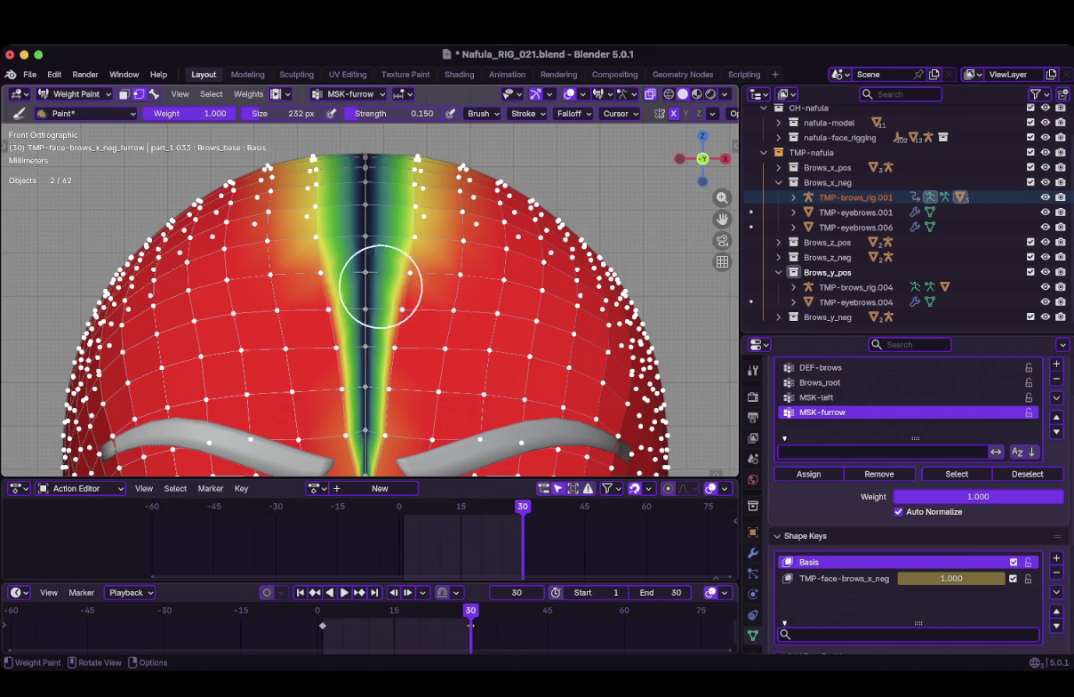
{"action": "left_click", "coordinate": [382, 113]}
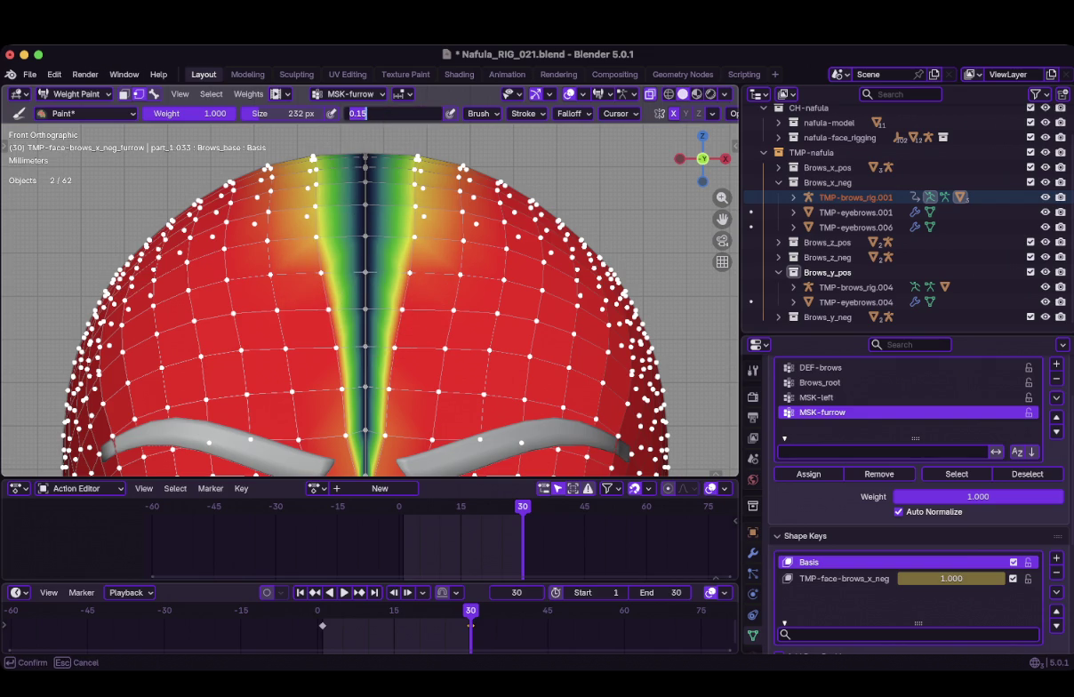
{"action": "type", "text": ".5"}
{"action": "key", "text": "Return"}
{"action": "left_click_drag", "start_coordinate": [383, 251], "coordinate": [401, 287]}
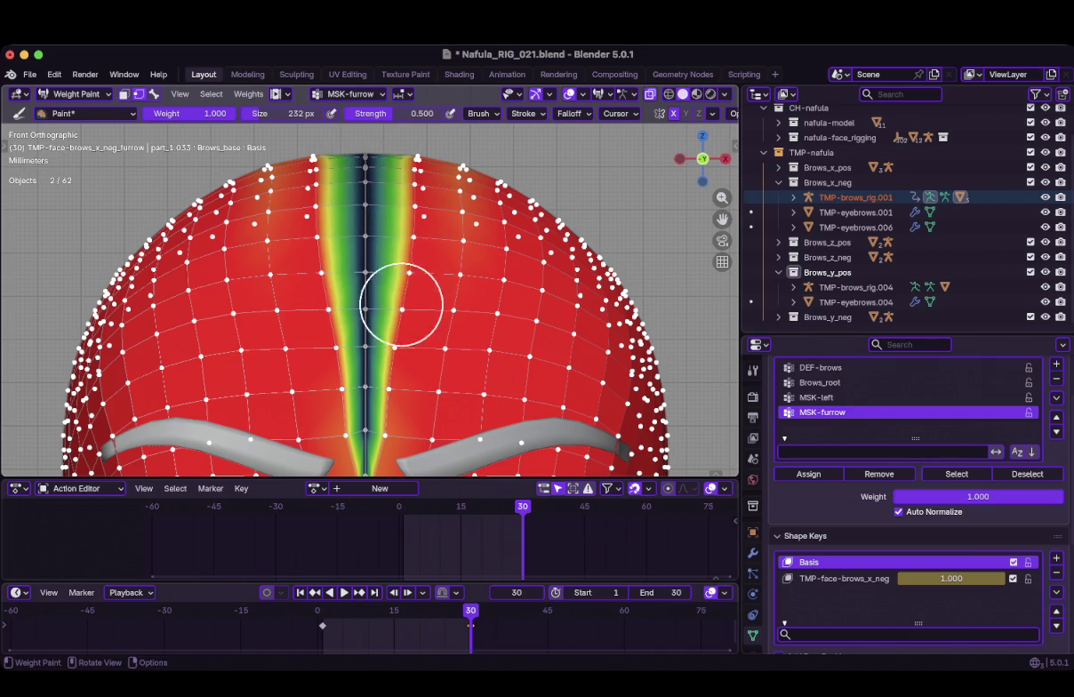
{"action": "scroll", "coordinate": [387, 303], "scroll_direction": "down", "scroll_amount": 2}
{"action": "scroll", "coordinate": [409, 258], "scroll_direction": "up", "scroll_amount": 2}
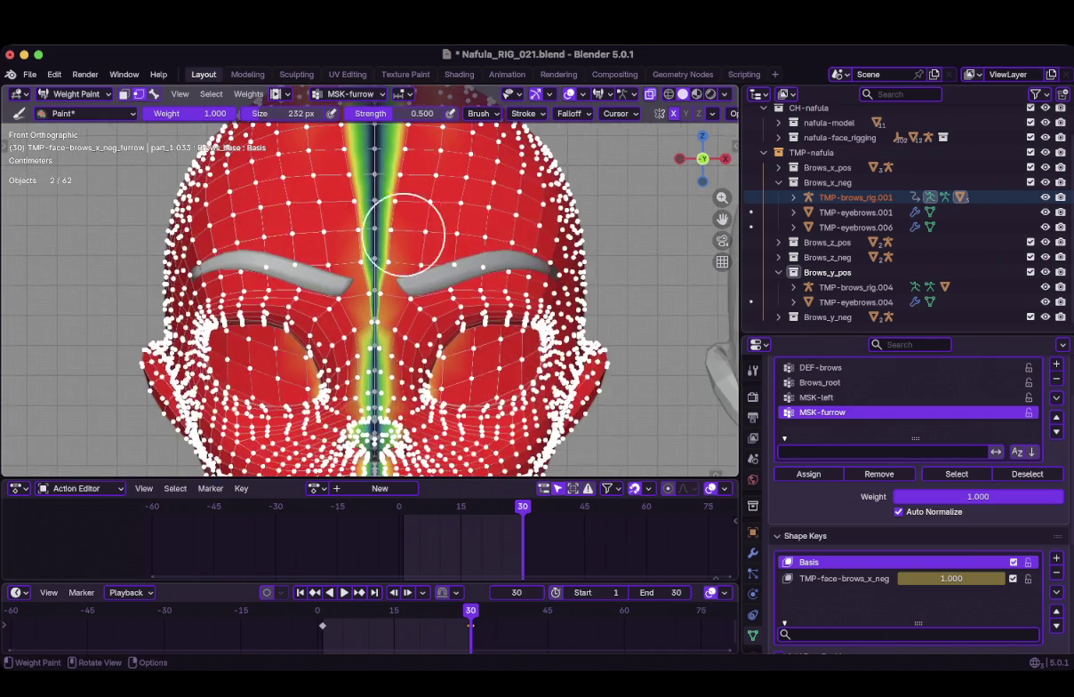
{"action": "scroll", "coordinate": [405, 232], "scroll_direction": "up", "scroll_amount": 2}
{"action": "scroll", "coordinate": [404, 245], "scroll_direction": "up", "scroll_amount": 1}
{"action": "scroll", "coordinate": [407, 266], "scroll_direction": "down", "scroll_amount": 1}
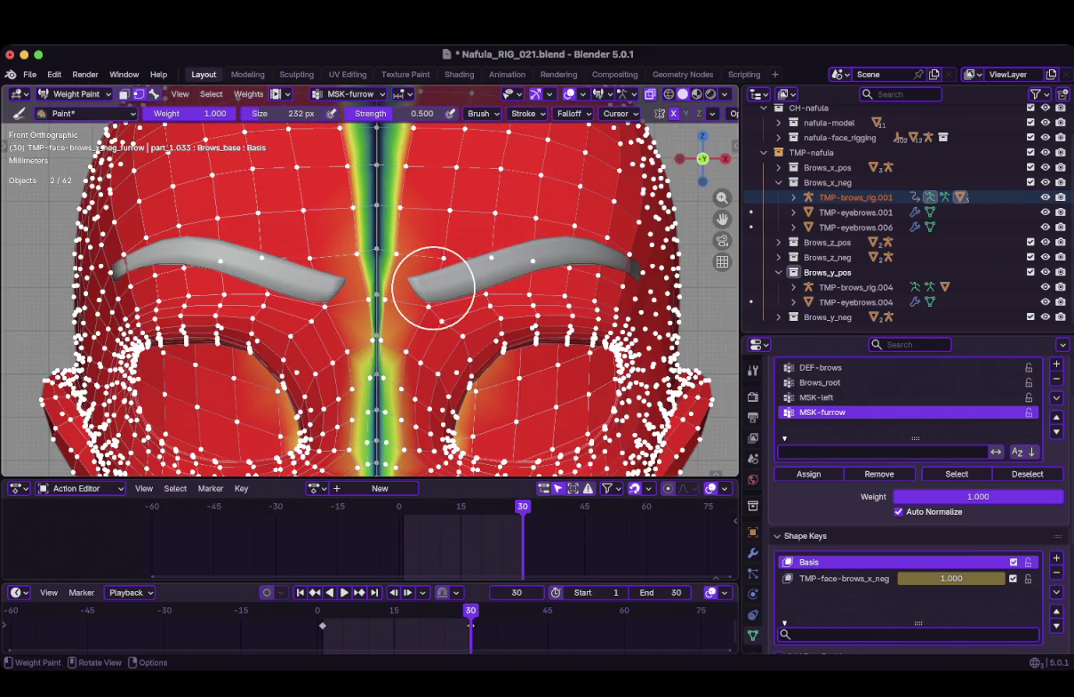
{"action": "left_click_drag", "start_coordinate": [417, 259], "coordinate": [392, 286]}
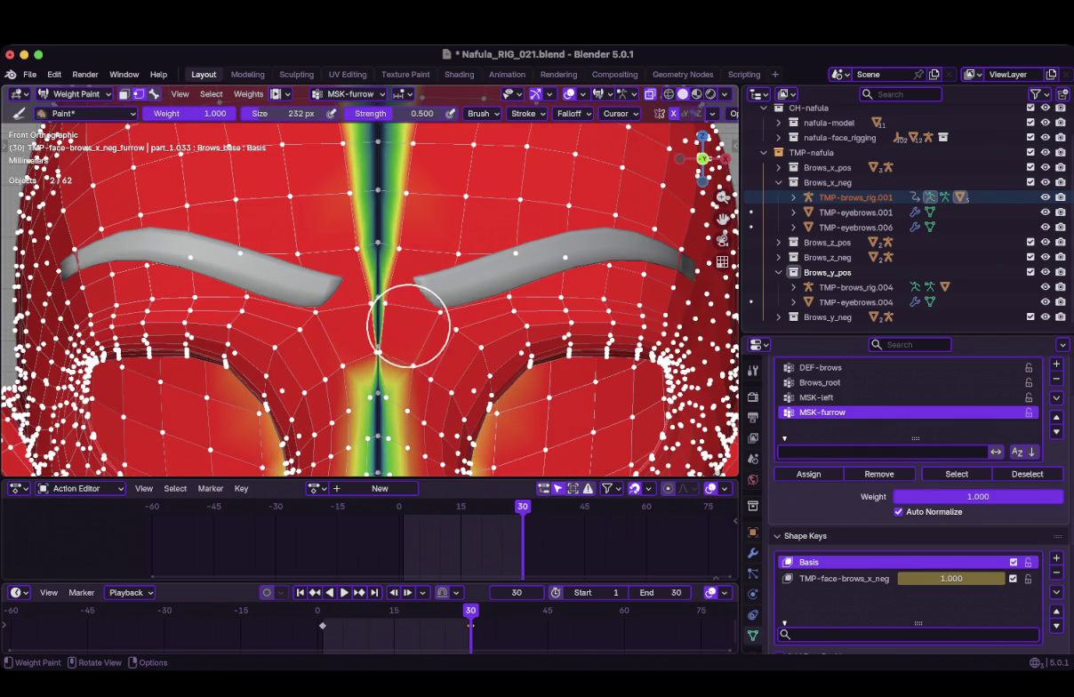
{"action": "left_click_drag", "start_coordinate": [451, 311], "coordinate": [452, 273]}
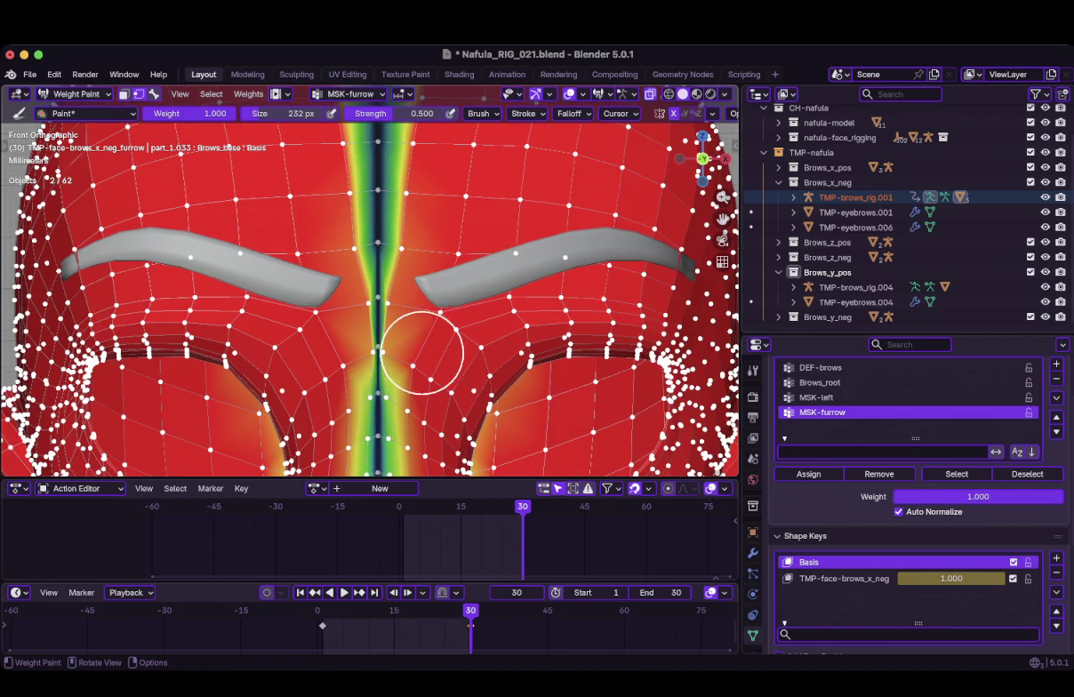
Orbit to inspect the face from below, then return to Object Mode
{"action": "middle_click_drag", "start_coordinate": [441, 332], "coordinate": [434, 285]}
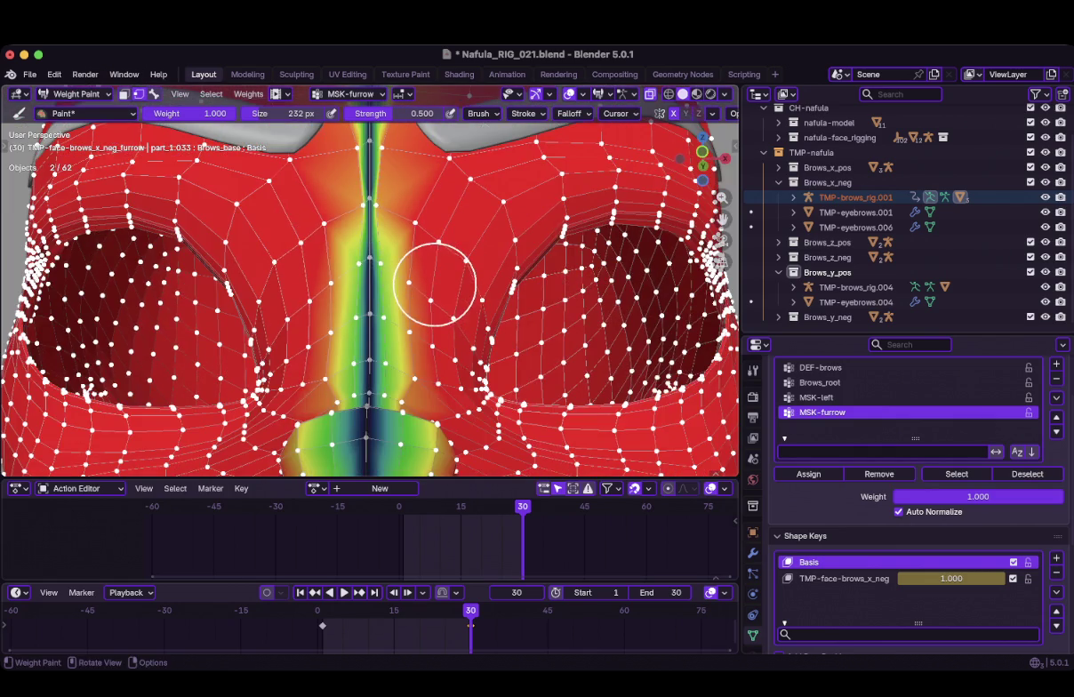
{"action": "mouse_move", "coordinate": [391, 427]}
{"action": "middle_mouse_down"}
{"action": "mouse_move", "coordinate": [411, 346]}
{"action": "mouse_move", "coordinate": [391, 343]}
{"action": "mouse_move", "coordinate": [399, 406]}
{"action": "mouse_move", "coordinate": [383, 364]}
{"action": "middle_mouse_up"}
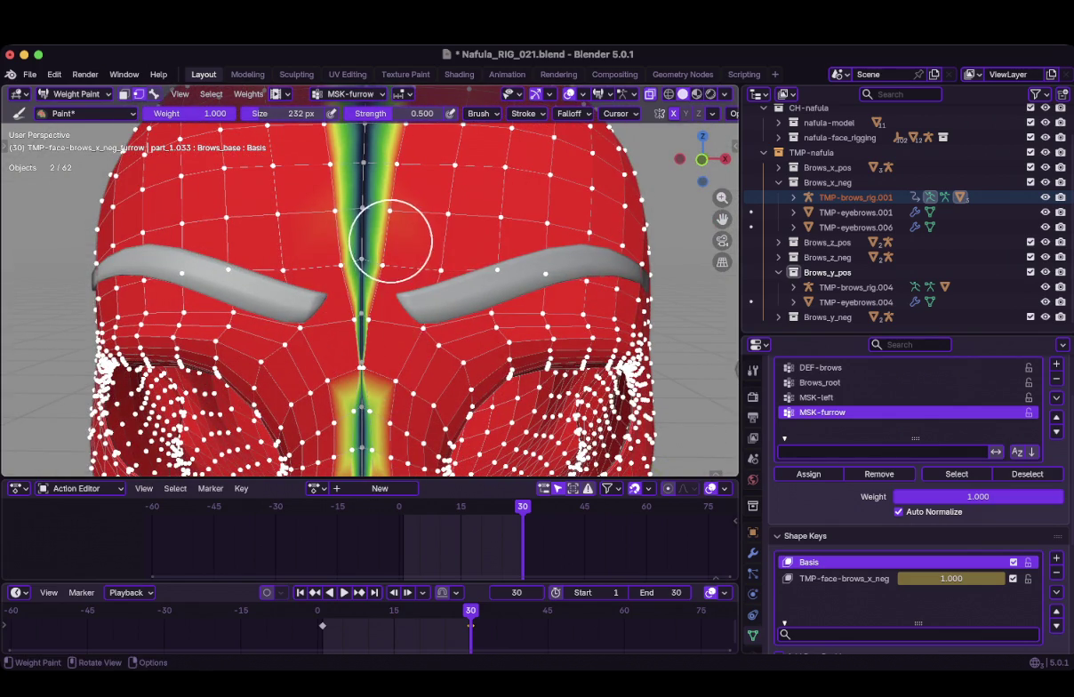
{"action": "scroll", "coordinate": [395, 317], "scroll_direction": "up", "scroll_amount": 3}
{"action": "scroll", "coordinate": [400, 303], "scroll_direction": "up", "scroll_amount": 3}
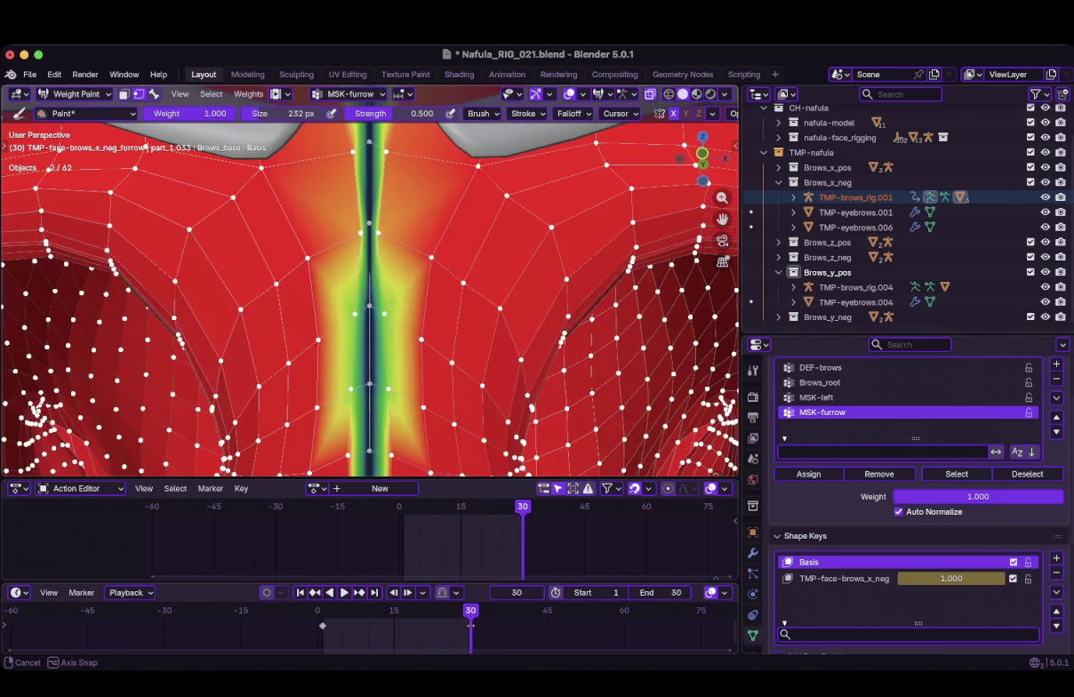
{"action": "scroll", "coordinate": [427, 265], "scroll_direction": "down", "scroll_amount": 3}
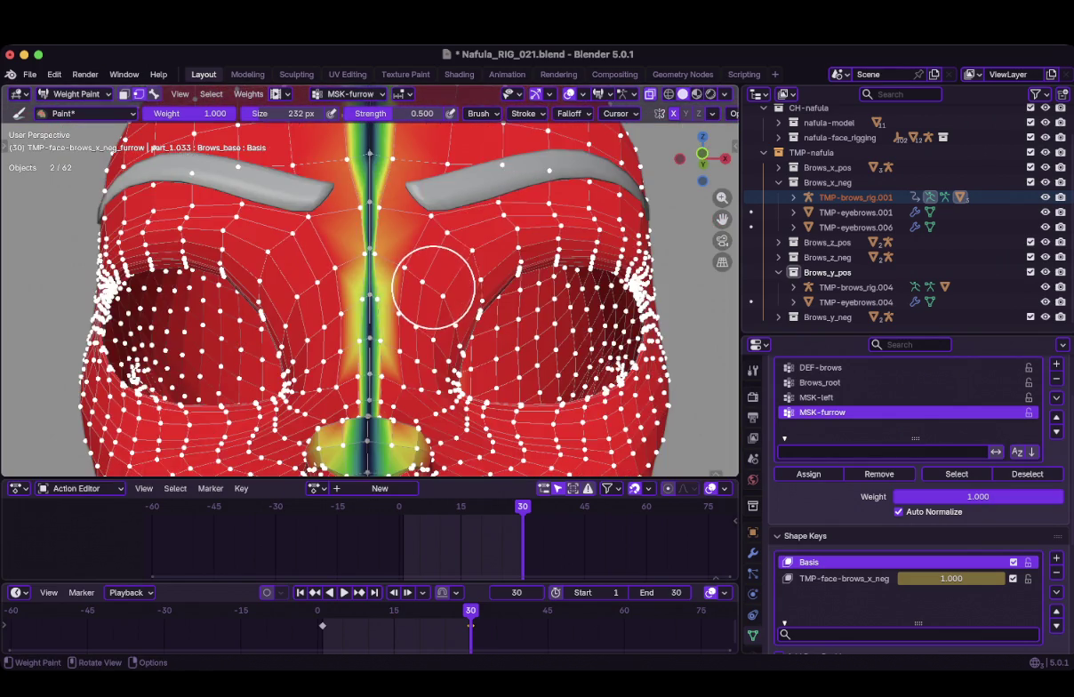
{"action": "key", "text": "ctrl+Tab"}
{"action": "scroll", "coordinate": [906, 578], "scroll_direction": "down", "scroll_amount": 2}
{"action": "middle_click_drag", "start_coordinate": [392, 284], "coordinate": [400, 267]}
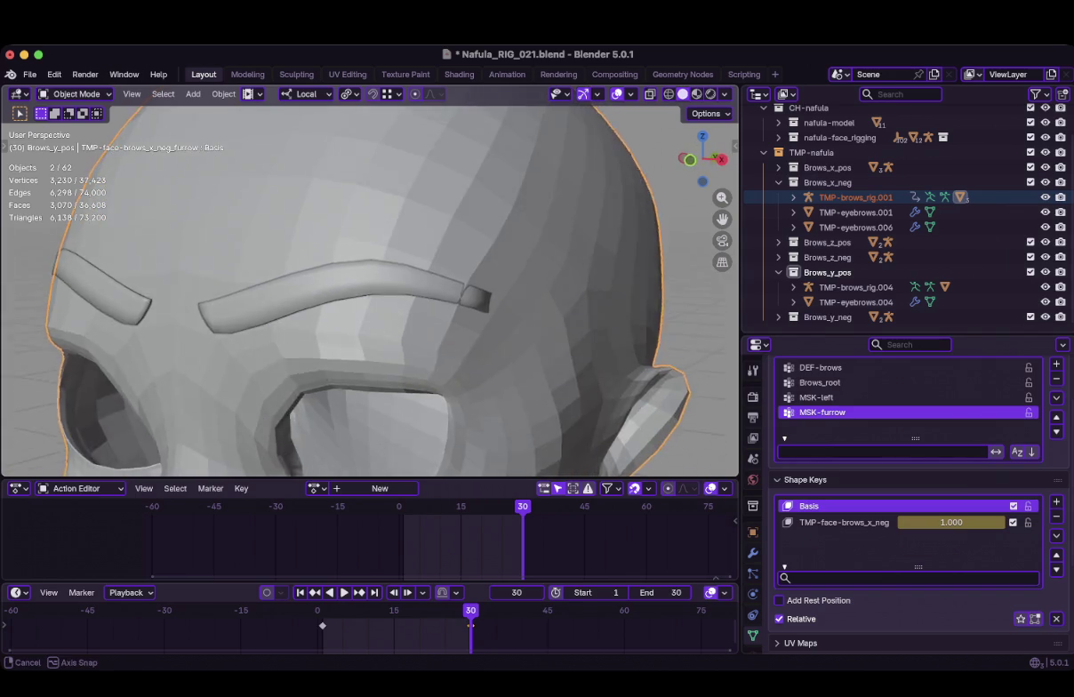
Play and stop the brow animation, switch to front view, and scrub to frame 25
{"action": "key", "text": "space"}
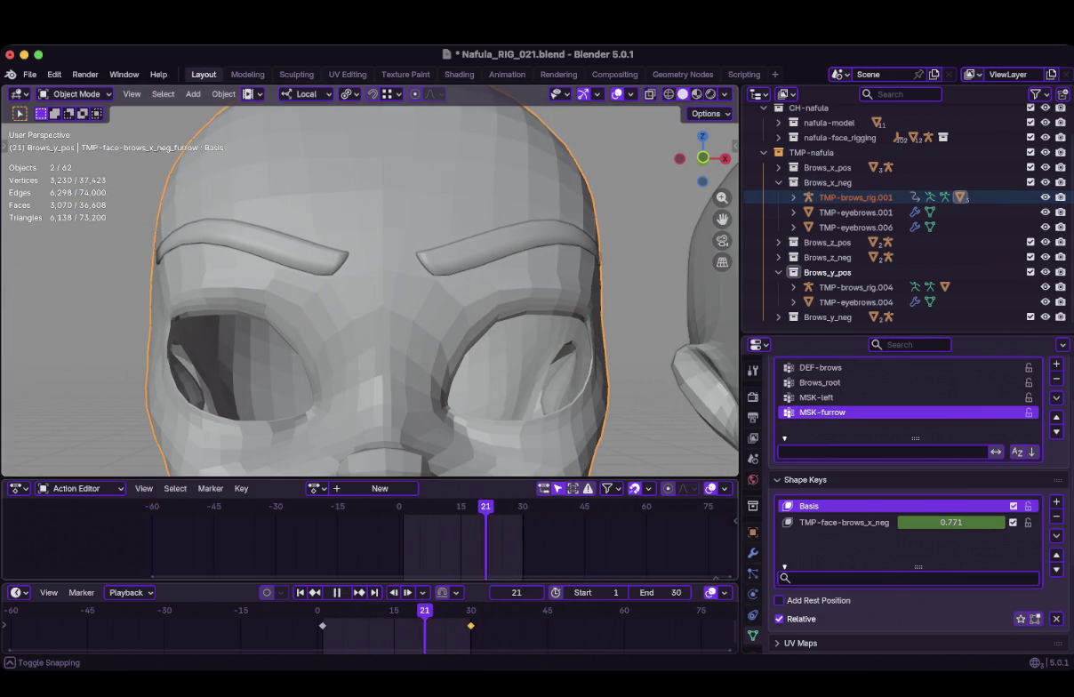
{"action": "scroll", "coordinate": [369, 289], "scroll_direction": "down", "scroll_amount": 3}
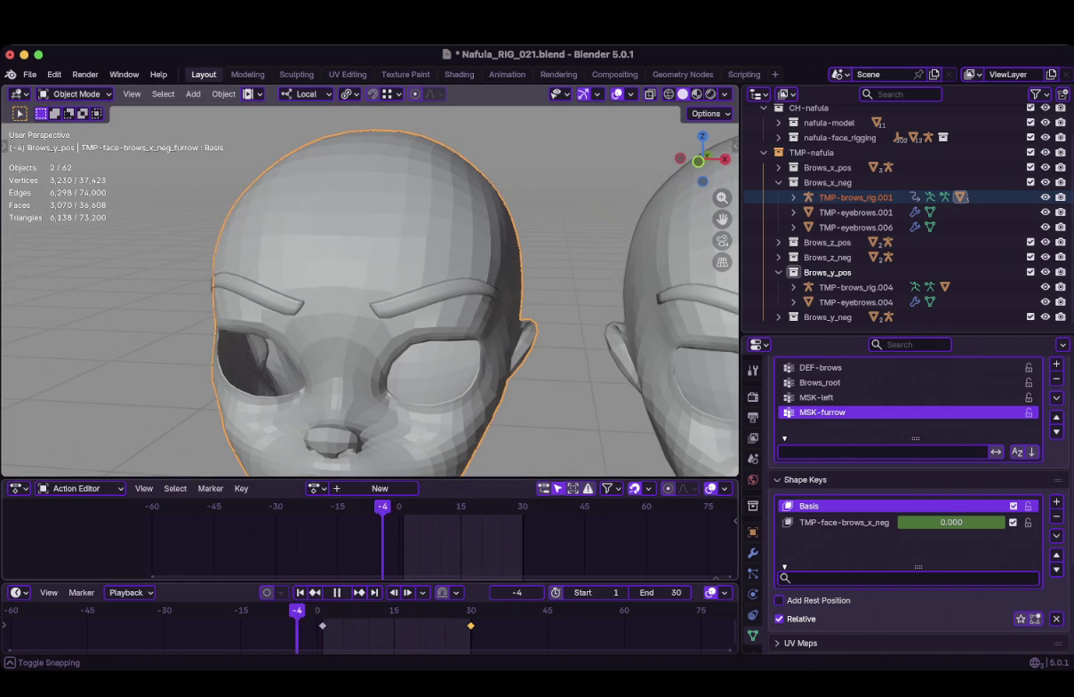
{"action": "key", "text": "space"}
{"action": "key", "text": "KP_1"}
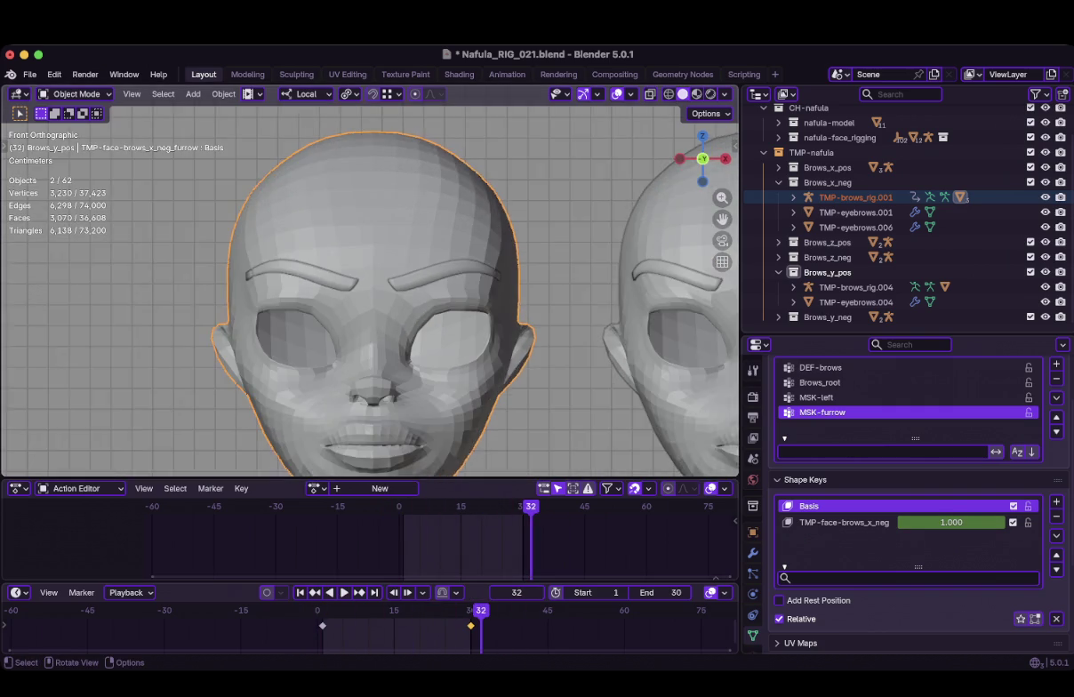
{"action": "mouse_move", "coordinate": [481, 610]}
{"action": "left_mouse_down"}
{"action": "mouse_move", "coordinate": [419, 610]}
{"action": "mouse_move", "coordinate": [444, 610]}
{"action": "left_mouse_up"}
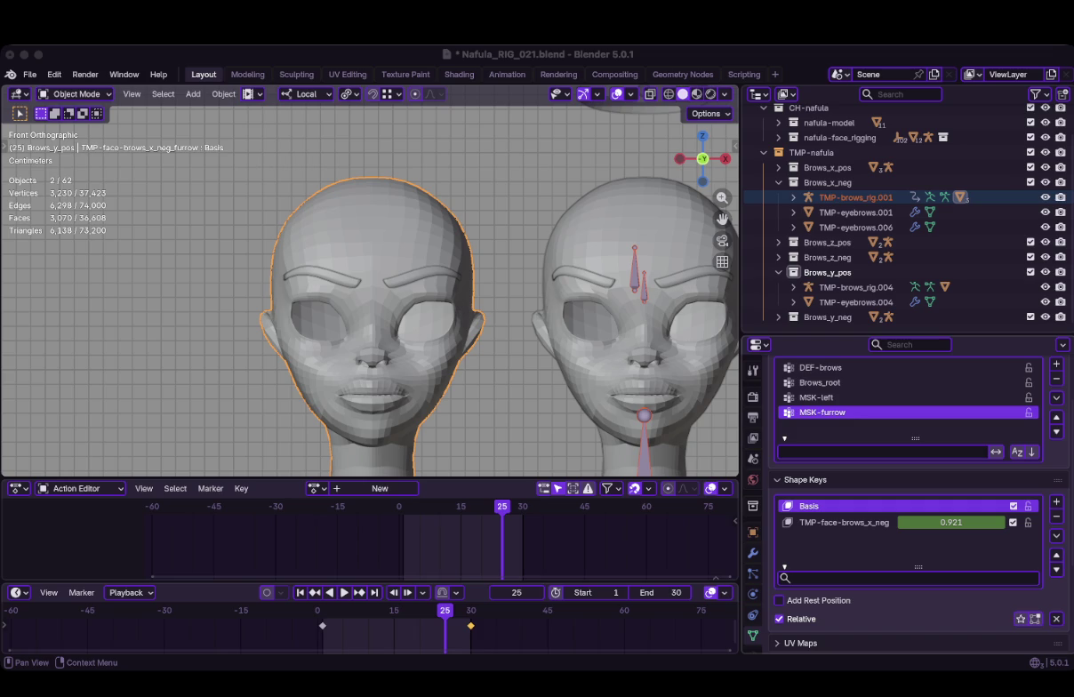
{"action": "key", "text": "super+Tab"}
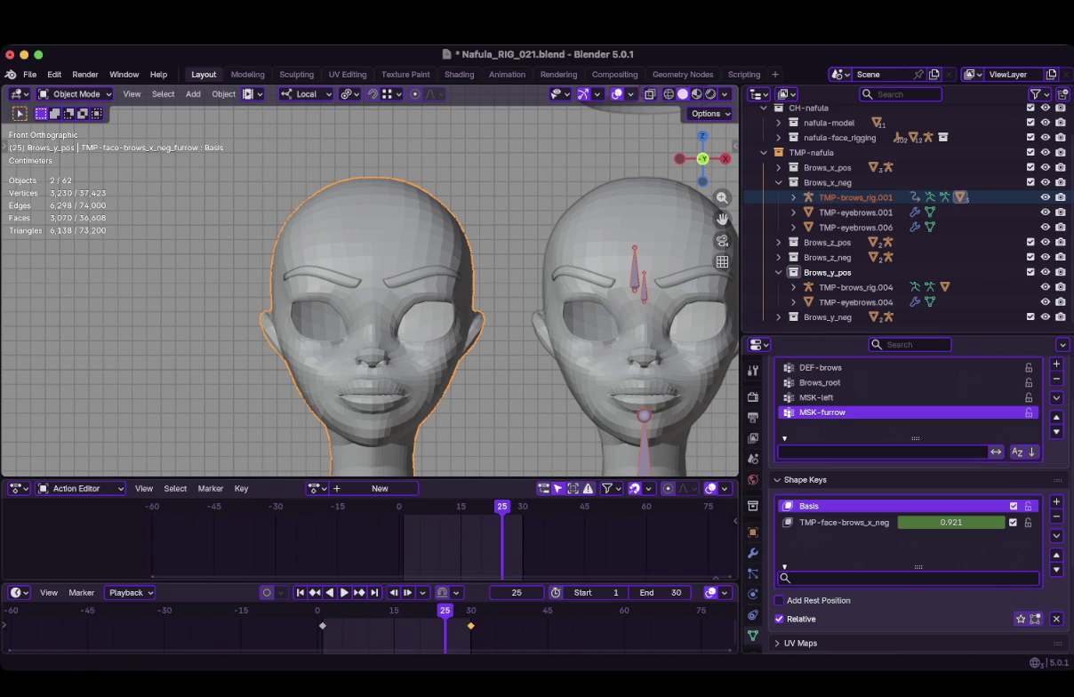
{"action": "key", "text": "super+Tab"}
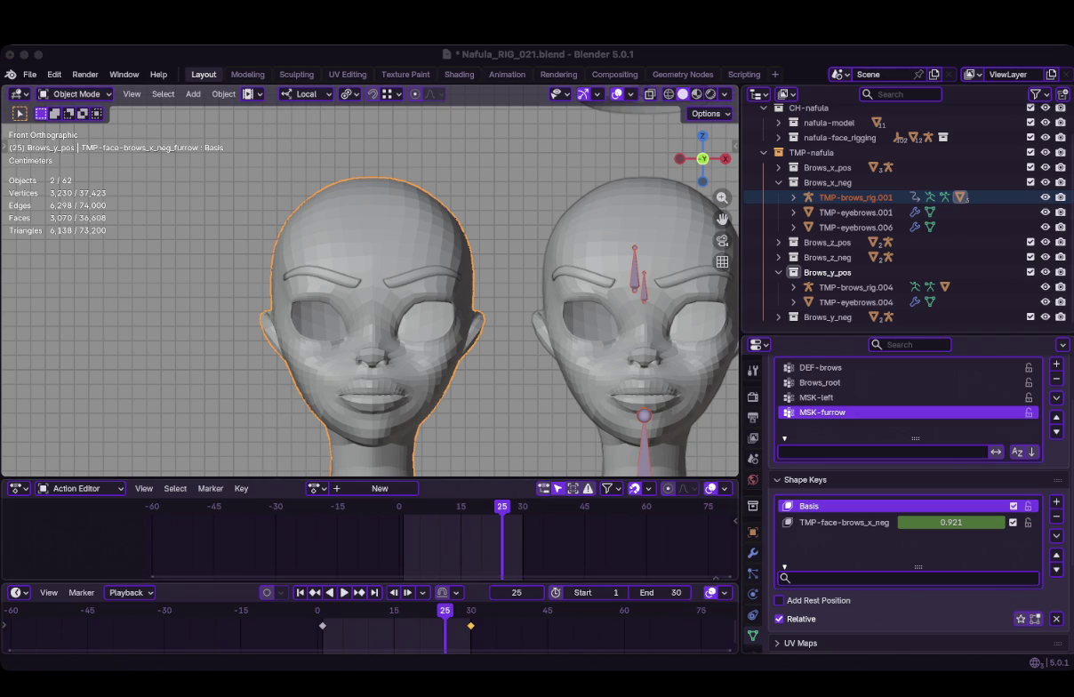
{"action": "key", "text": "super+Tab"}
Deselect all, save Nafula_RIG_021.blend, and replay the animation, stopping at frame 20
{"action": "key", "text": "alt+a"}
{"action": "key", "text": "ctrl+s"}
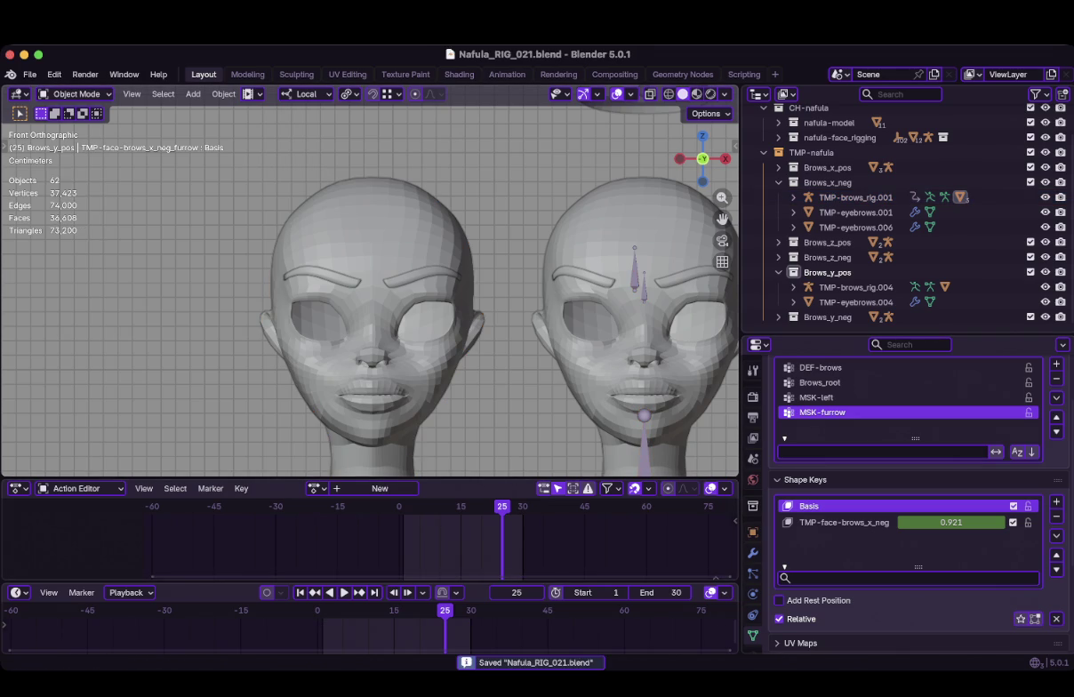
{"action": "key", "text": "super+Tab"}
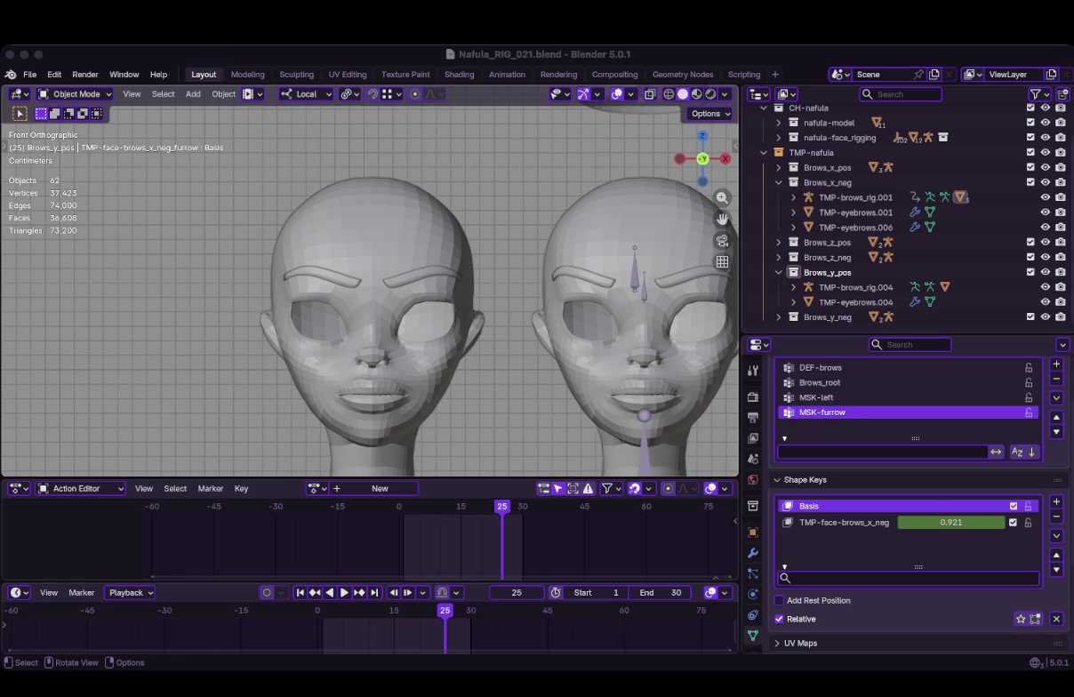
{"action": "key", "text": "space"}
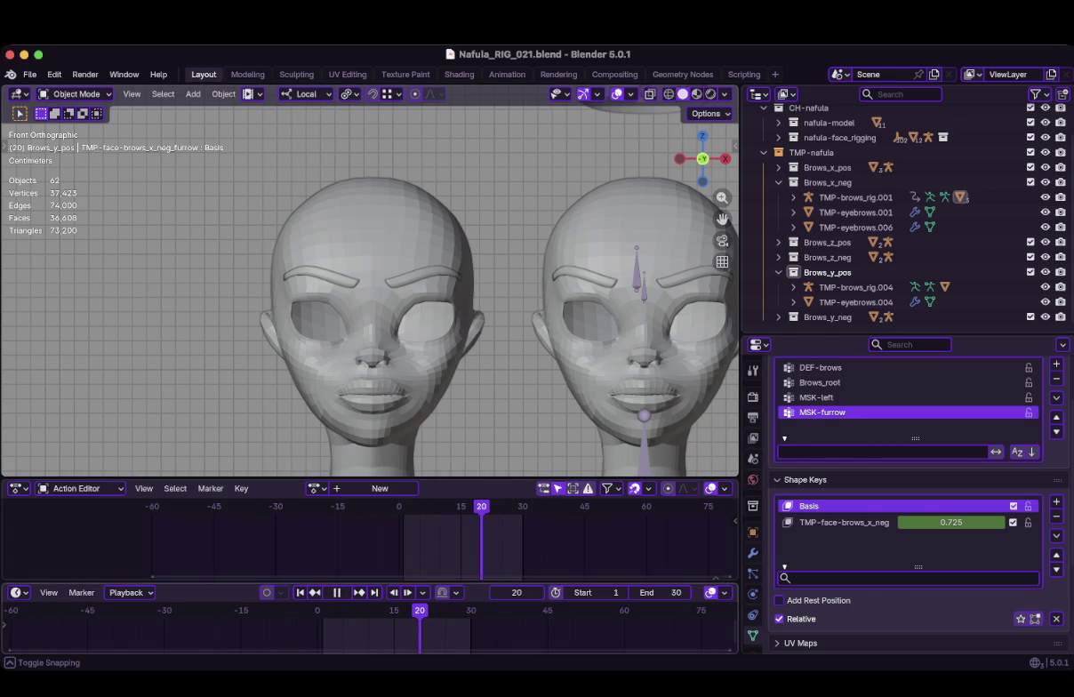
{"action": "key", "text": "space"}
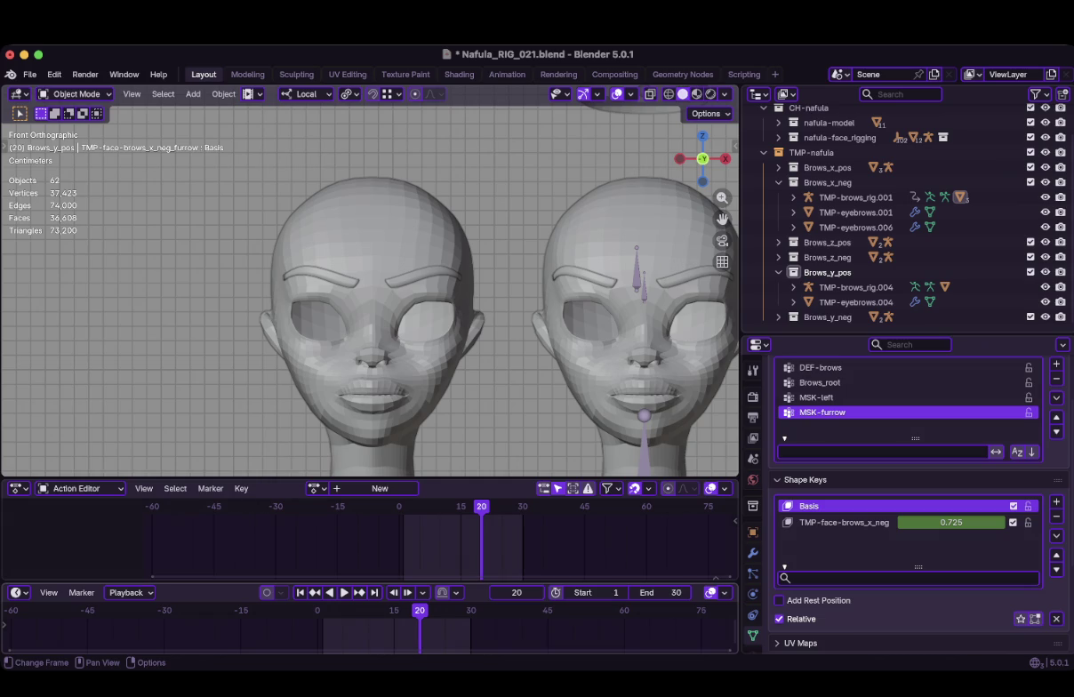
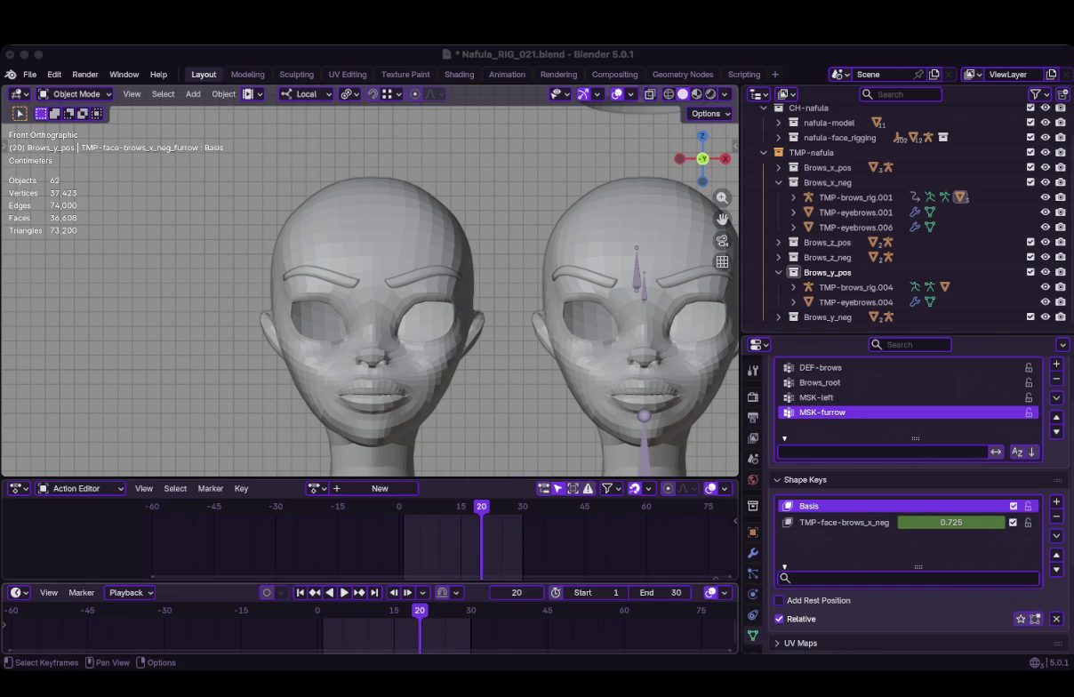
Scrub and play the brow furrow animation backwards, stepping single frames to compare the furrow
{"action": "left_click_drag", "start_coordinate": [481, 505], "coordinate": [493, 506]}
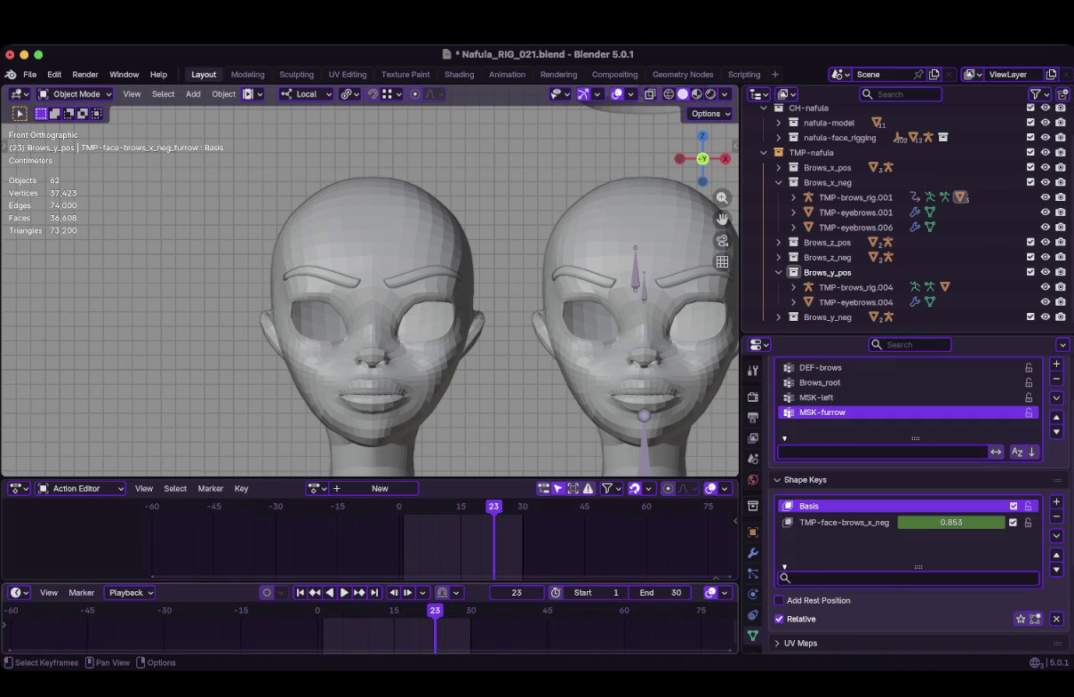
{"action": "key", "text": "shift+ctrl+space"}
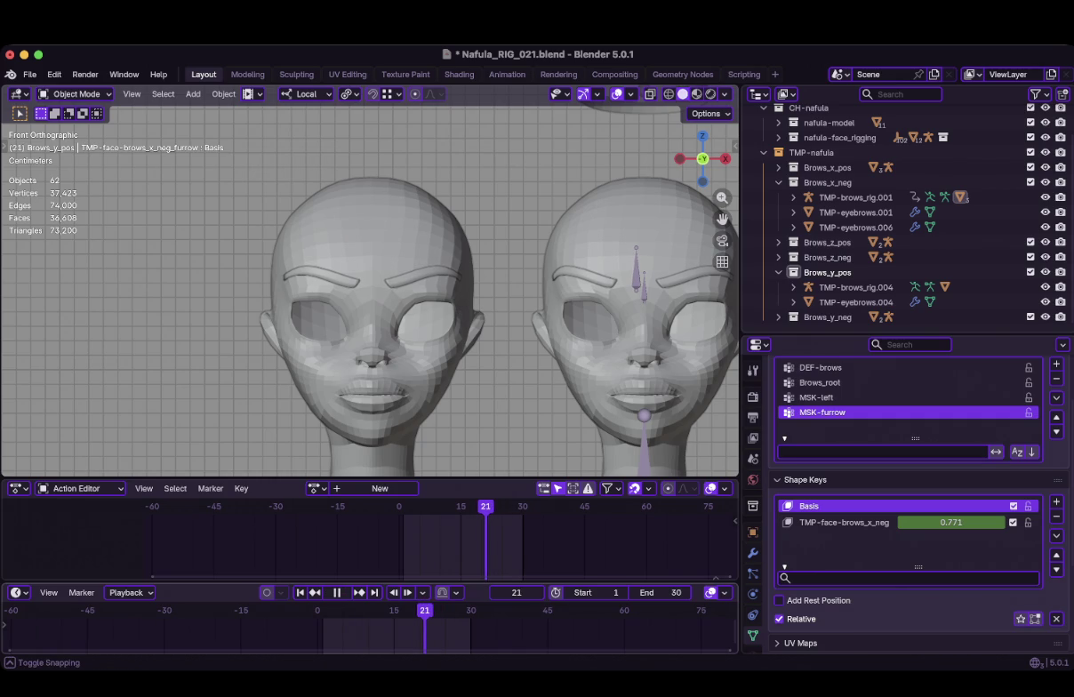
{"action": "key", "text": "space"}
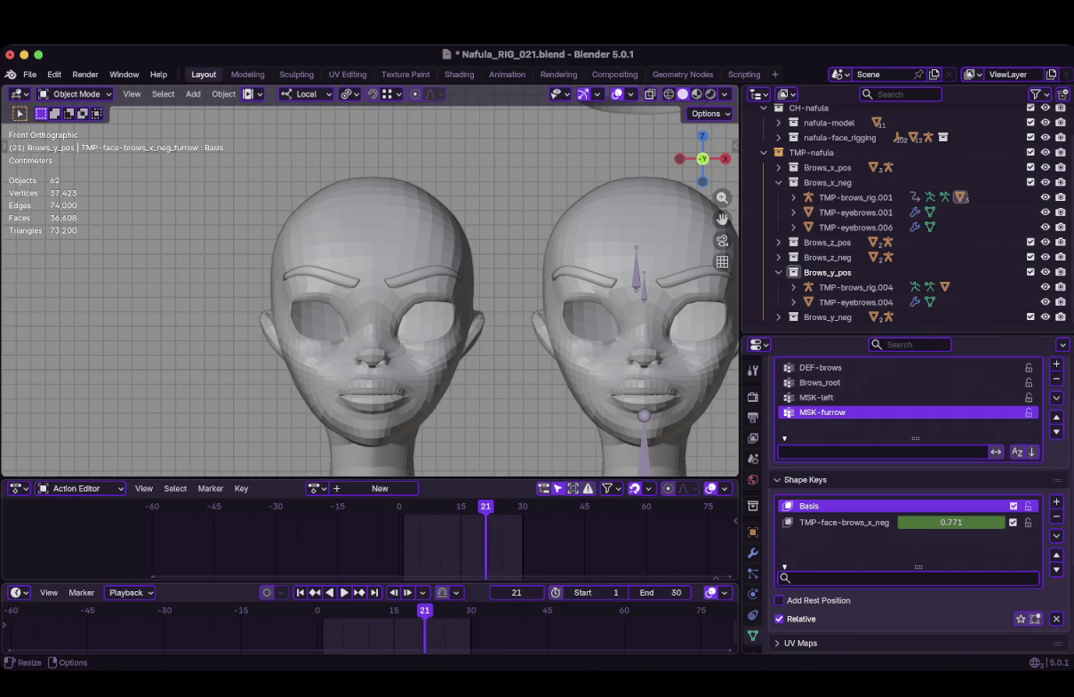
{"action": "key", "text": "Left"}
{"action": "key", "text": "Right"}
{"action": "key", "text": "Left"}
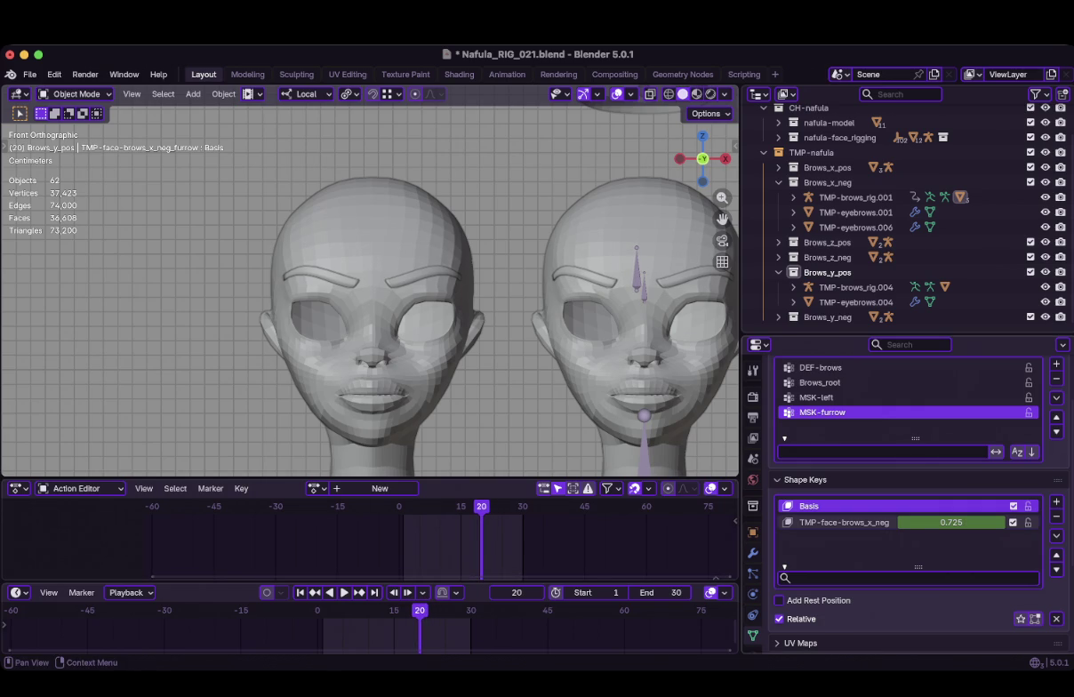
Make TMP-face-brows_x_neg the active shape key, play through to frame 30, and select the left head mesh
{"action": "left_click", "coordinate": [844, 522]}
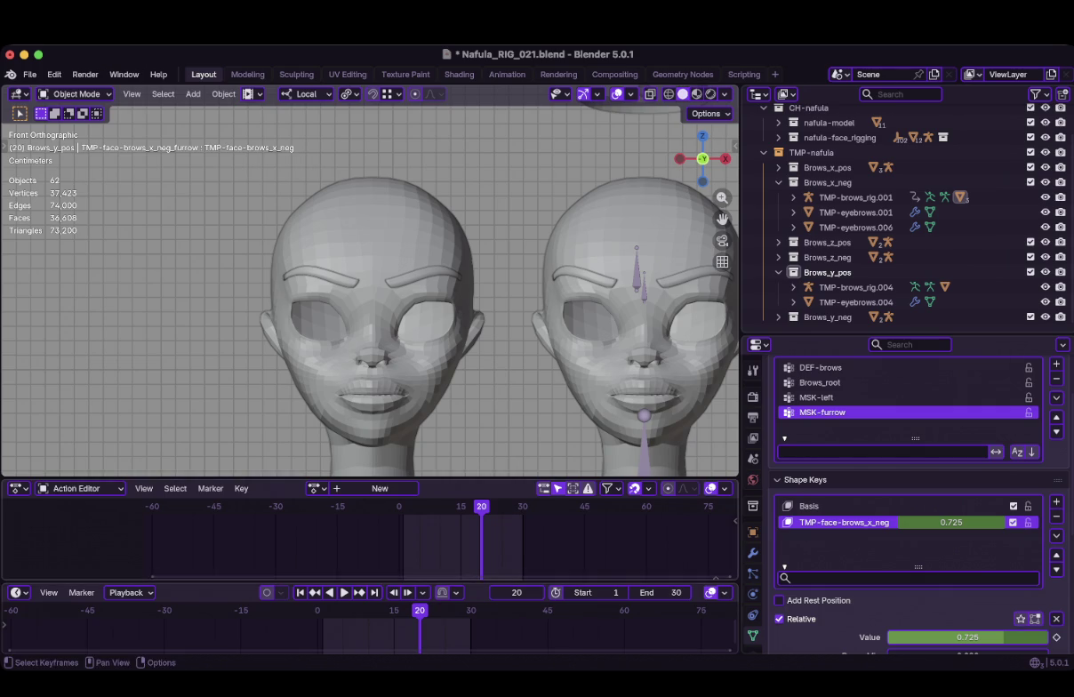
{"action": "key", "text": "space"}
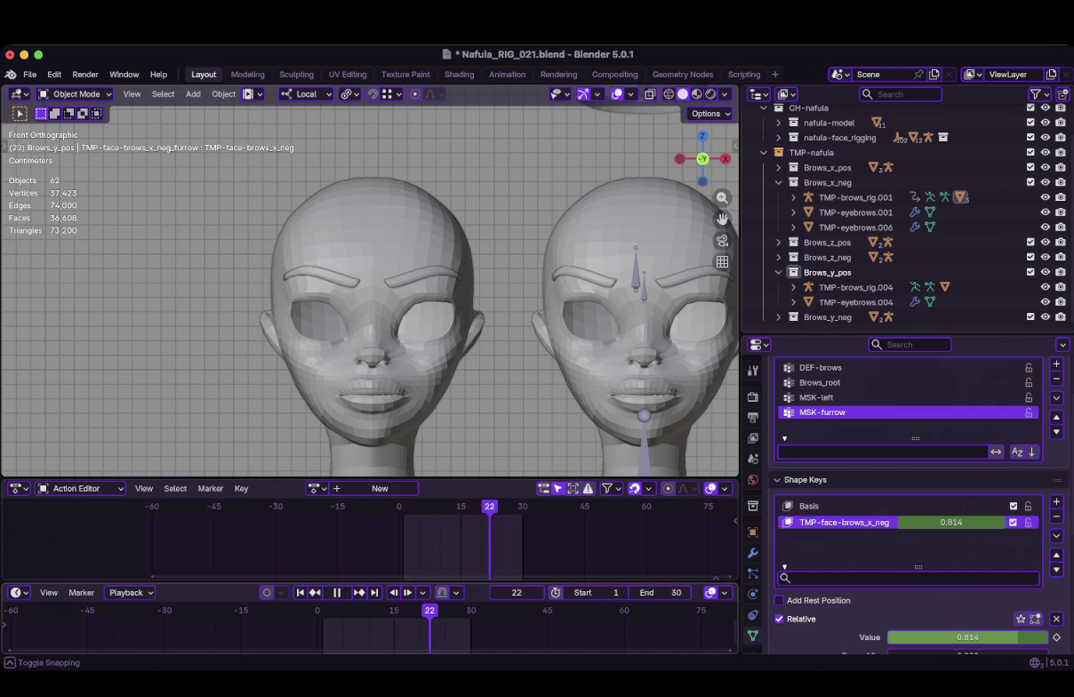
{"action": "key", "text": "space"}
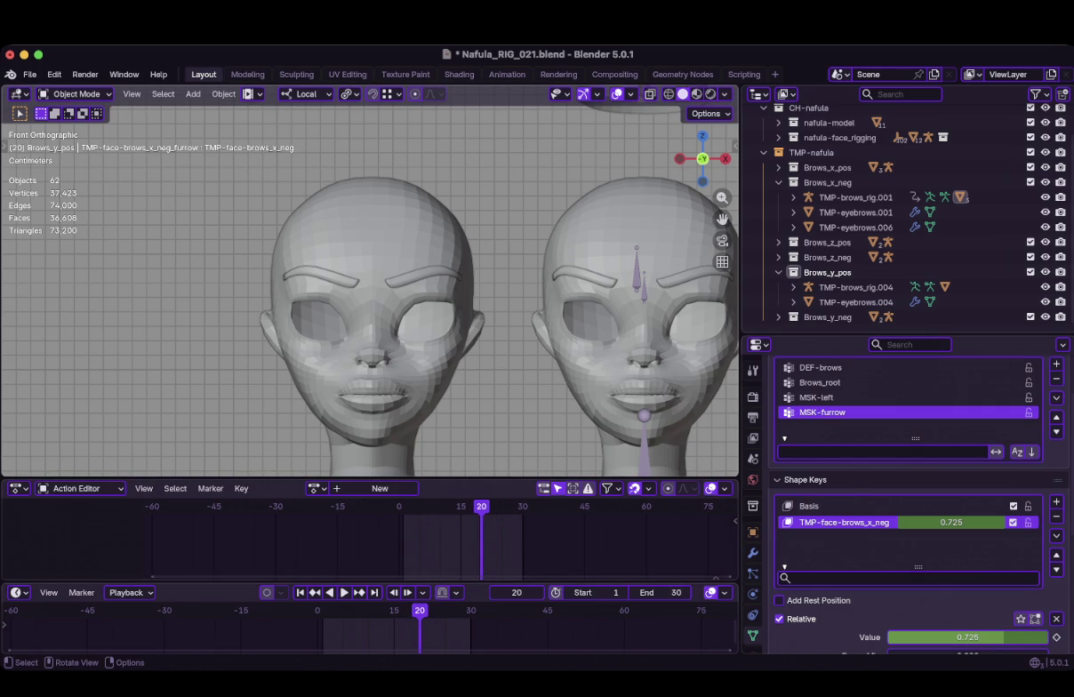
{"action": "key", "text": "Right"}
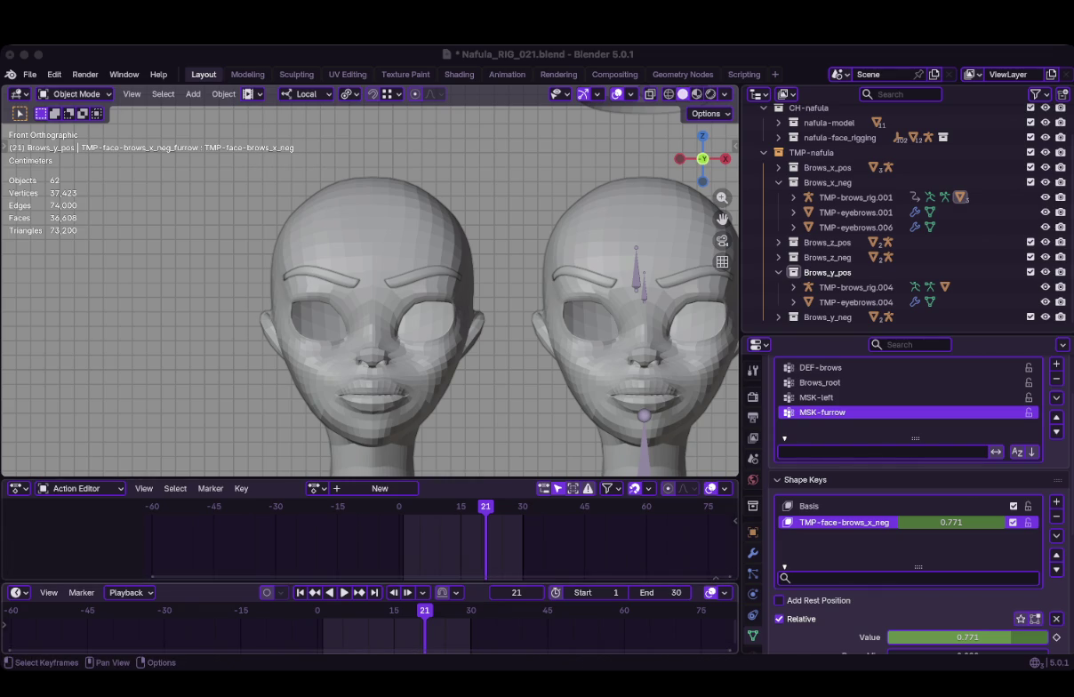
{"action": "key", "text": "space"}
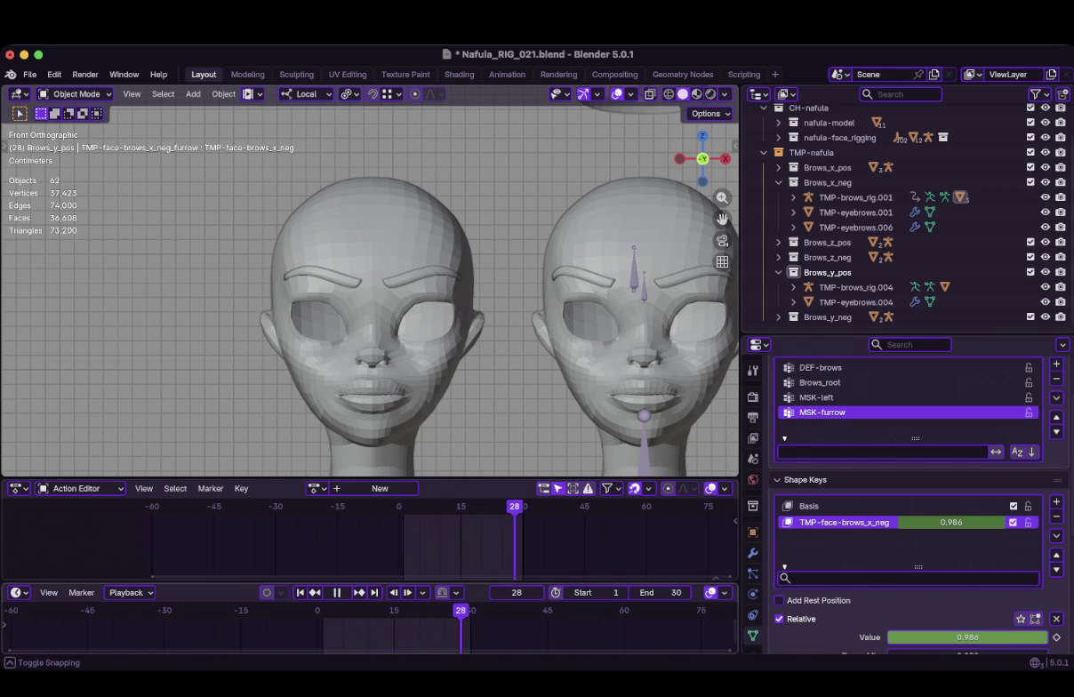
{"action": "key", "text": "space"}
{"action": "left_click", "coordinate": [373, 231]}
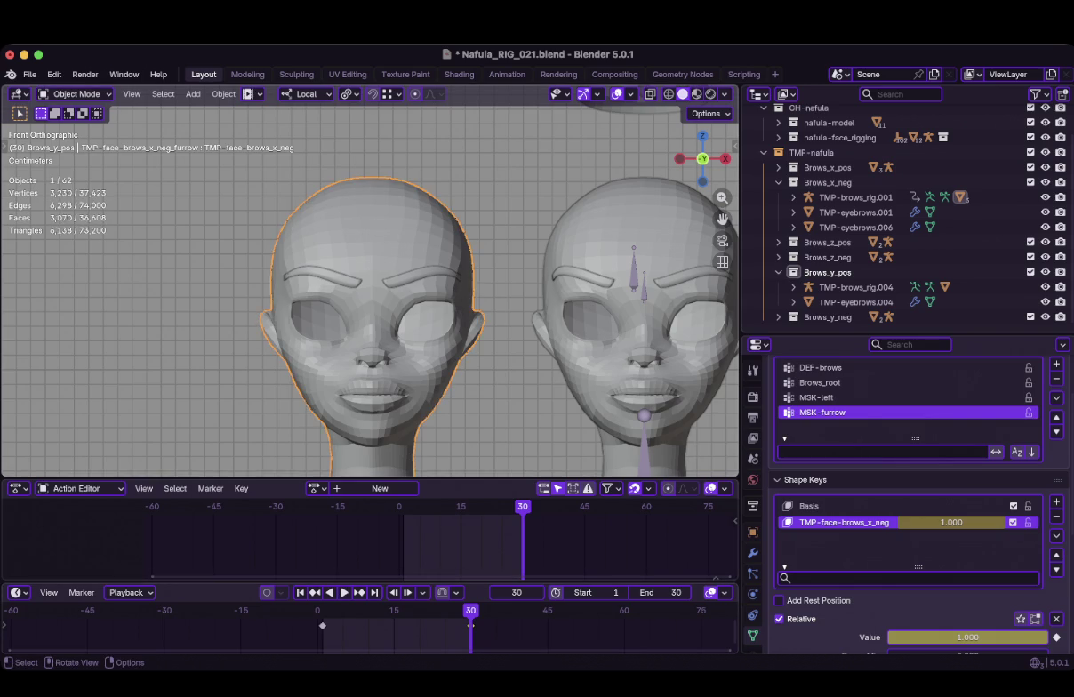
In Edit Mode, delete the head mesh's Armature modifier, leaving Mask and Mirror
{"action": "key", "text": "Tab"}
{"action": "scroll", "coordinate": [364, 329], "scroll_direction": "up", "scroll_amount": 1}
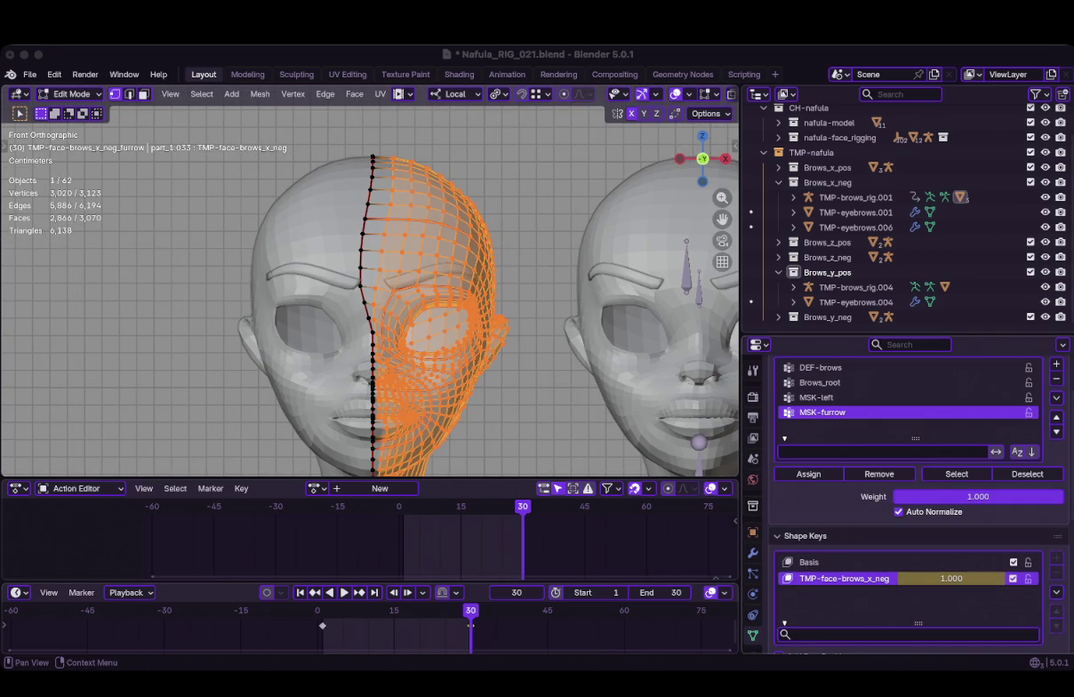
{"action": "left_click", "coordinate": [752, 552]}
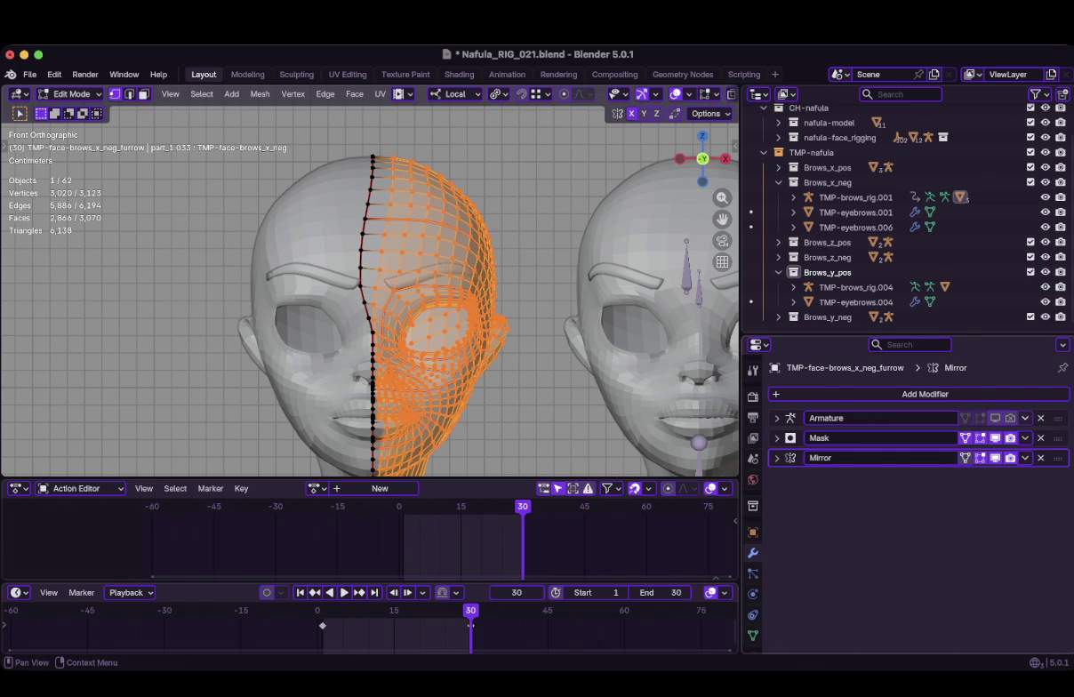
{"action": "key", "text": "ctrl+x"}
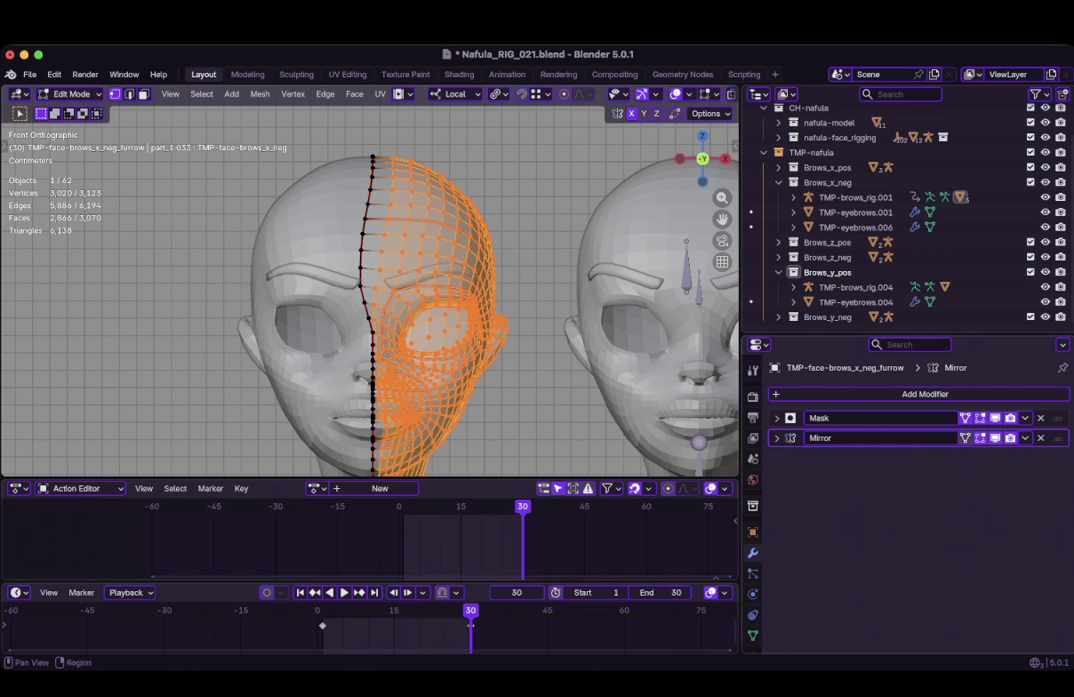
{"action": "scroll", "coordinate": [385, 271], "scroll_direction": "up", "scroll_amount": 3}
{"action": "scroll", "coordinate": [385, 271], "scroll_direction": "up", "scroll_amount": 2}
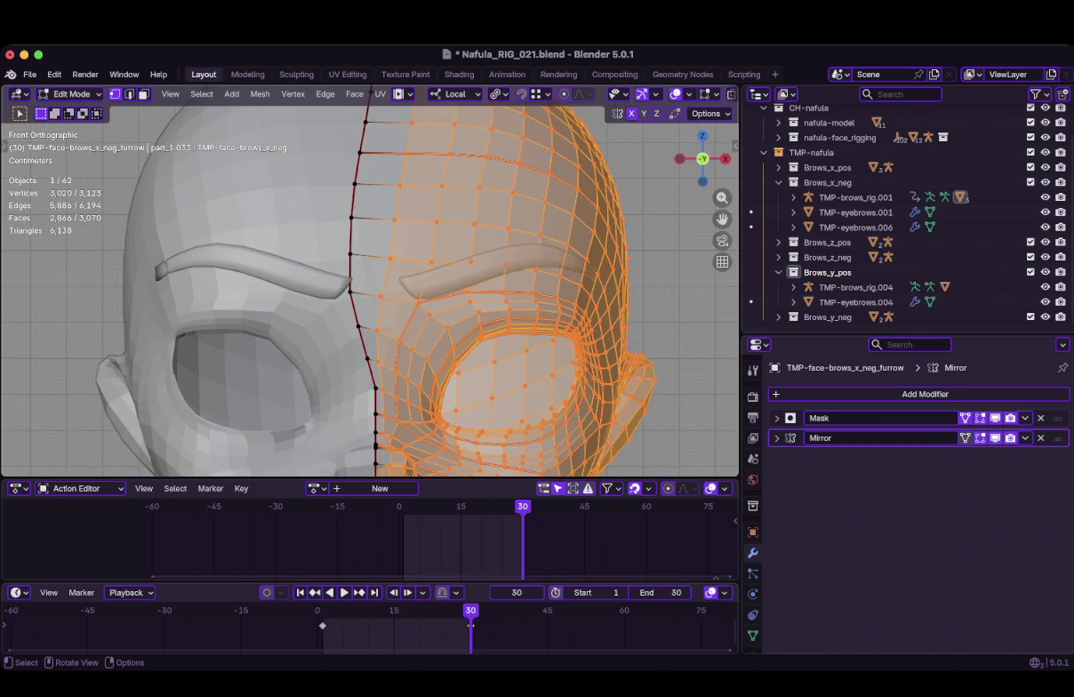
Enable On Cage for the Mirror modifier, check the deformation in playback, and return to Object Mode
{"action": "key", "text": "space"}
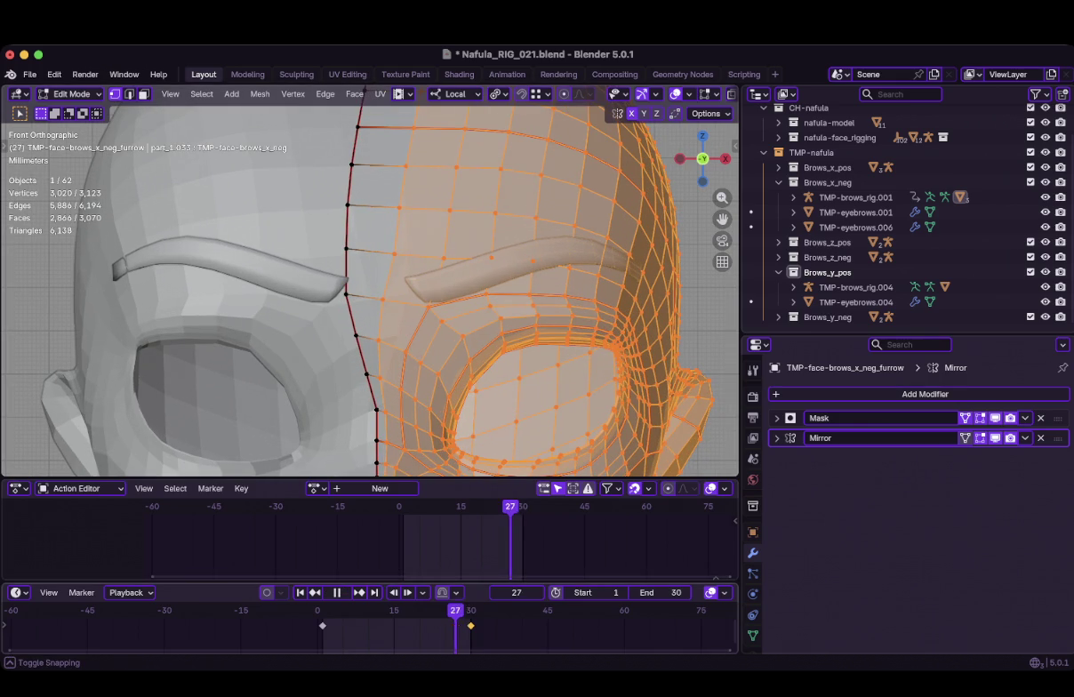
{"action": "key", "text": "space"}
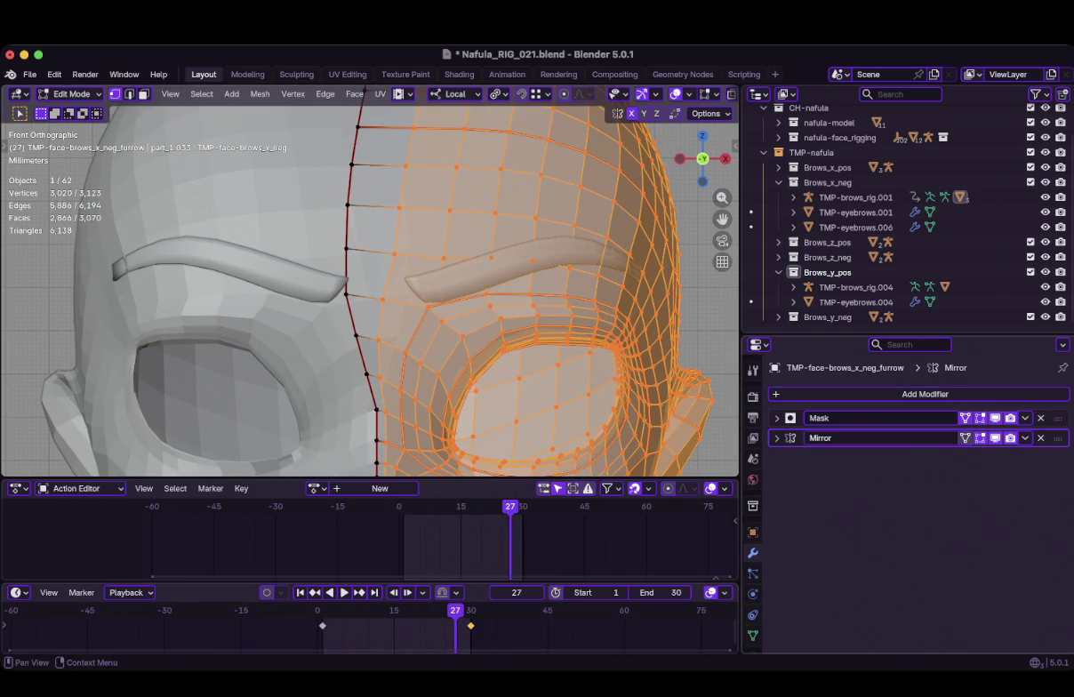
{"action": "left_click", "coordinate": [964, 418]}
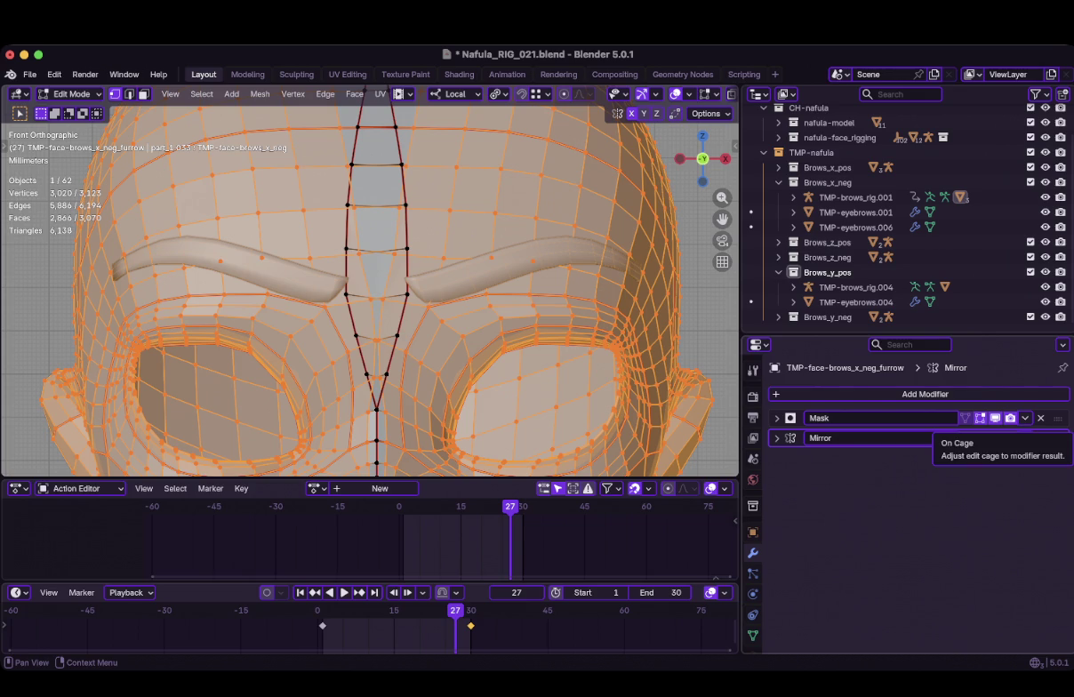
{"action": "key", "text": "space"}
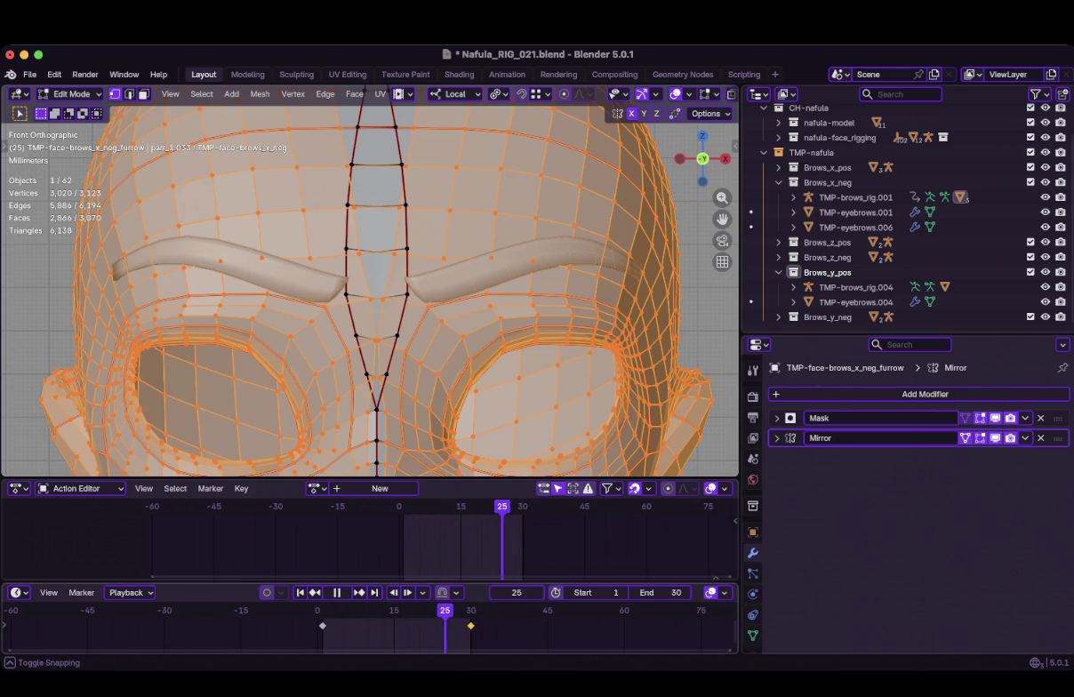
{"action": "key", "text": "space"}
{"action": "key", "text": "Tab"}
{"action": "scroll", "coordinate": [370, 285], "scroll_direction": "down", "scroll_amount": 3}
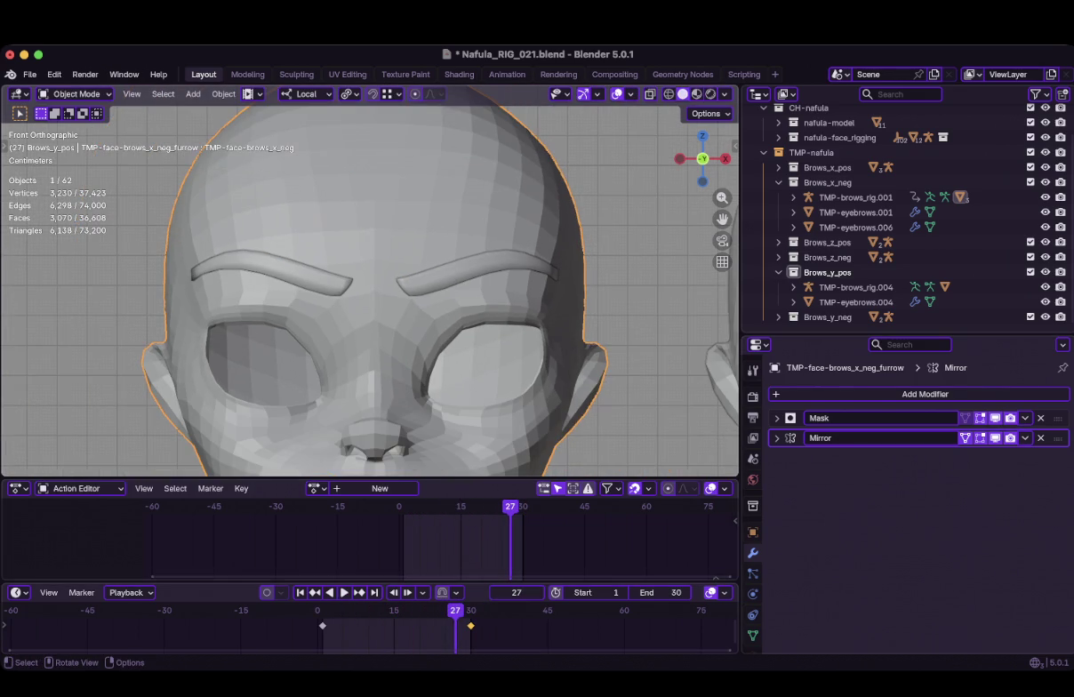
Set the viewport overlay wireframe opacity to 1.000
{"action": "key", "text": "space"}
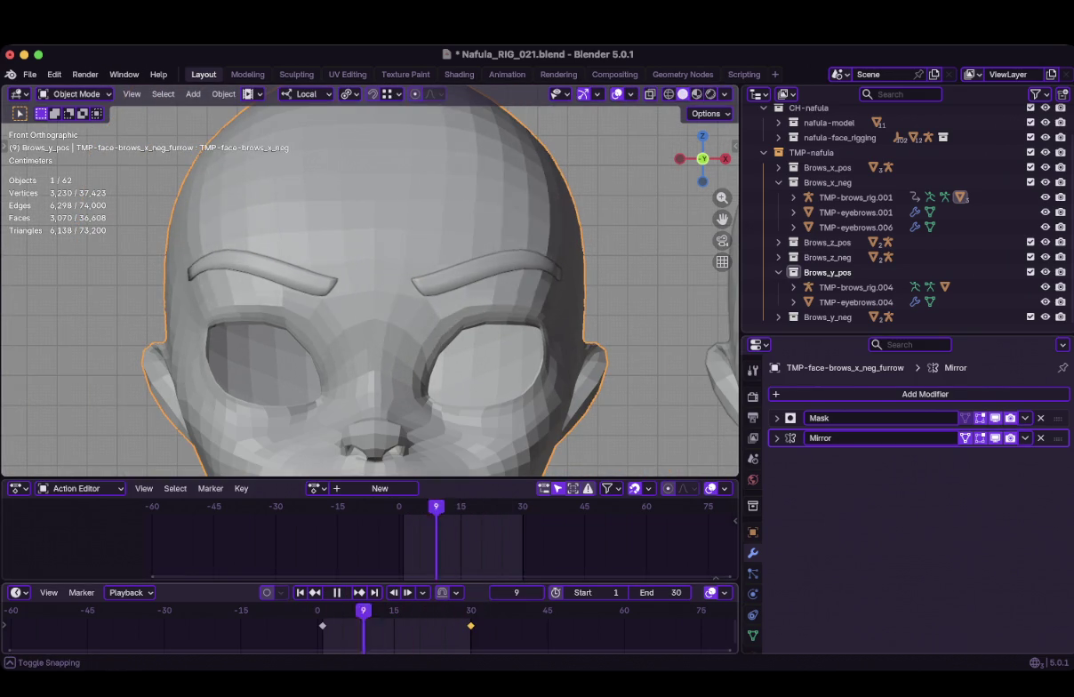
{"action": "key", "text": "space"}
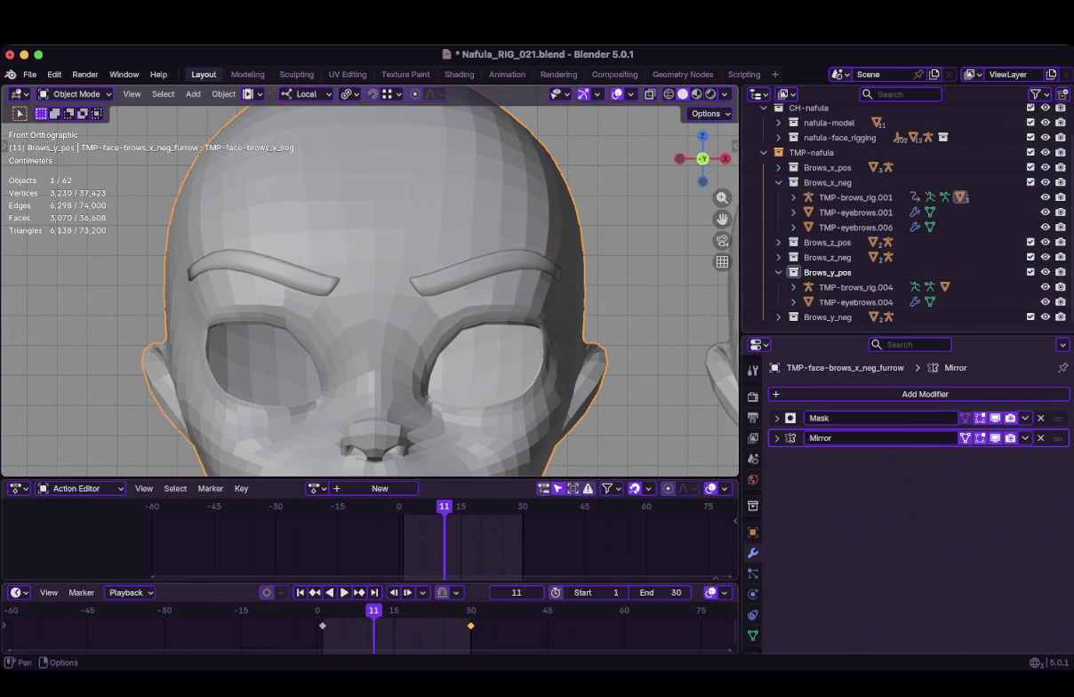
{"action": "left_click", "coordinate": [630, 93]}
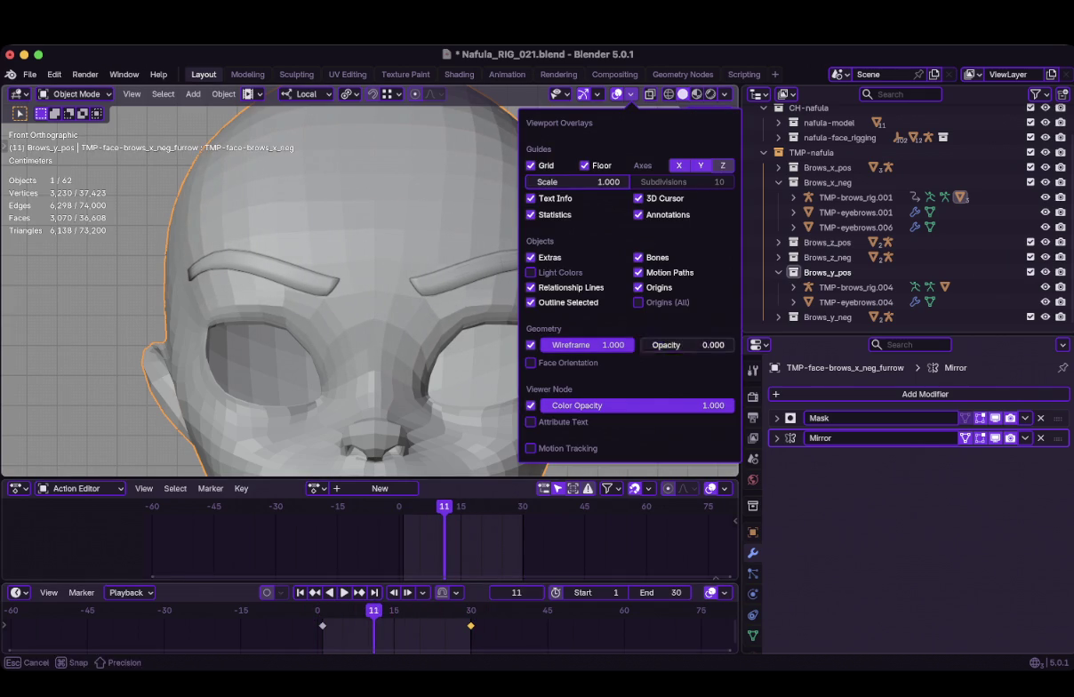
{"action": "left_click_drag", "start_coordinate": [658, 344], "coordinate": [735, 344]}
Play the animation to check the wireframe deform, stop at frame 30, and enter Weight Paint mode
{"action": "key", "text": "space"}
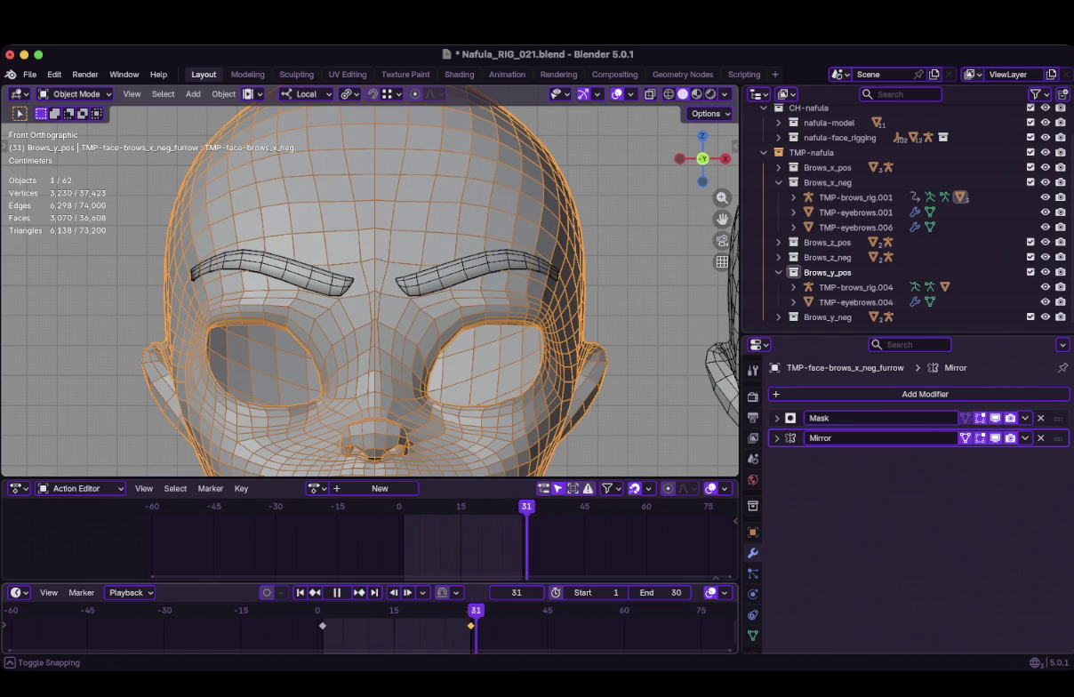
{"action": "key", "text": "space"}
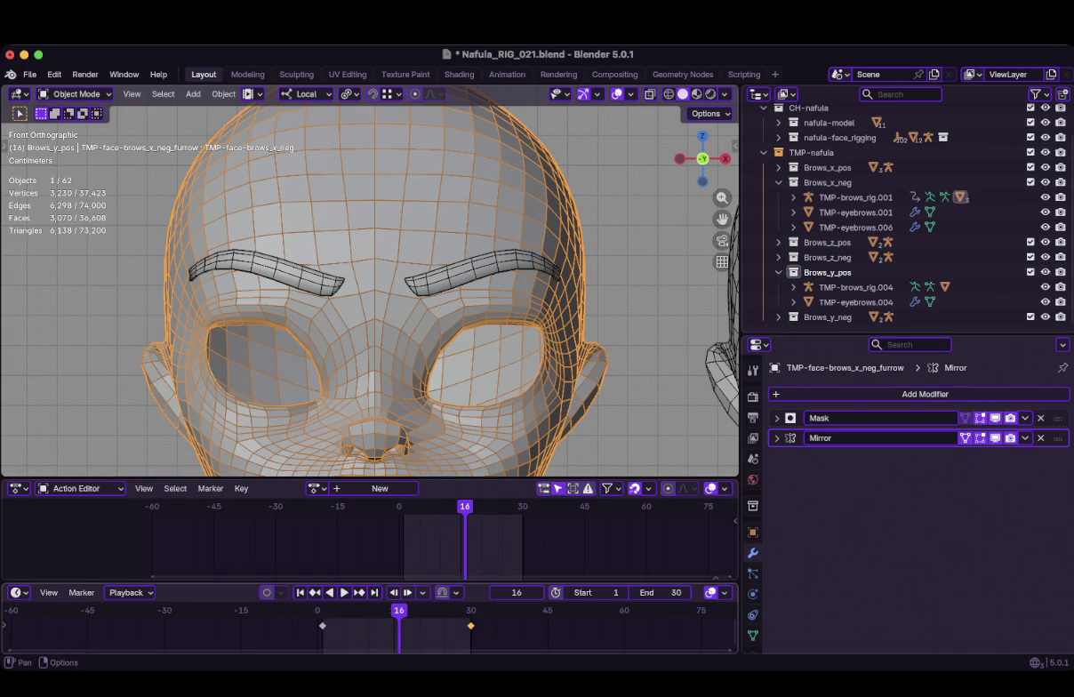
{"action": "key", "text": "space"}
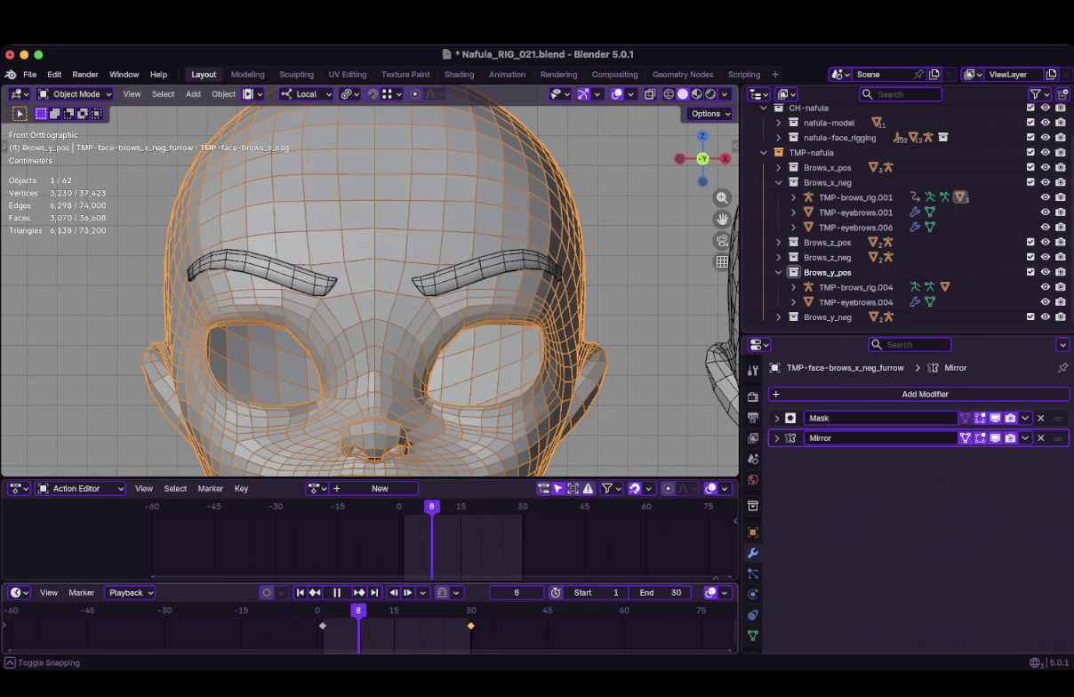
{"action": "key", "text": "space"}
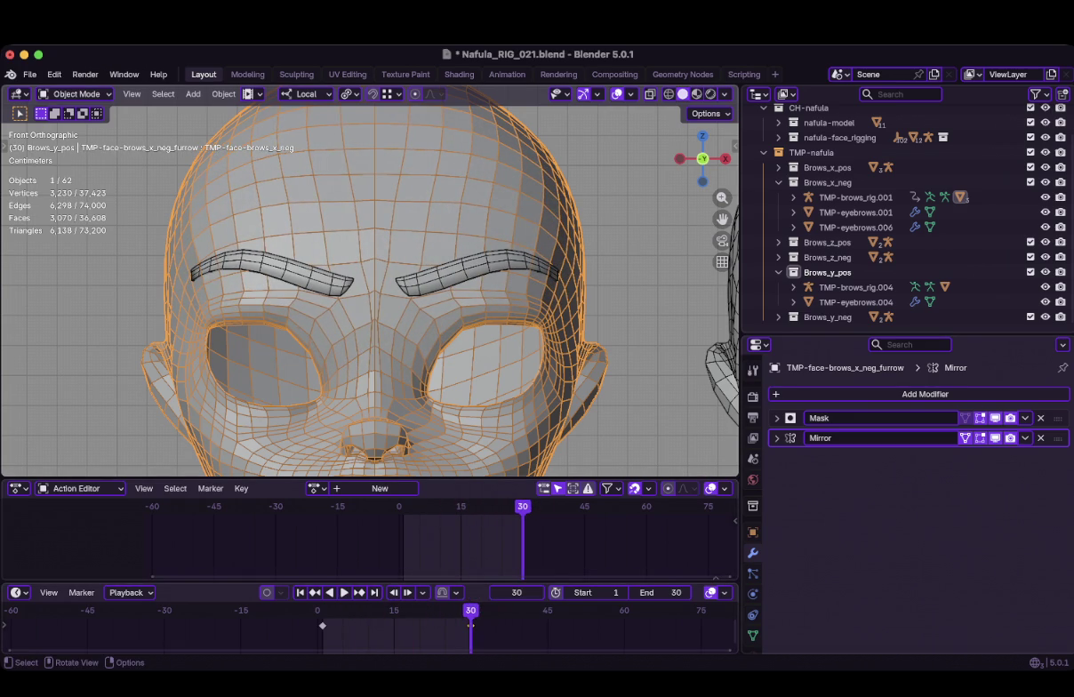
{"action": "key", "text": "ctrl+Tab"}
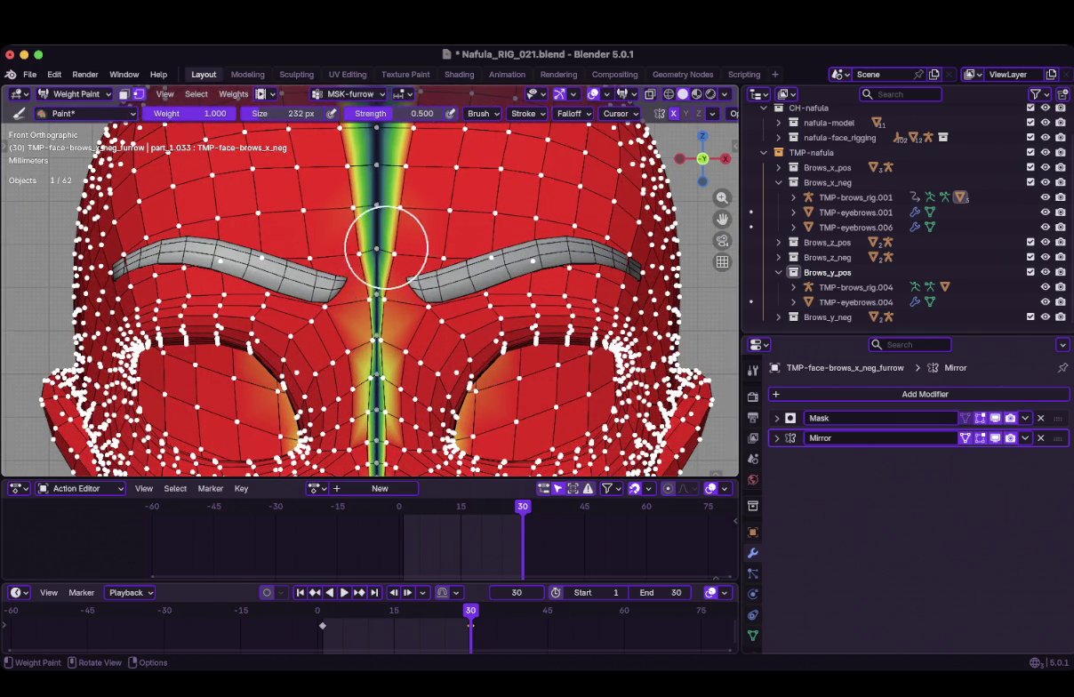
Paint full MSK-furrow weight down the centre between the eyes, check it in playback, then resume weight painting
{"action": "left_click_drag", "start_coordinate": [370, 291], "coordinate": [375, 378]}
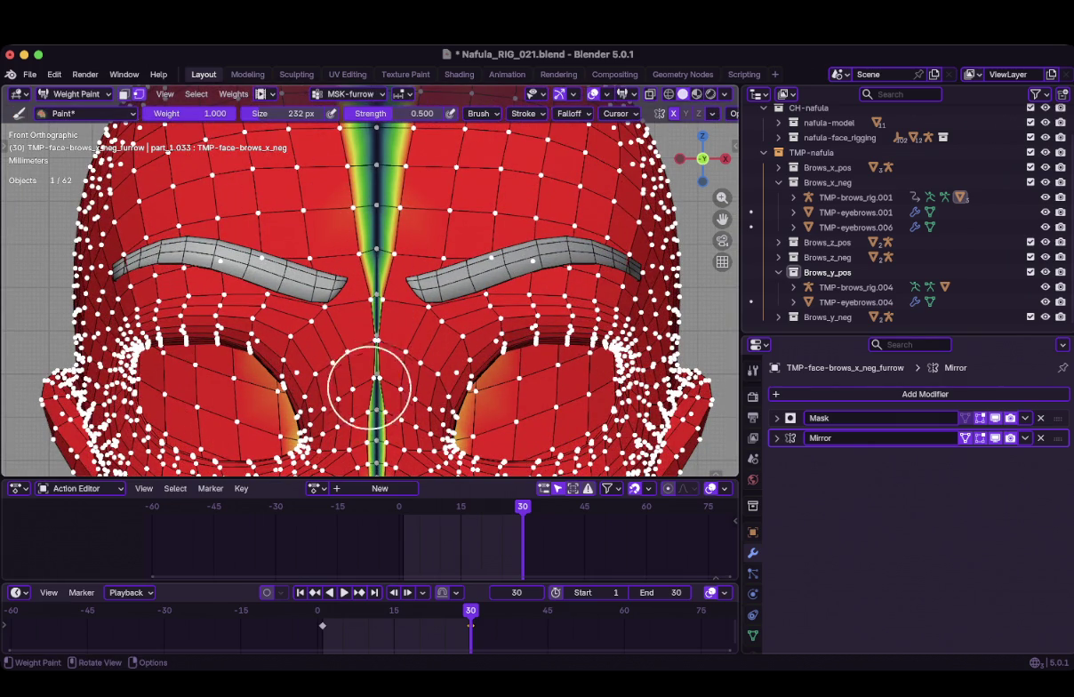
{"action": "key", "text": "Tab"}
{"action": "key", "text": "Tab"}
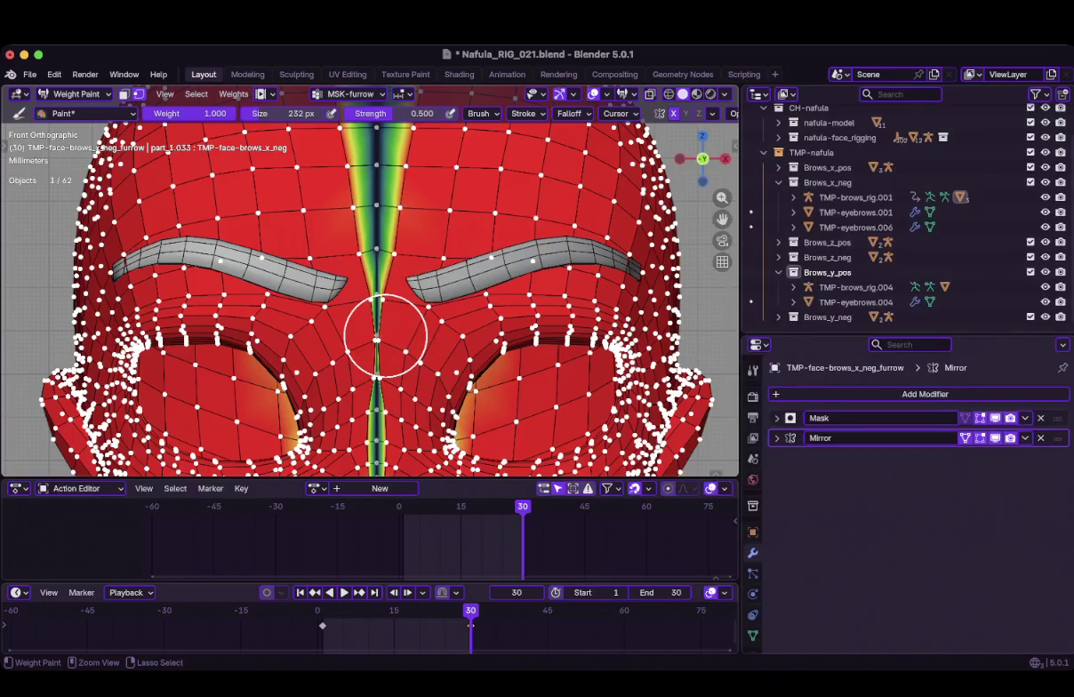
{"action": "key", "text": "ctrl+Tab"}
{"action": "left_click", "coordinate": [267, 335]}
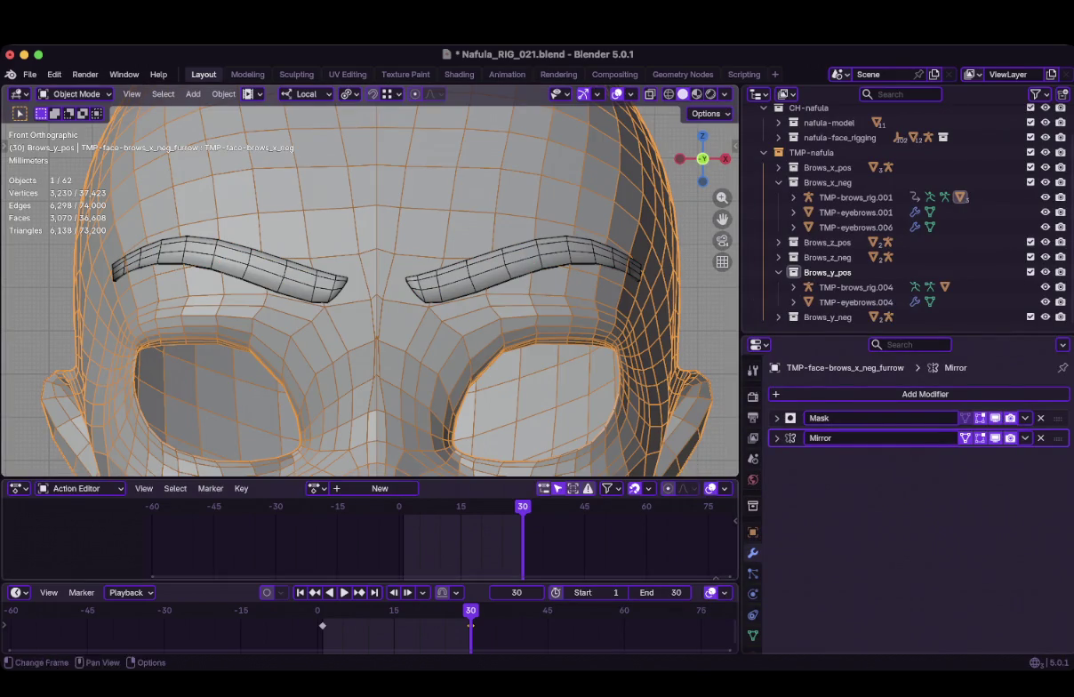
{"action": "key", "text": "space"}
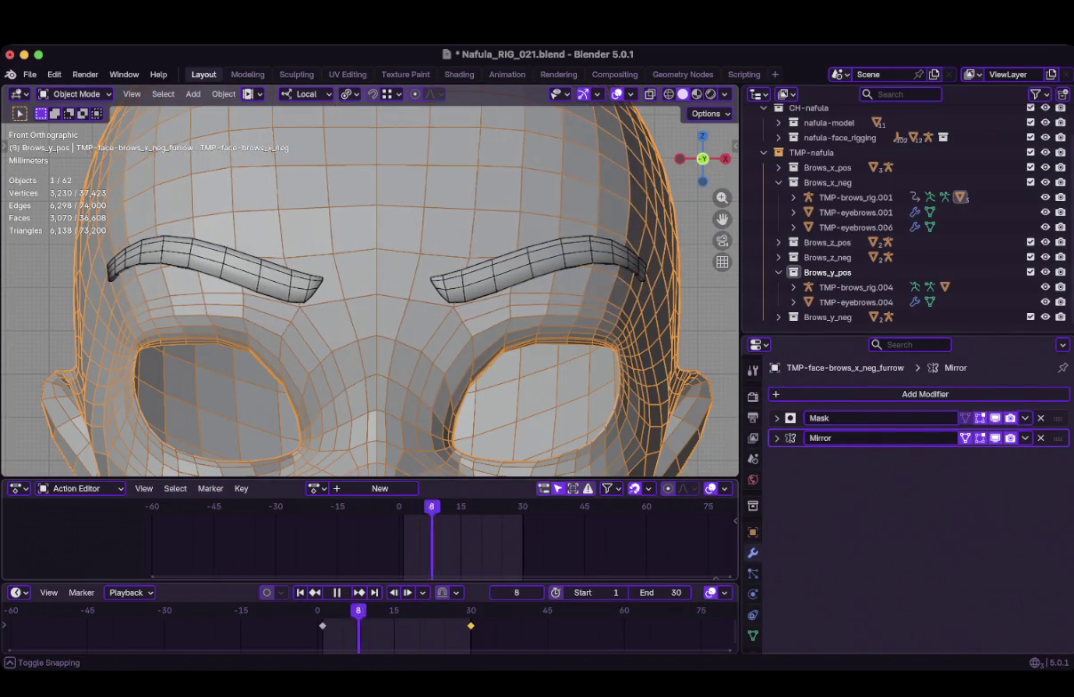
{"action": "key", "text": "space"}
{"action": "mouse_move", "coordinate": [369, 284]}
{"action": "middle_mouse_down"}
{"action": "mouse_move", "coordinate": [382, 293]}
{"action": "mouse_move", "coordinate": [356, 293]}
{"action": "middle_mouse_up"}
{"action": "key", "text": "KP_1"}
{"action": "key", "text": "ctrl+Tab"}
{"action": "left_click", "coordinate": [288, 225]}
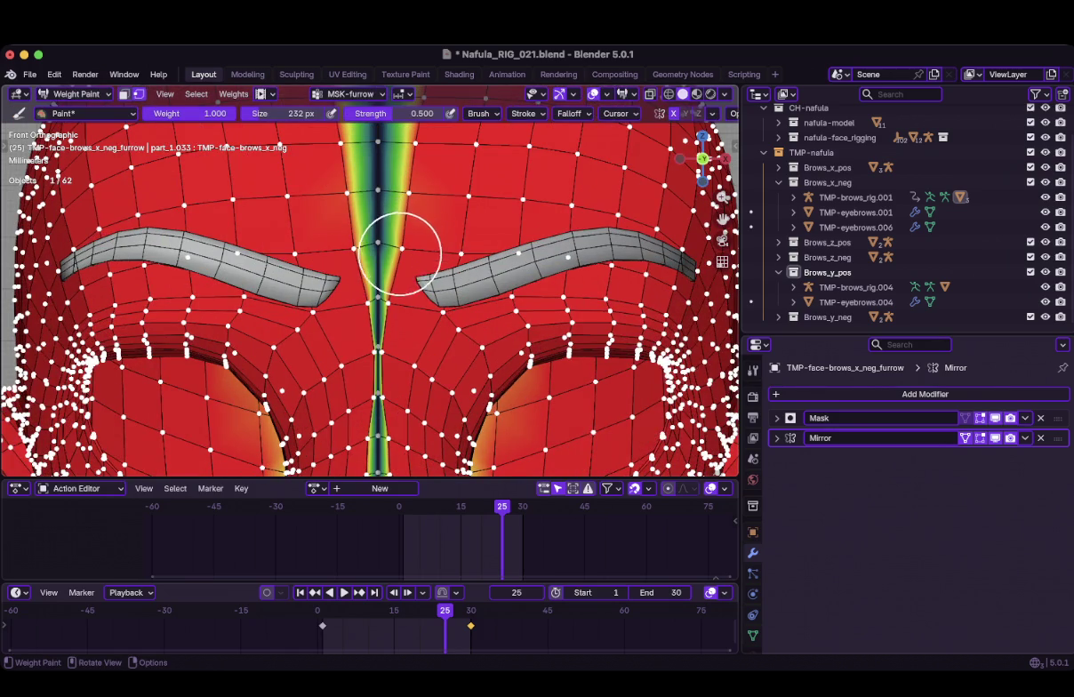
Smooth the centre-line weights between the brows with the Blur brush
{"action": "left_click", "coordinate": [86, 113]}
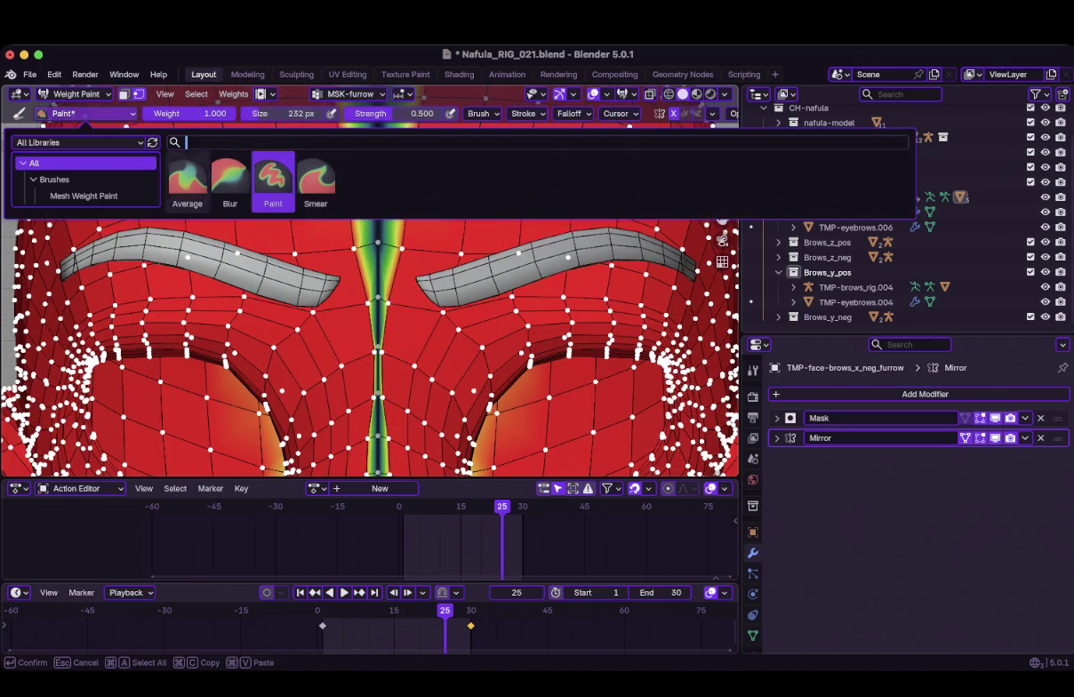
{"action": "left_click", "coordinate": [227, 173]}
{"action": "left_click_drag", "start_coordinate": [374, 363], "coordinate": [382, 393]}
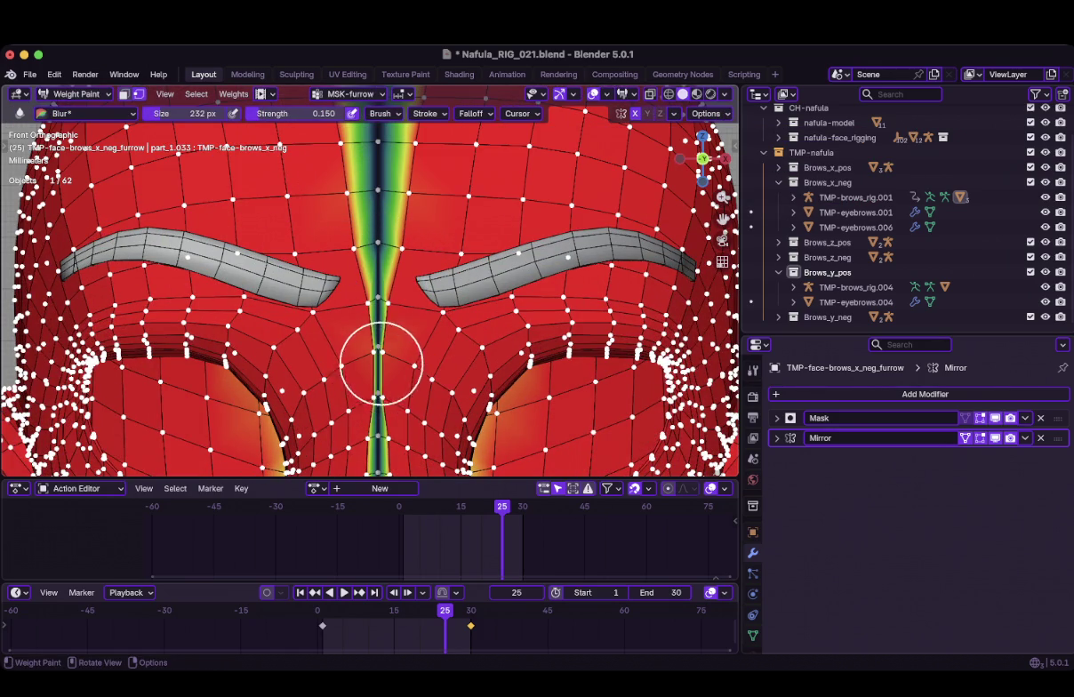
{"action": "mouse_move", "coordinate": [383, 376]}
{"action": "left_mouse_down"}
{"action": "mouse_move", "coordinate": [376, 341]}
{"action": "mouse_move", "coordinate": [376, 371]}
{"action": "mouse_move", "coordinate": [390, 285]}
{"action": "left_mouse_up"}
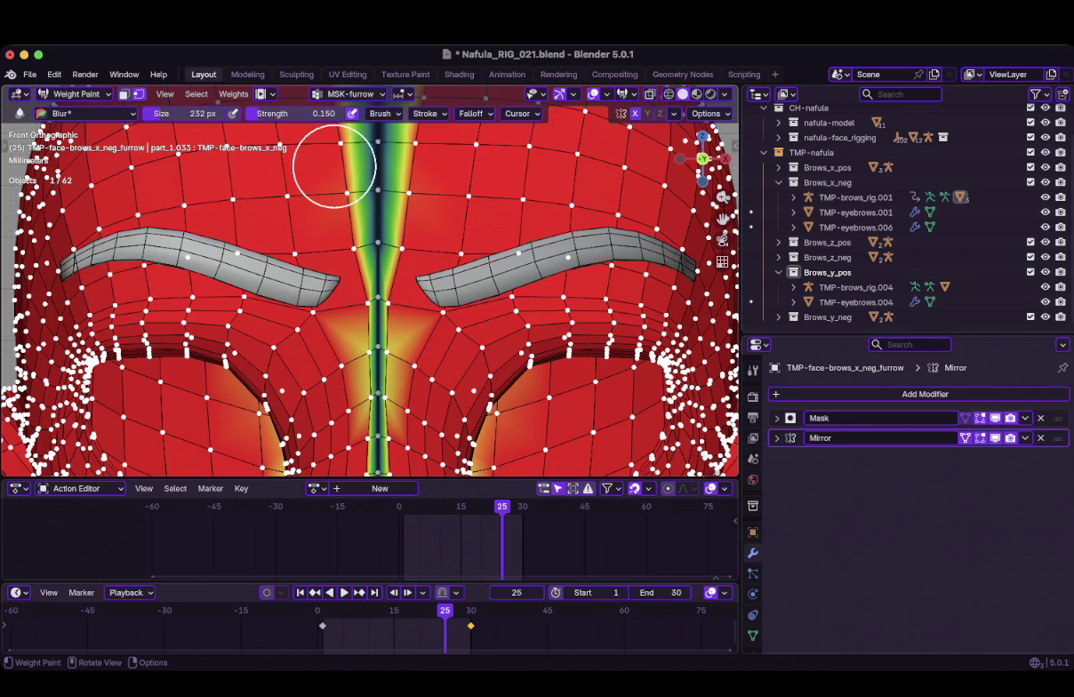
Switch back to the Paint brush with strength 1.000
{"action": "left_click", "coordinate": [87, 113]}
{"action": "left_click", "coordinate": [273, 182]}
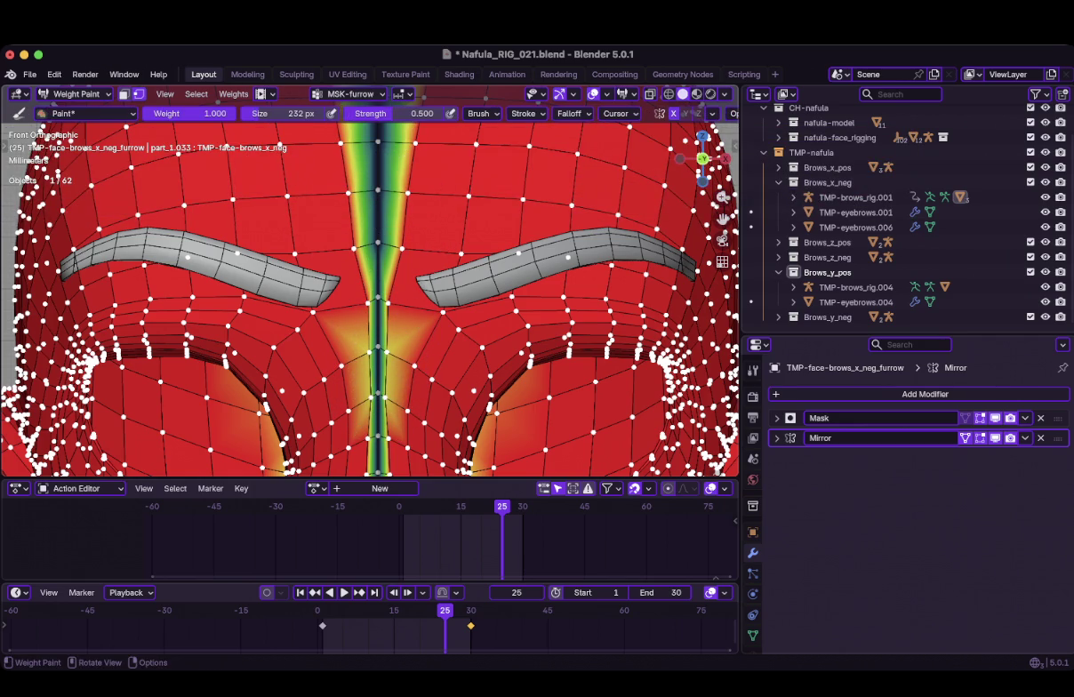
{"action": "left_click", "coordinate": [391, 113]}
{"action": "type", "text": "1"}
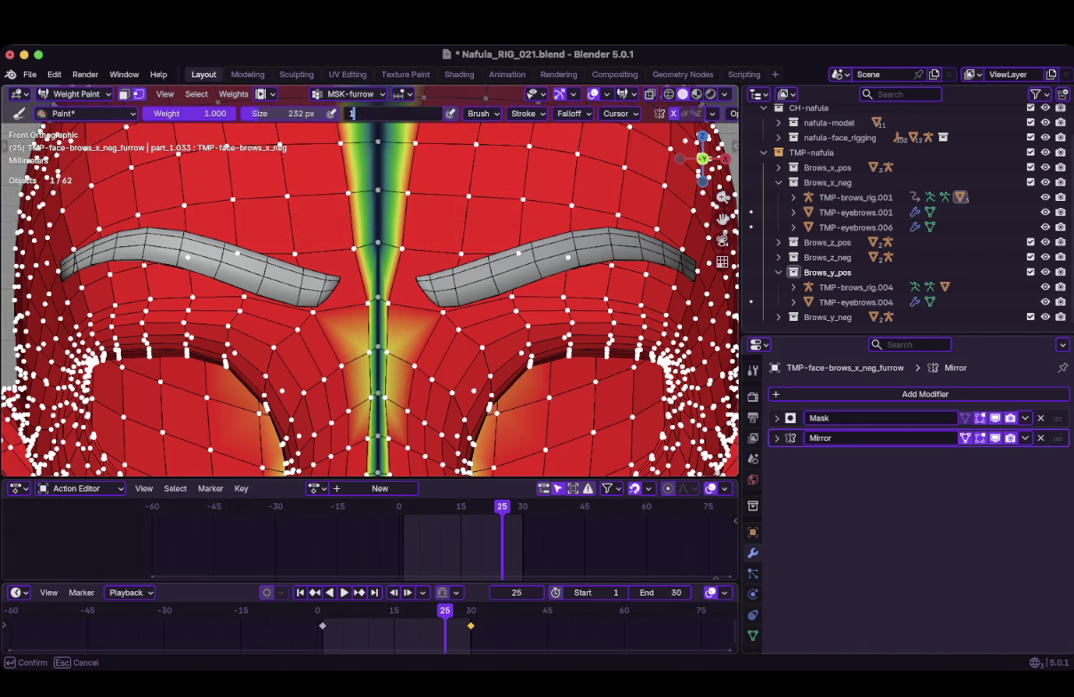
{"action": "key", "text": "Return"}
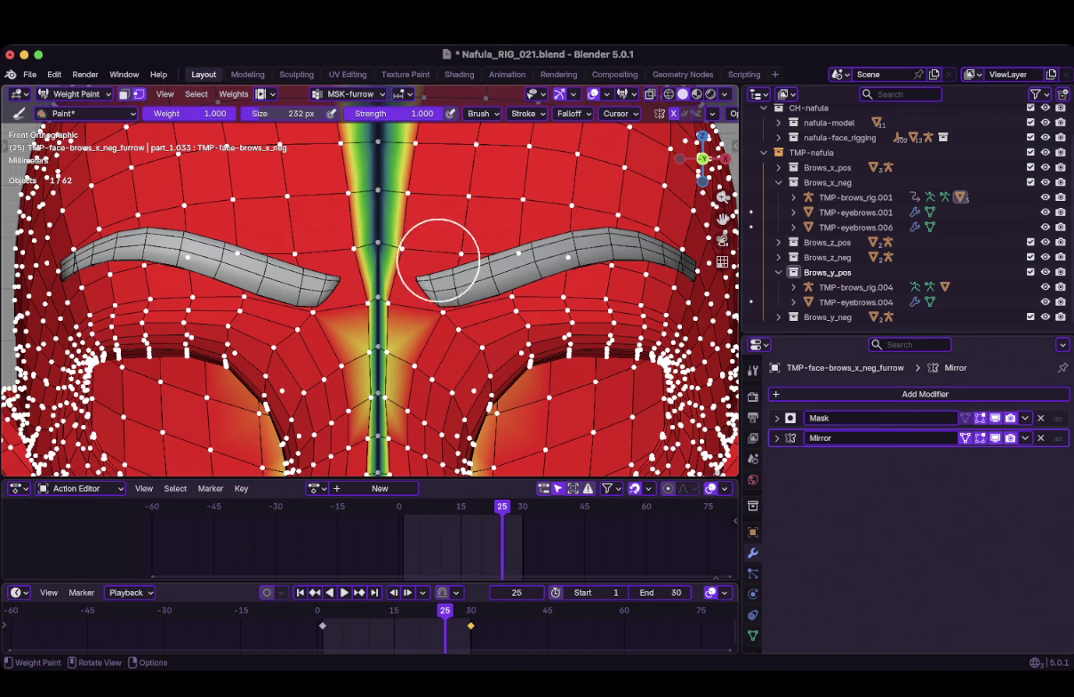
{"action": "scroll", "coordinate": [437, 268], "scroll_direction": "down", "scroll_amount": 2}
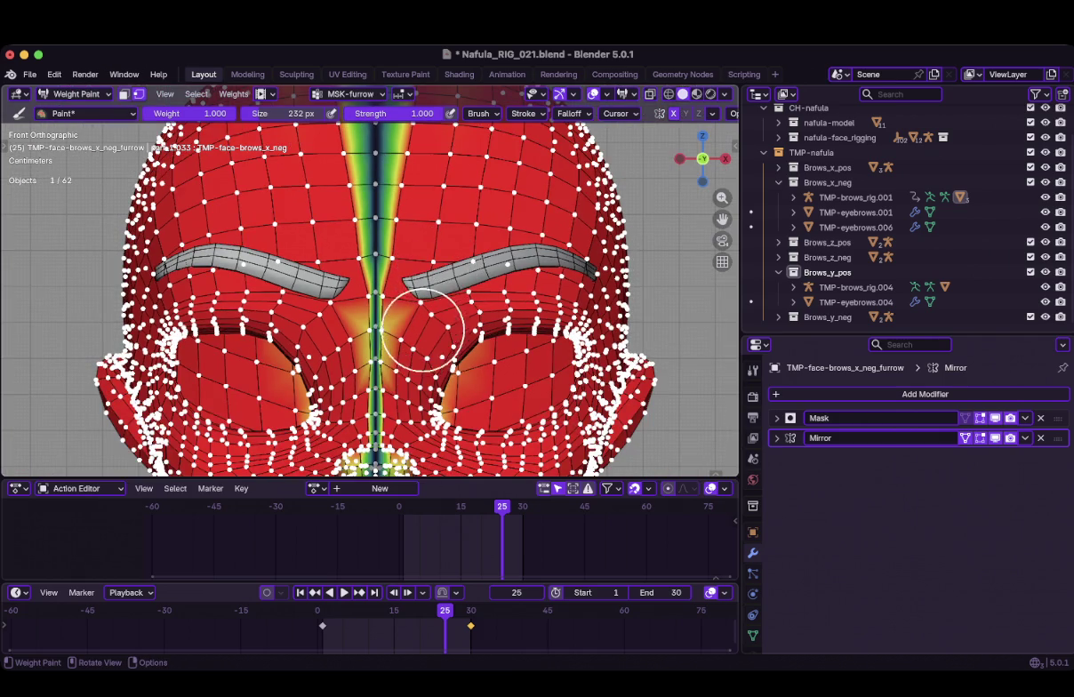
Resize the weight paint brush to 120 px
{"action": "scroll", "coordinate": [421, 328], "scroll_direction": "up", "scroll_amount": 2}
{"action": "key", "text": "f"}
{"action": "left_click", "coordinate": [401, 289]}
Return the face to Object Mode and play the brow animation to check the new weights
{"action": "key", "text": "Tab"}
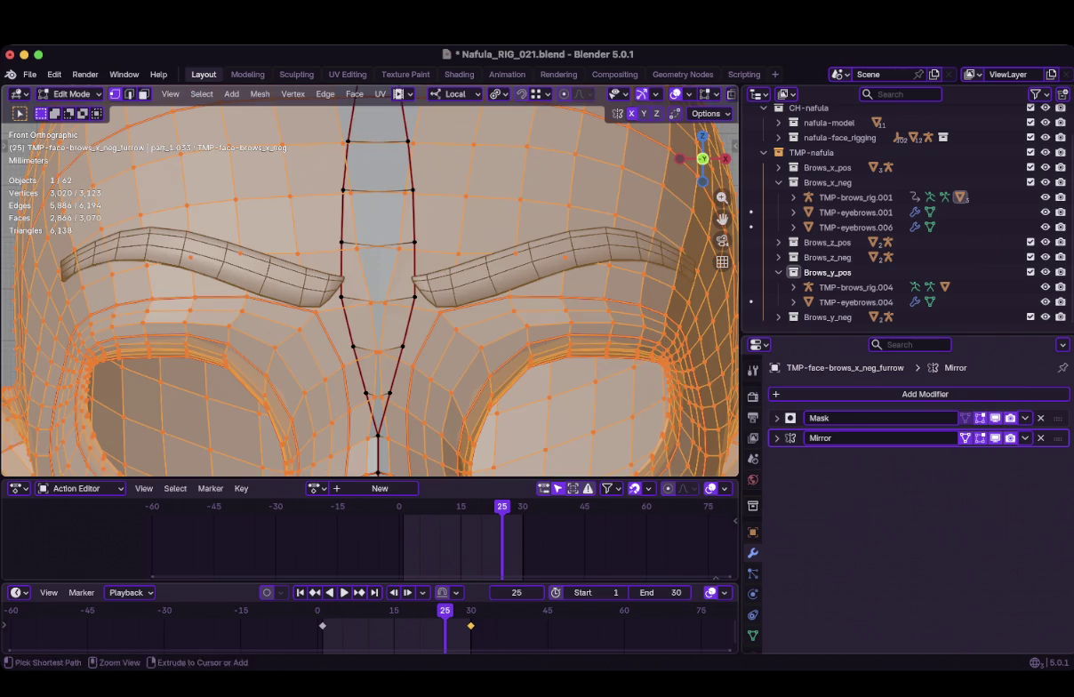
{"action": "key", "text": "ctrl+Tab"}
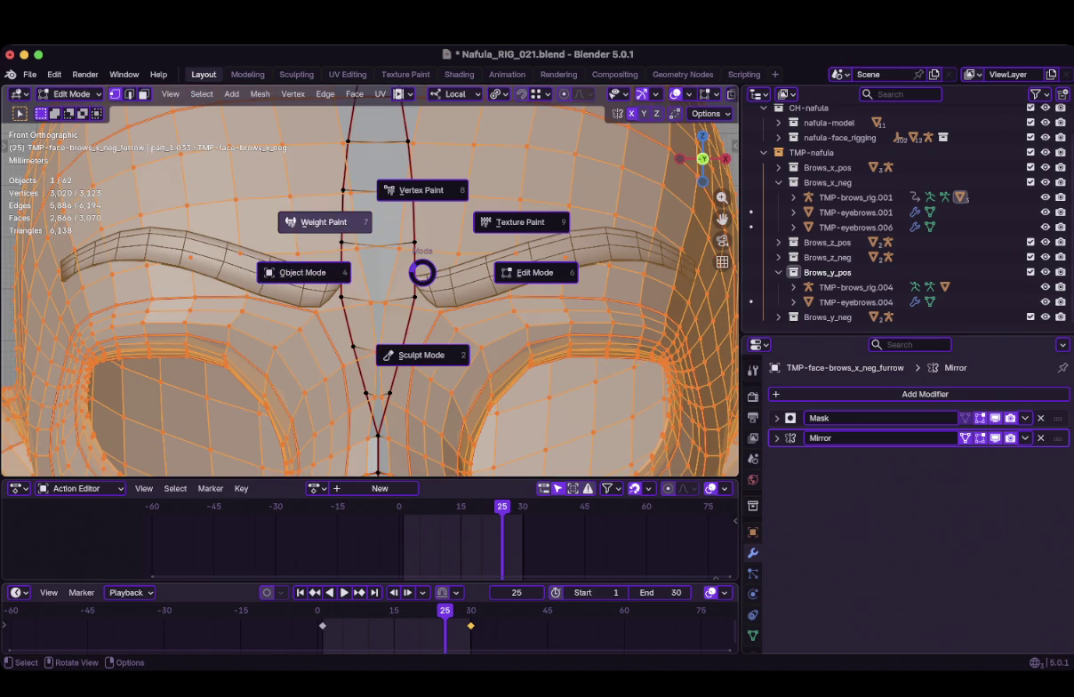
{"action": "left_click", "coordinate": [293, 271]}
{"action": "scroll", "coordinate": [369, 285], "scroll_direction": "down", "scroll_amount": 5}
{"action": "scroll", "coordinate": [369, 285], "scroll_direction": "up", "scroll_amount": 2}
{"action": "scroll", "coordinate": [369, 284], "scroll_direction": "up", "scroll_amount": 3}
{"action": "scroll", "coordinate": [369, 284], "scroll_direction": "down", "scroll_amount": 4}
{"action": "scroll", "coordinate": [329, 284], "scroll_direction": "up", "scroll_amount": 1}
{"action": "scroll", "coordinate": [329, 285], "scroll_direction": "up", "scroll_amount": 1}
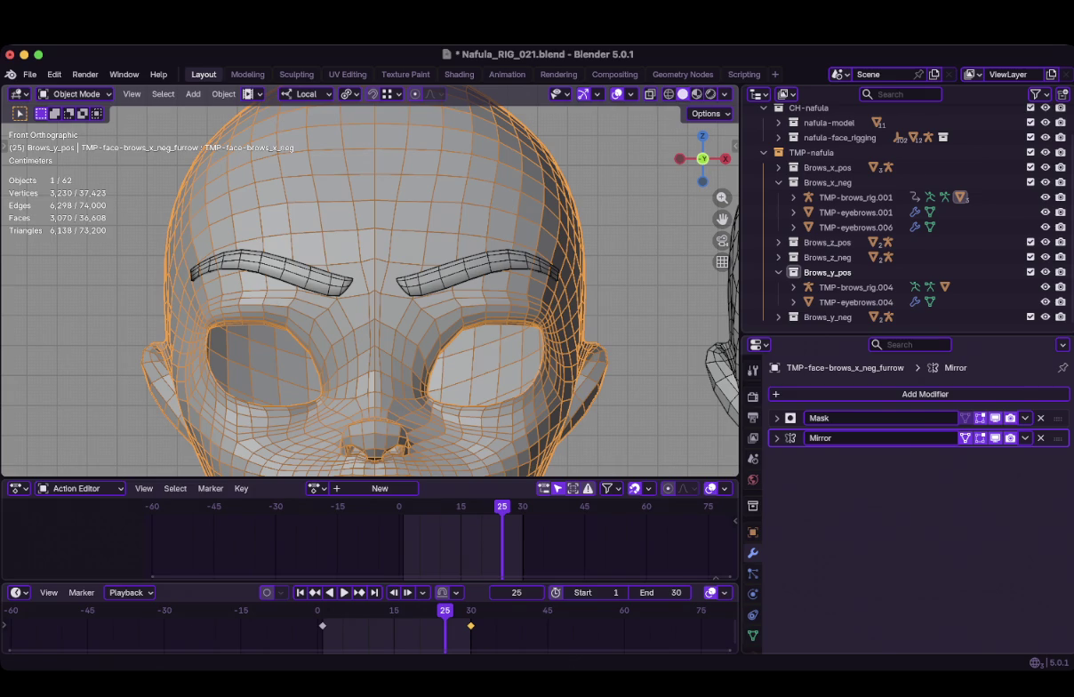
{"action": "key", "text": "space"}
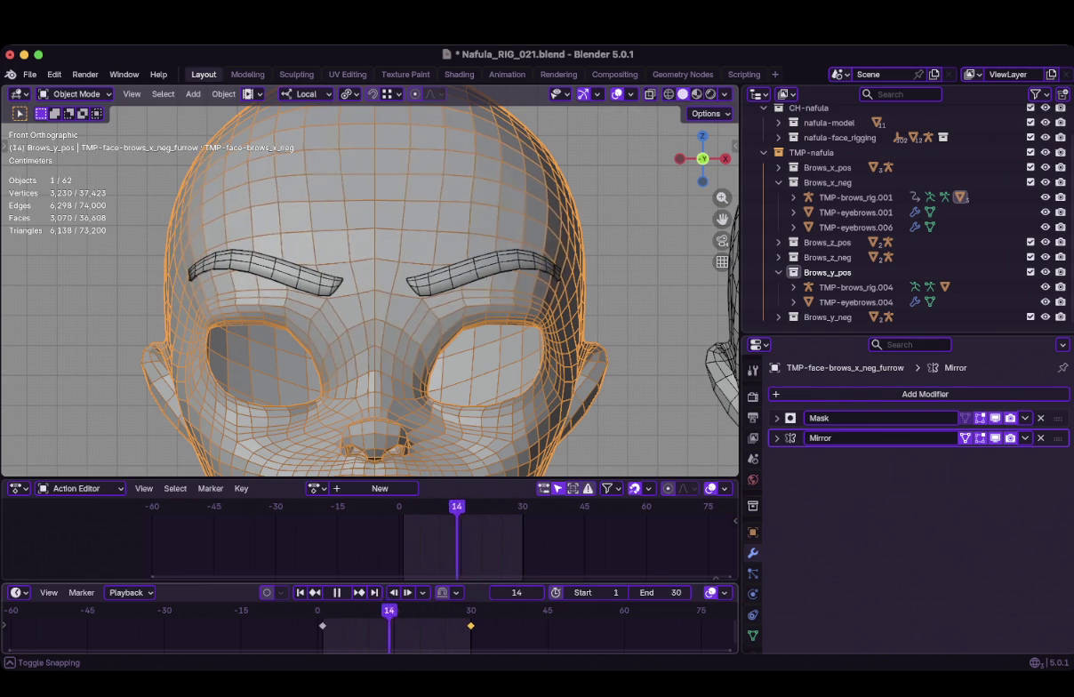
Stop playback at frame 27, jump to frame 30, and enter Edit Mode on the furrow mesh
{"action": "key", "text": "space"}
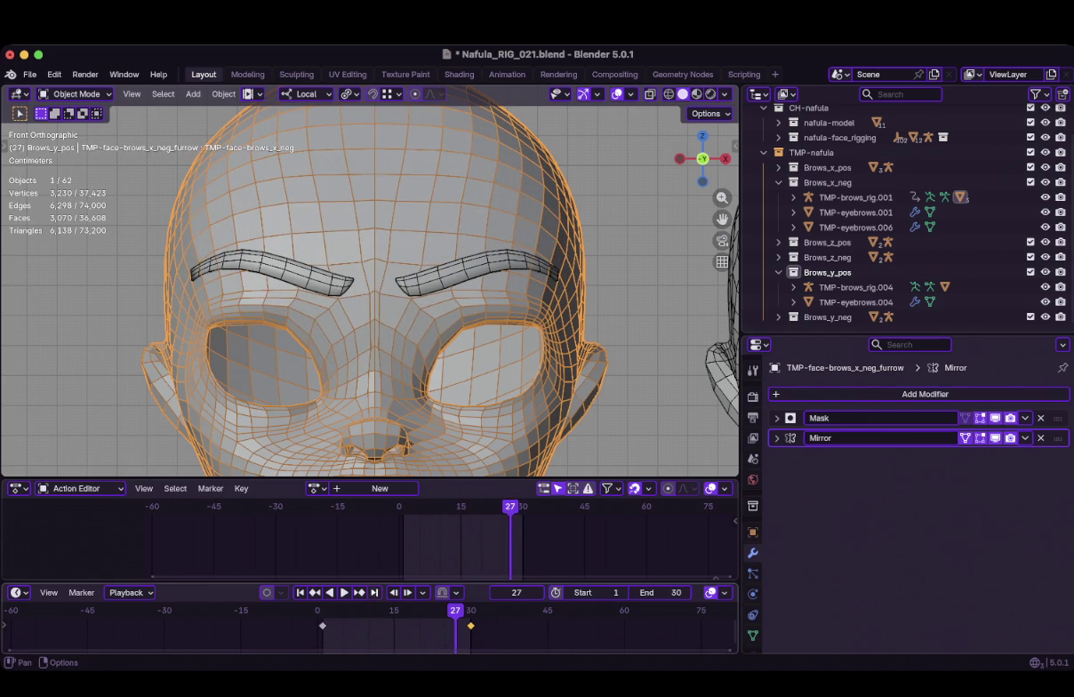
{"action": "left_click", "coordinate": [470, 626]}
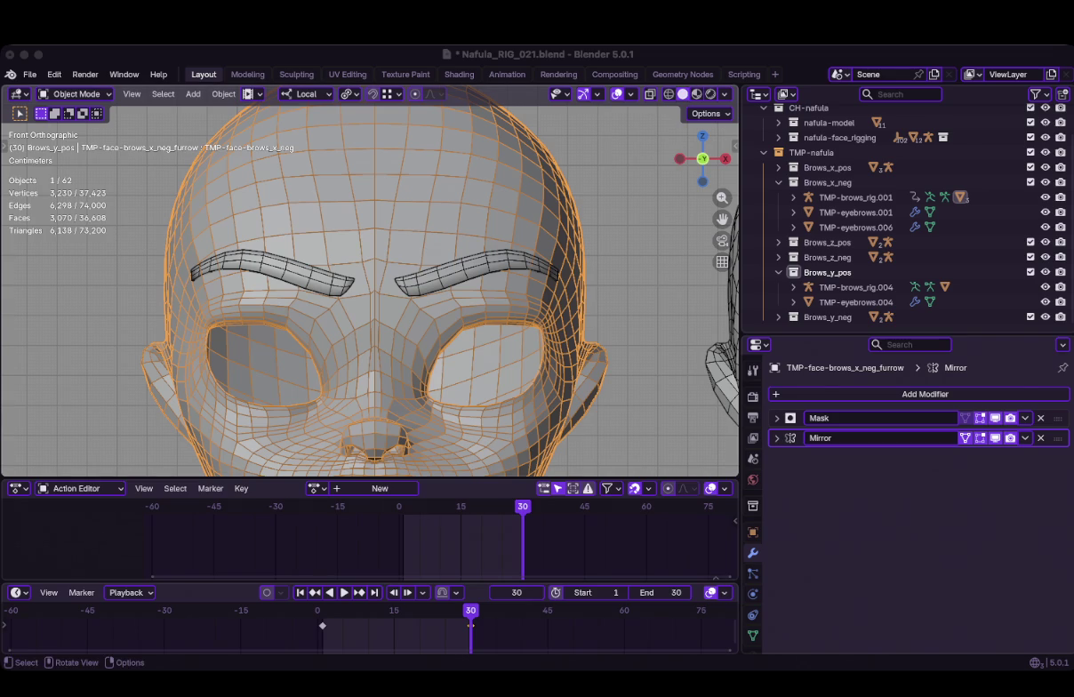
{"action": "key", "text": "Tab"}
{"action": "scroll", "coordinate": [370, 281], "scroll_direction": "up", "scroll_amount": 1}
Keep the Mirror modifier displayed in Edit Mode and enable its Clipping option
{"action": "scroll", "coordinate": [370, 281], "scroll_direction": "up", "scroll_amount": 2}
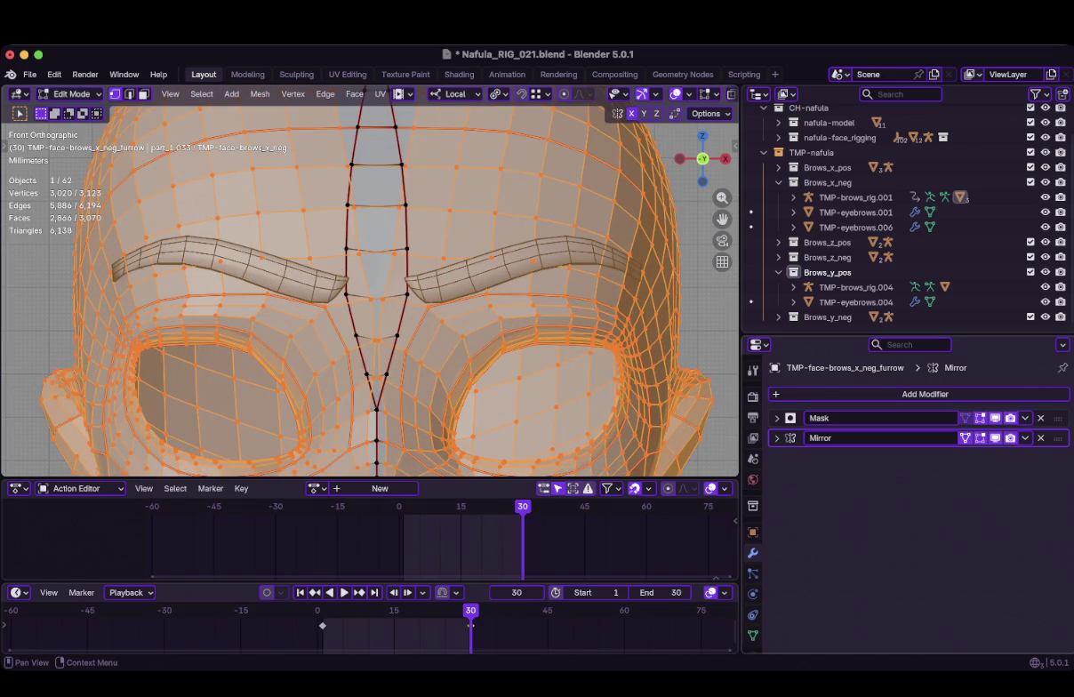
{"action": "left_click", "coordinate": [979, 417]}
{"action": "left_click", "coordinate": [980, 418]}
{"action": "left_click", "coordinate": [980, 437]}
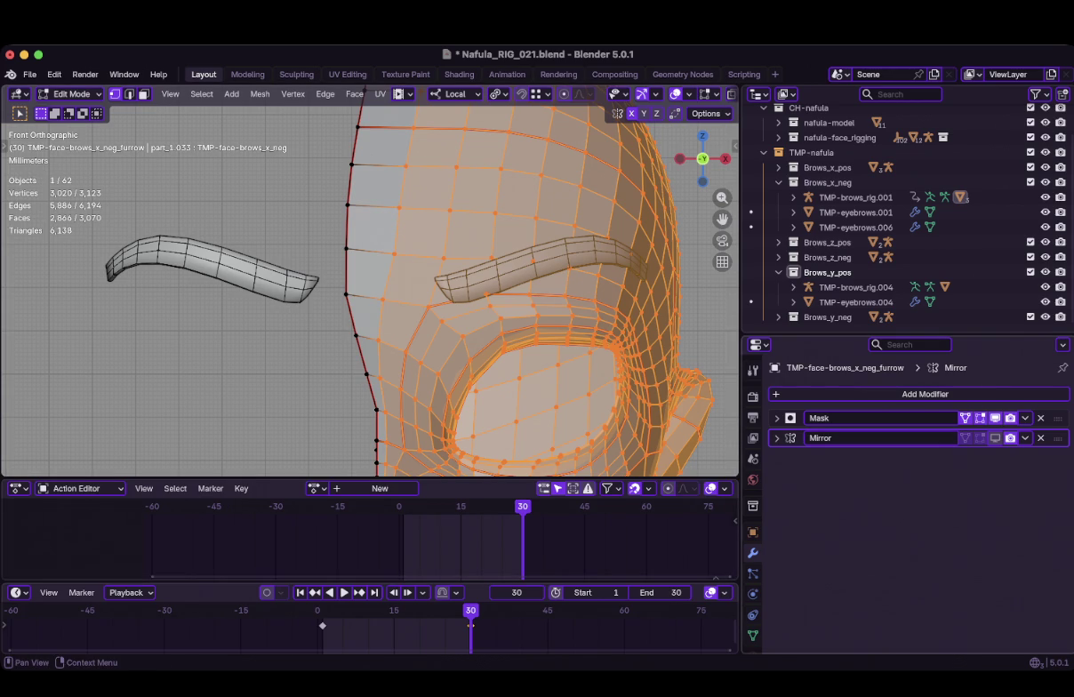
{"action": "key", "text": "ctrl+z"}
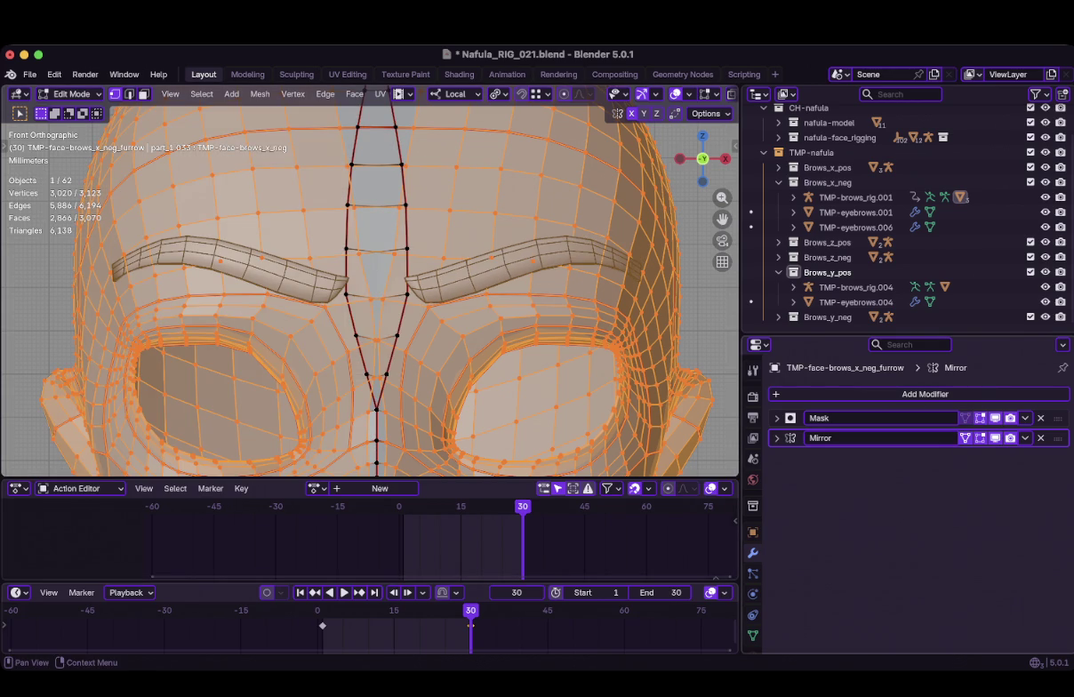
{"action": "left_click", "coordinate": [776, 438]}
{"action": "left_click", "coordinate": [893, 532]}
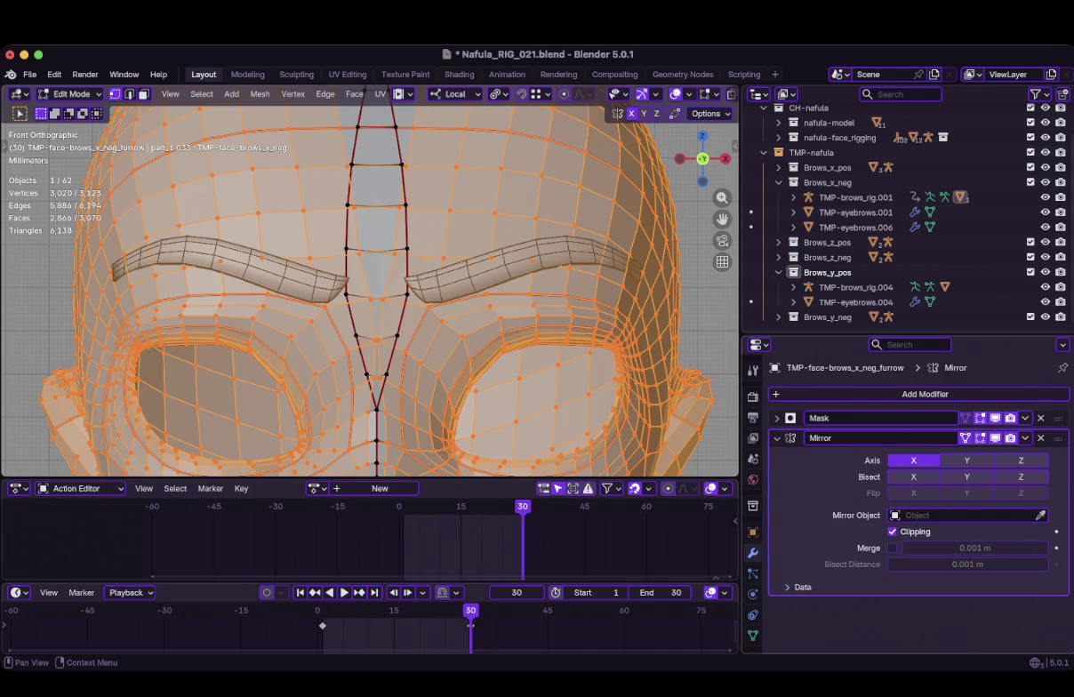
{"action": "left_click", "coordinate": [893, 531]}
{"action": "left_click", "coordinate": [892, 532]}
{"action": "left_click", "coordinate": [913, 477]}
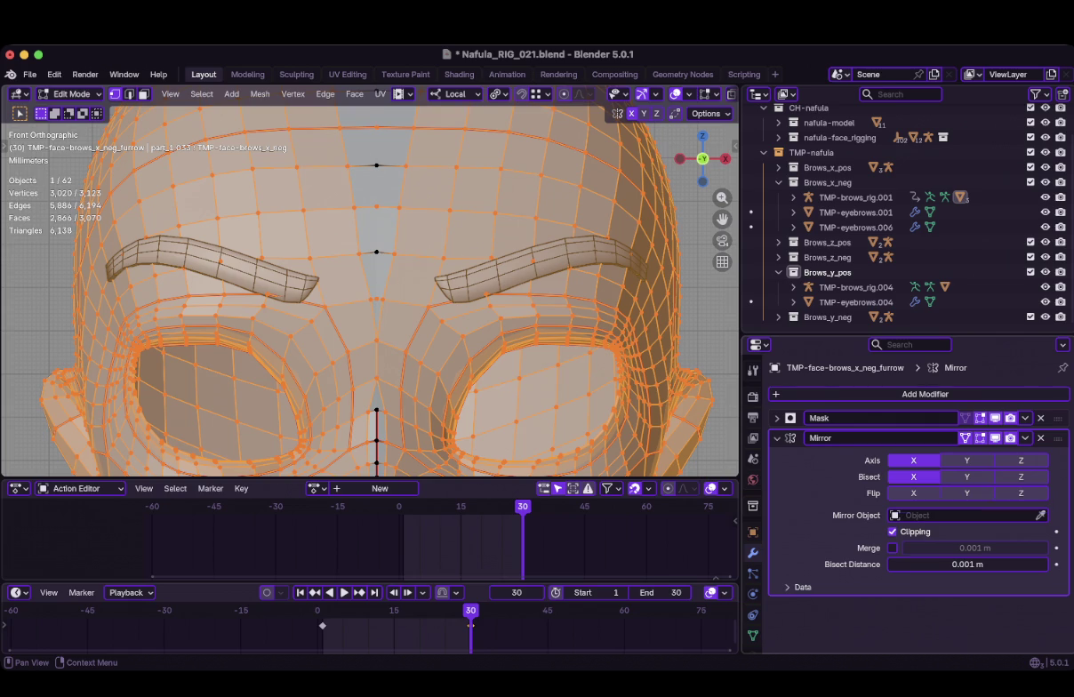
{"action": "left_click", "coordinate": [913, 477]}
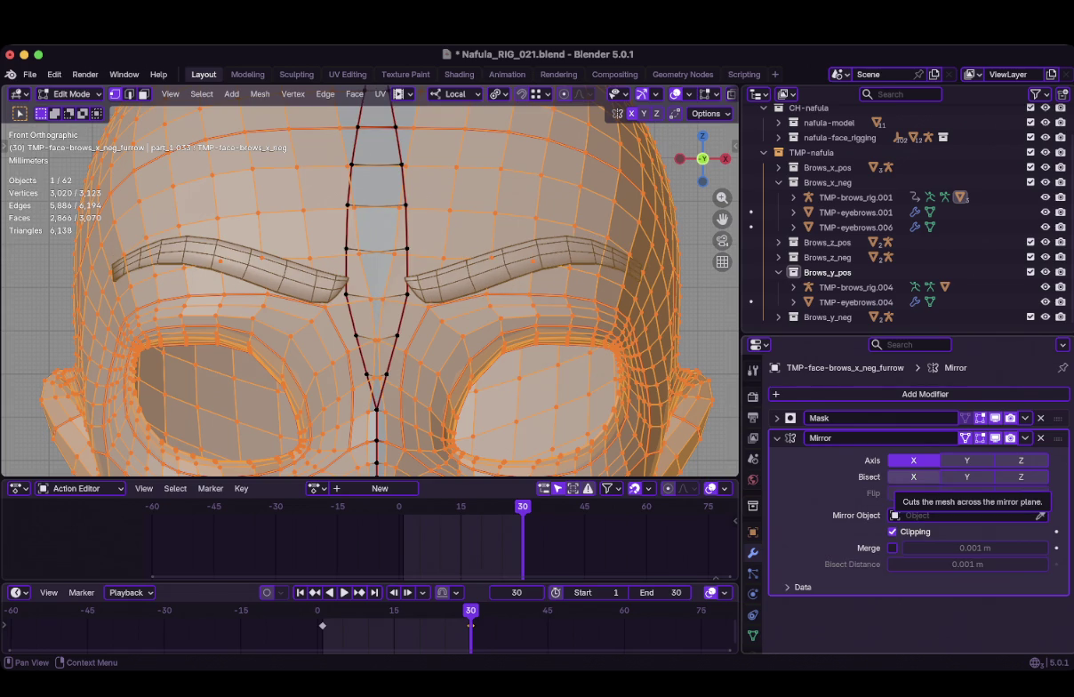
{"action": "scroll", "coordinate": [373, 293], "scroll_direction": "down", "scroll_amount": 3}
{"action": "scroll", "coordinate": [373, 293], "scroll_direction": "down", "scroll_amount": 2}
{"action": "scroll", "coordinate": [374, 285], "scroll_direction": "up", "scroll_amount": 5}
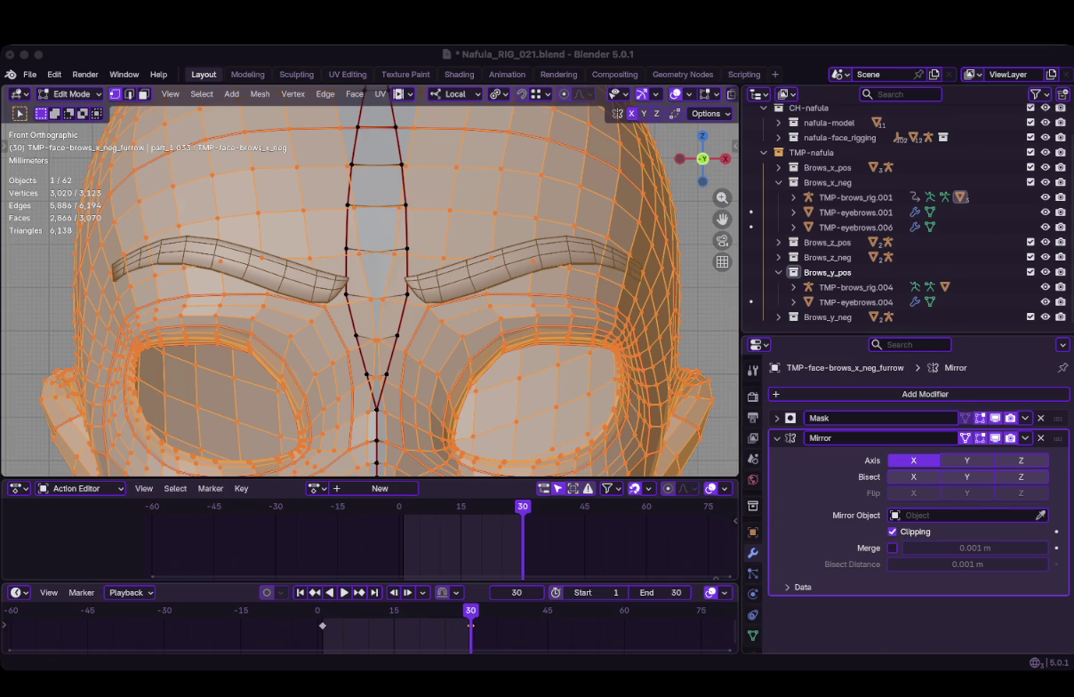
{"action": "left_click", "coordinate": [470, 625]}
{"action": "scroll", "coordinate": [370, 284], "scroll_direction": "down", "scroll_amount": 3}
In Object Mode, untick the Mirror modifier's Clipping and play the brow animation to frame 26
{"action": "scroll", "coordinate": [370, 284], "scroll_direction": "down", "scroll_amount": 1}
{"action": "key", "text": "Tab"}
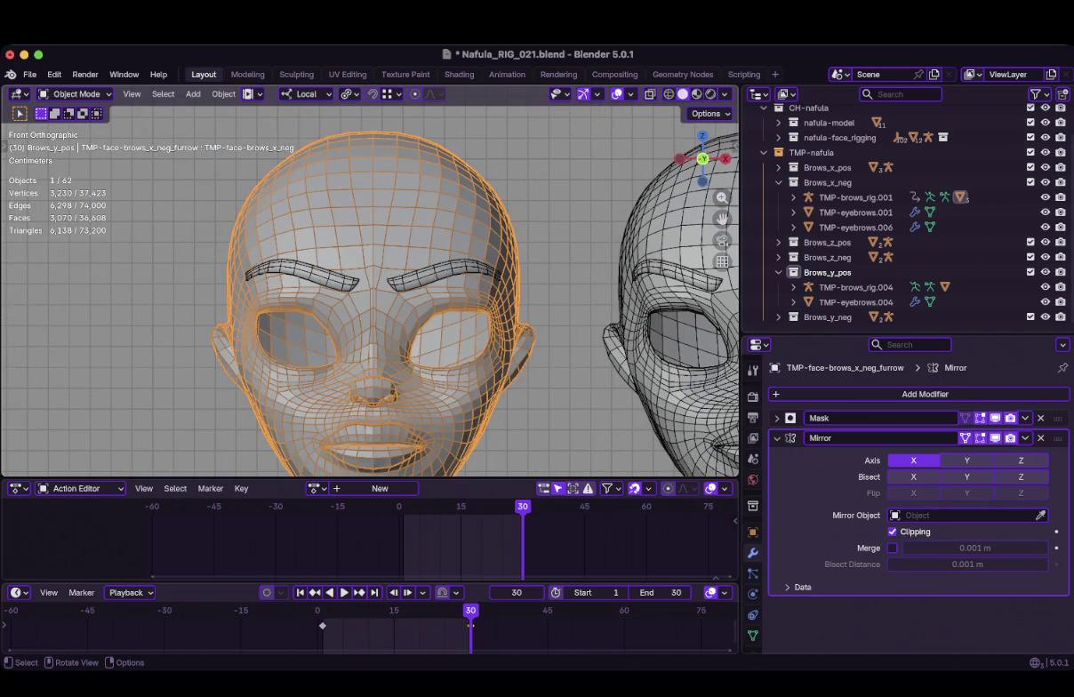
{"action": "scroll", "coordinate": [370, 285], "scroll_direction": "down", "scroll_amount": 2}
{"action": "scroll", "coordinate": [370, 285], "scroll_direction": "down", "scroll_amount": 1}
{"action": "left_click", "coordinate": [776, 437]}
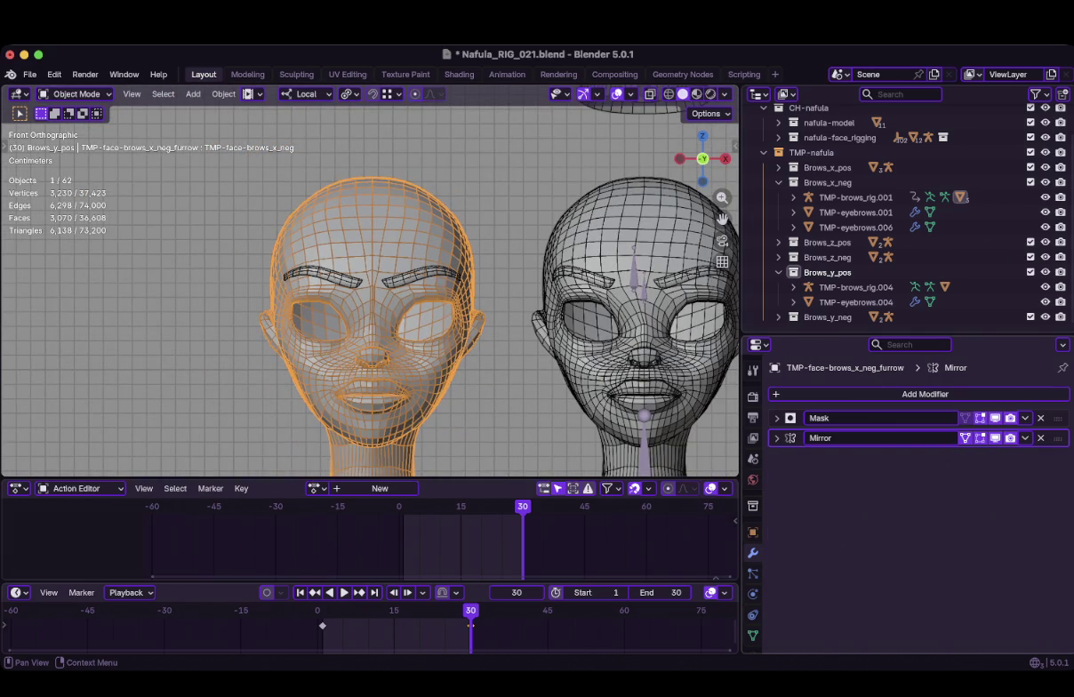
{"action": "left_click", "coordinate": [776, 437]}
{"action": "left_click", "coordinate": [893, 531]}
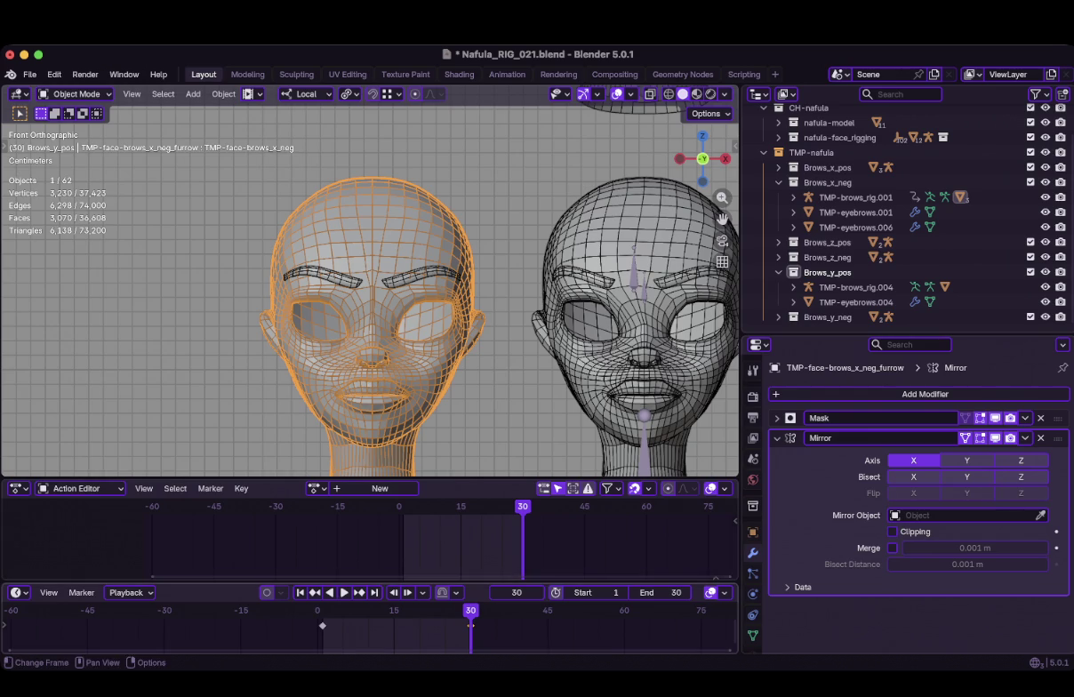
{"action": "key", "text": "space"}
{"action": "key", "text": "space"}
{"action": "scroll", "coordinate": [368, 278], "scroll_direction": "up", "scroll_amount": 4}
{"action": "scroll", "coordinate": [368, 278], "scroll_direction": "up", "scroll_amount": 2}
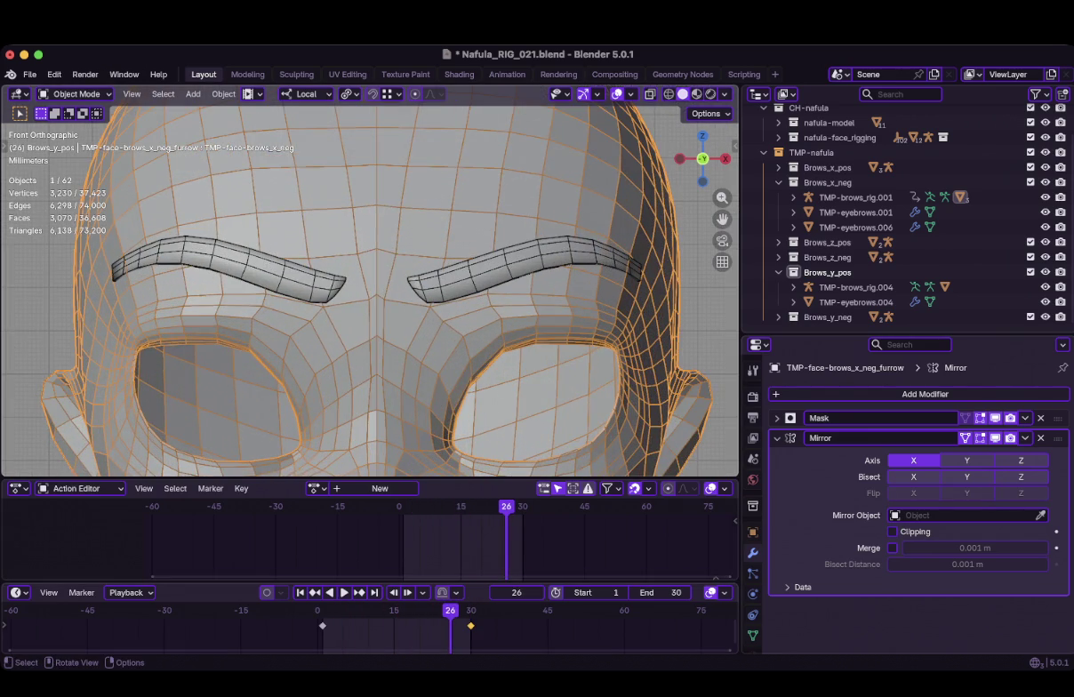
{"action": "scroll", "coordinate": [368, 278], "scroll_direction": "up", "scroll_amount": 1}
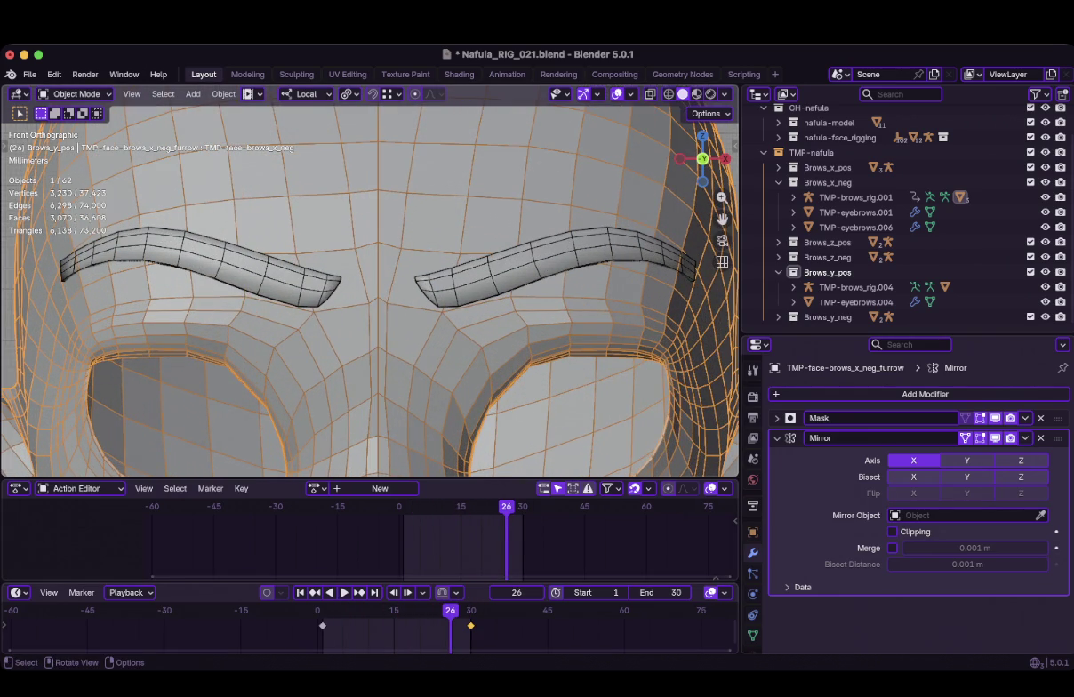
Select a mirrored furrow vertex between the brows and try moving it at frame 30, undoing the move
{"action": "key", "text": "Tab"}
{"action": "left_click", "coordinate": [316, 311]}
{"action": "key", "text": "g"}
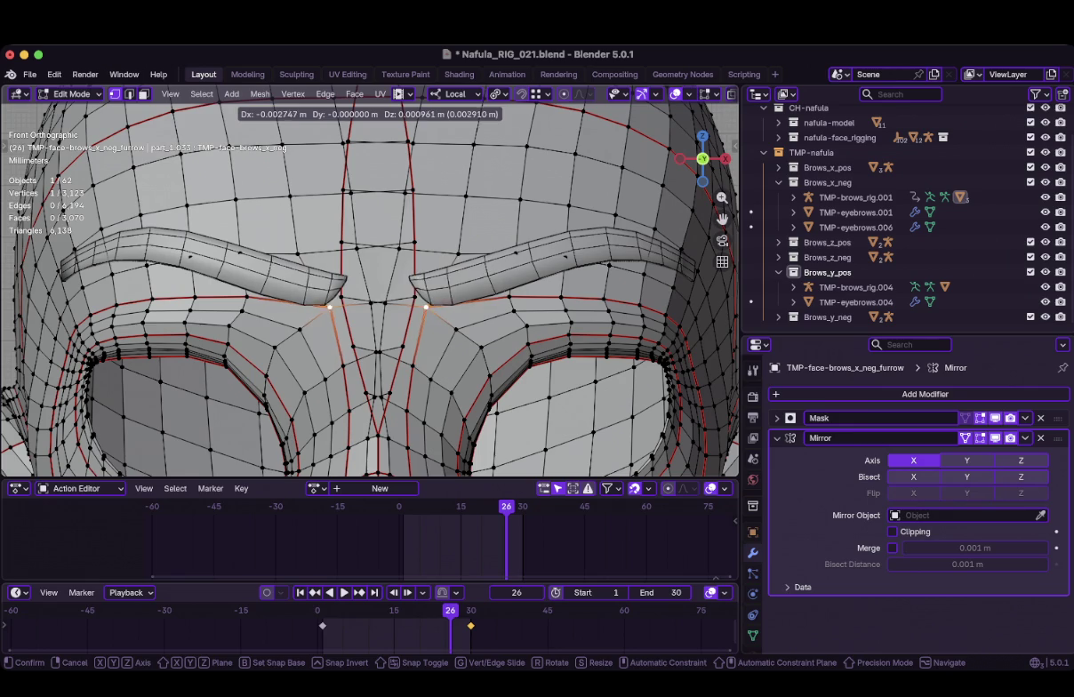
{"action": "key", "text": "Escape"}
{"action": "key", "text": "g"}
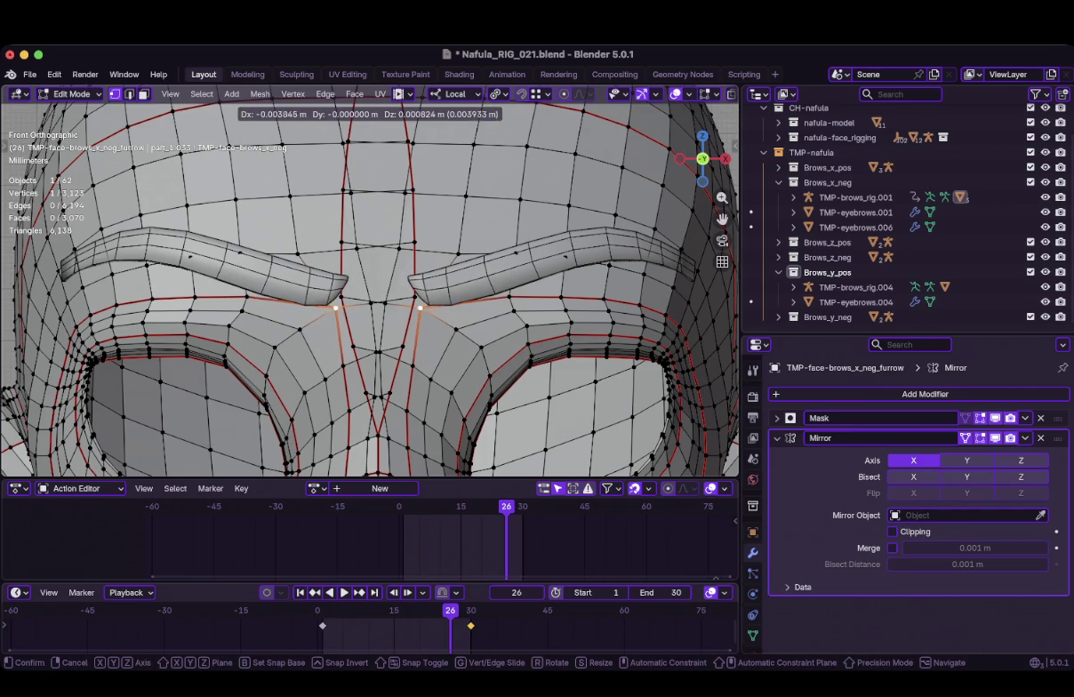
{"action": "key", "text": "Escape"}
{"action": "key", "text": "Up"}
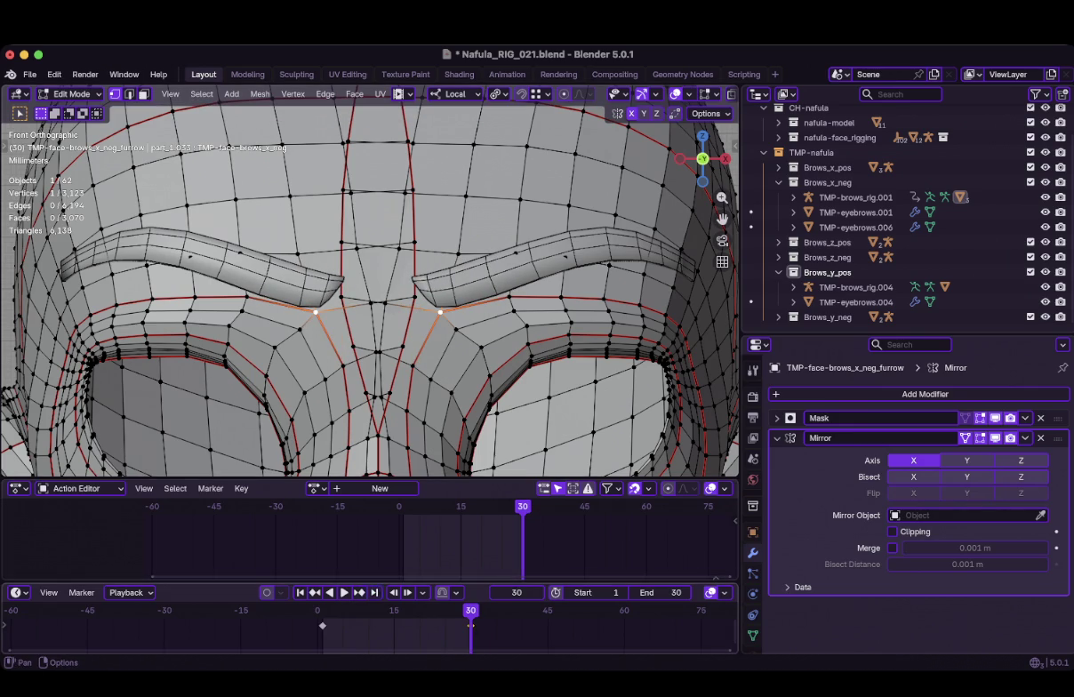
{"action": "key", "text": "g"}
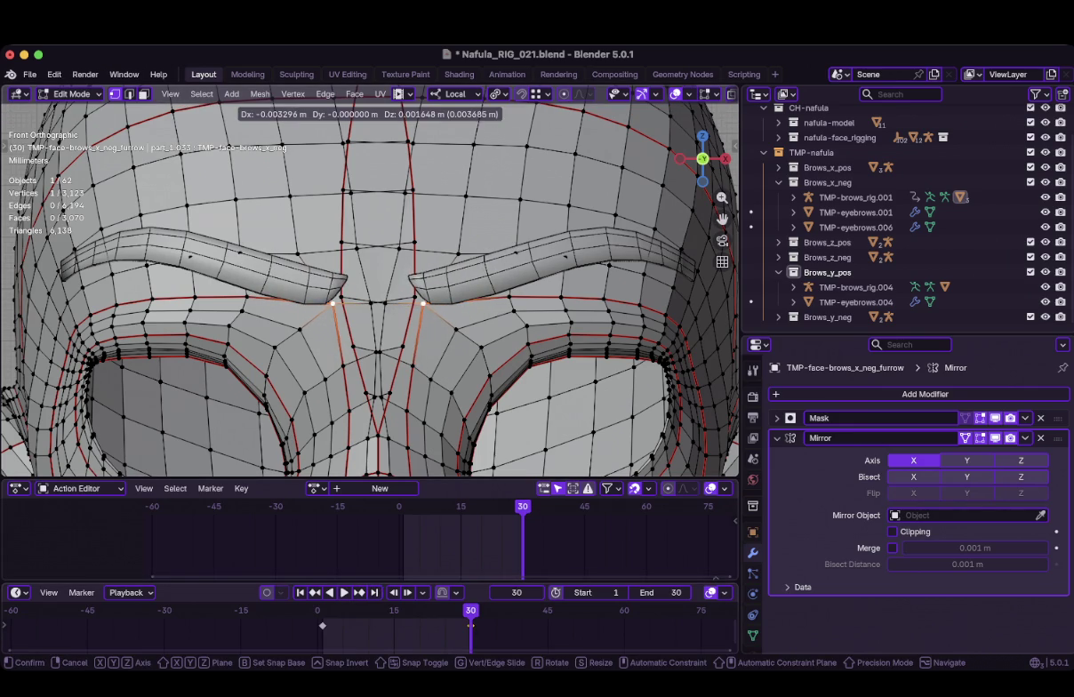
{"action": "key", "text": "Return"}
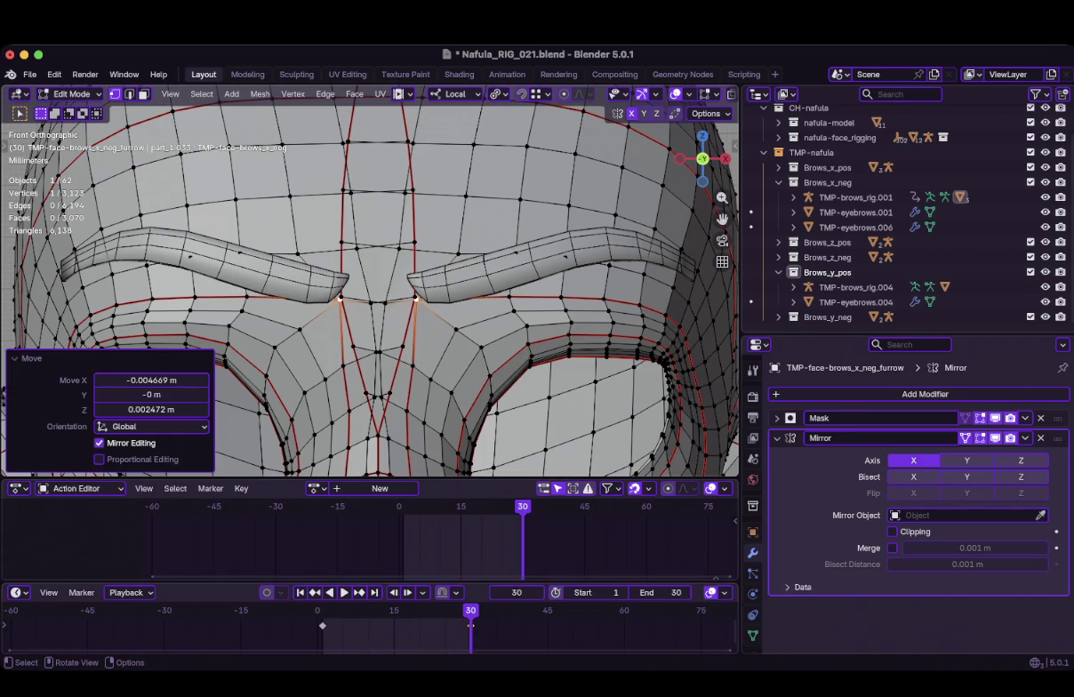
{"action": "key", "text": "ctrl+z"}
Vertex-slide the furrow vertex pairs between the brows and the lower forehead vertices along their edges
{"action": "key", "text": "g"}
{"action": "key", "text": "g"}
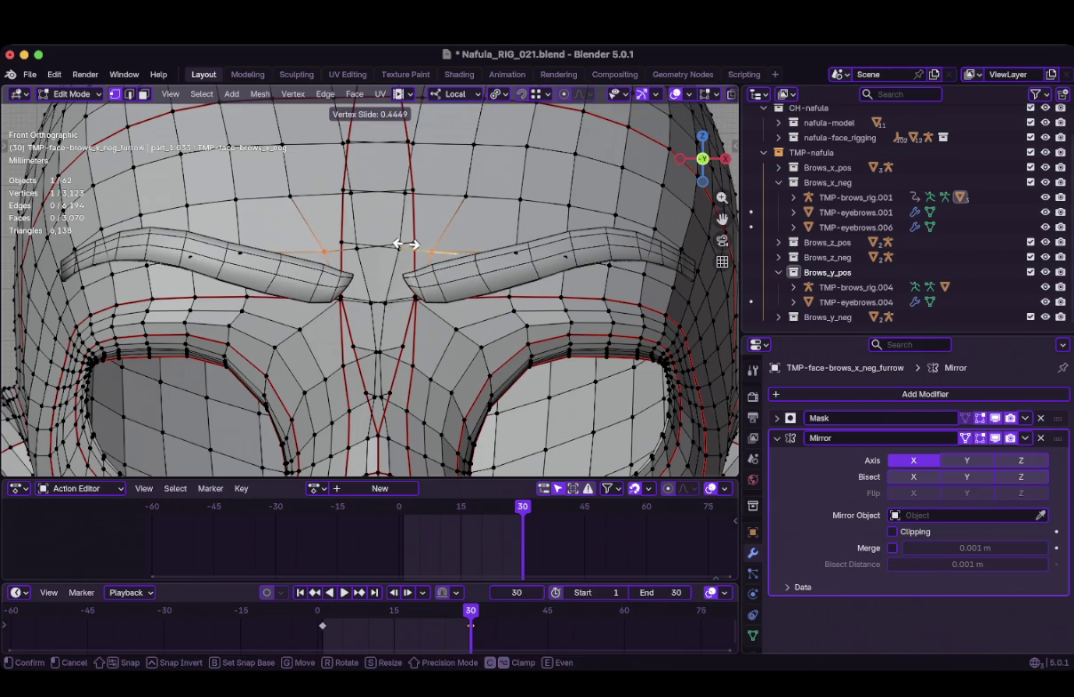
{"action": "key", "text": "Escape"}
{"action": "key", "text": "g"}
{"action": "key", "text": "g"}
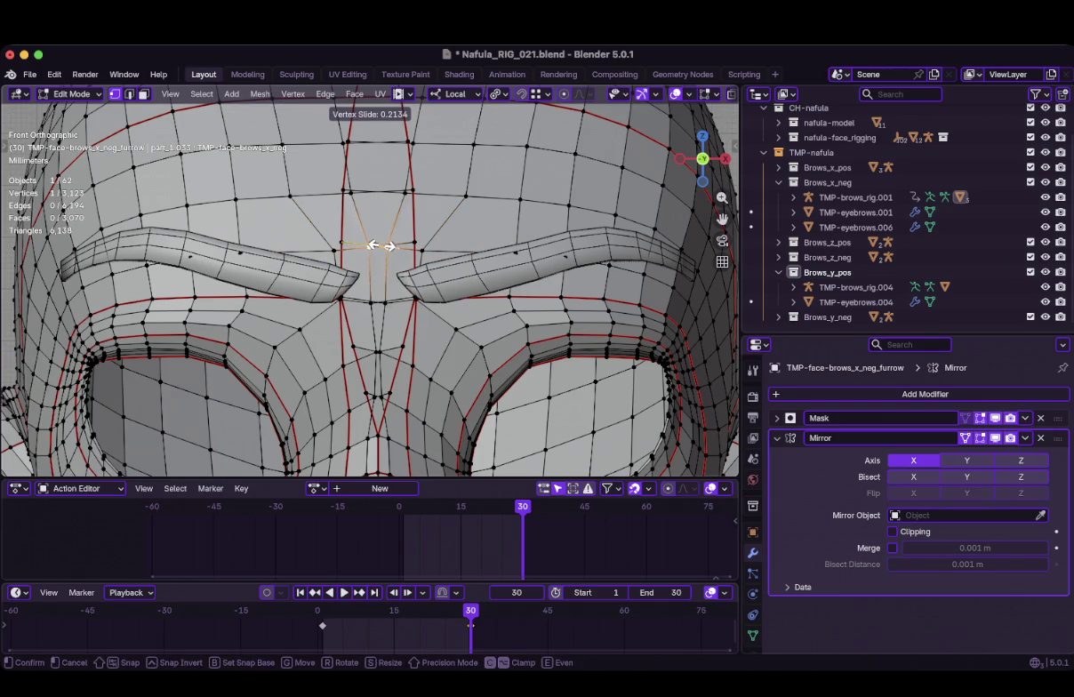
{"action": "left_click", "coordinate": [374, 247]}
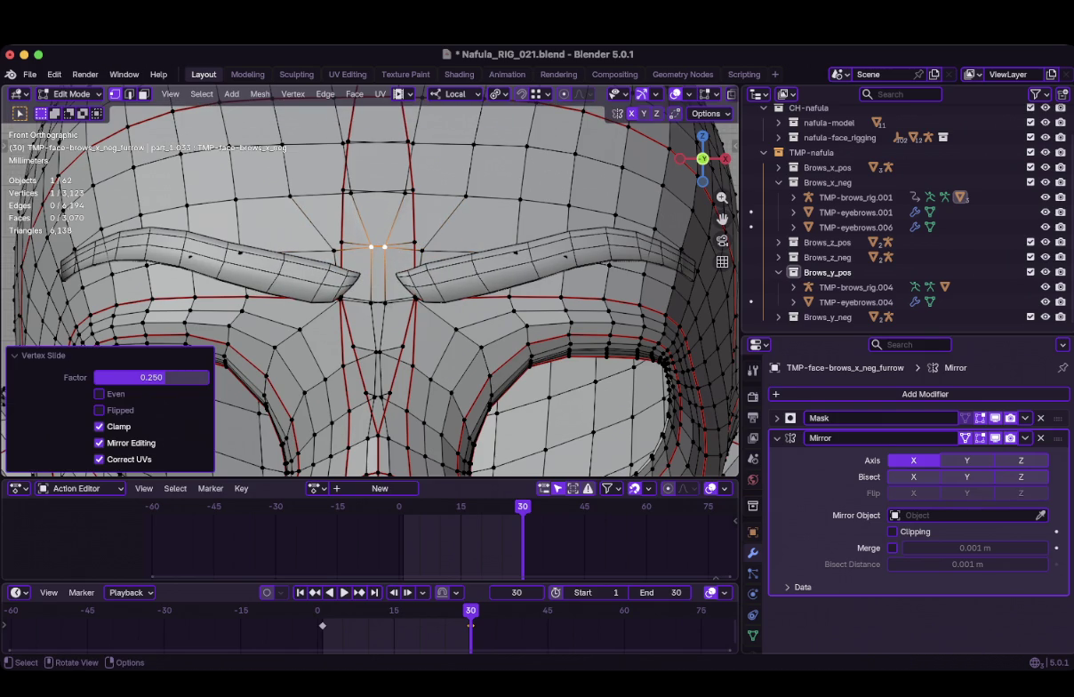
{"action": "key", "text": "g"}
{"action": "key", "text": "g"}
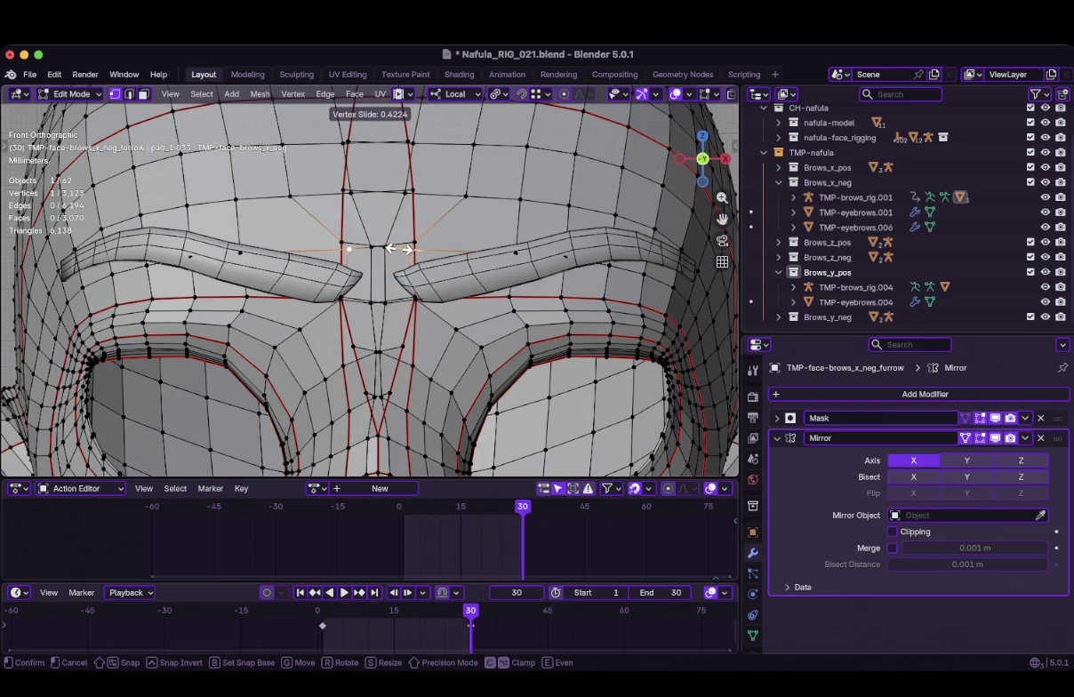
{"action": "left_click", "coordinate": [397, 249]}
{"action": "key", "text": "g"}
{"action": "key", "text": "g"}
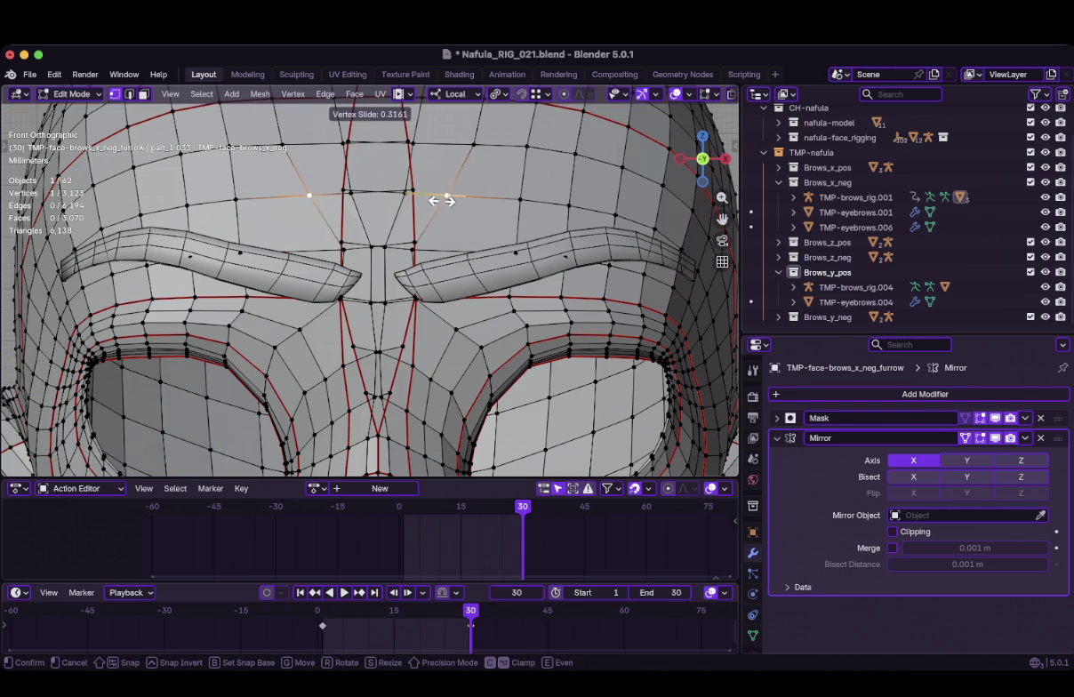
{"action": "left_click", "coordinate": [427, 194]}
Slide the remaining upper forehead vertex pairs along their edges, then return to Object Mode
{"action": "key", "text": "g"}
{"action": "key", "text": "g"}
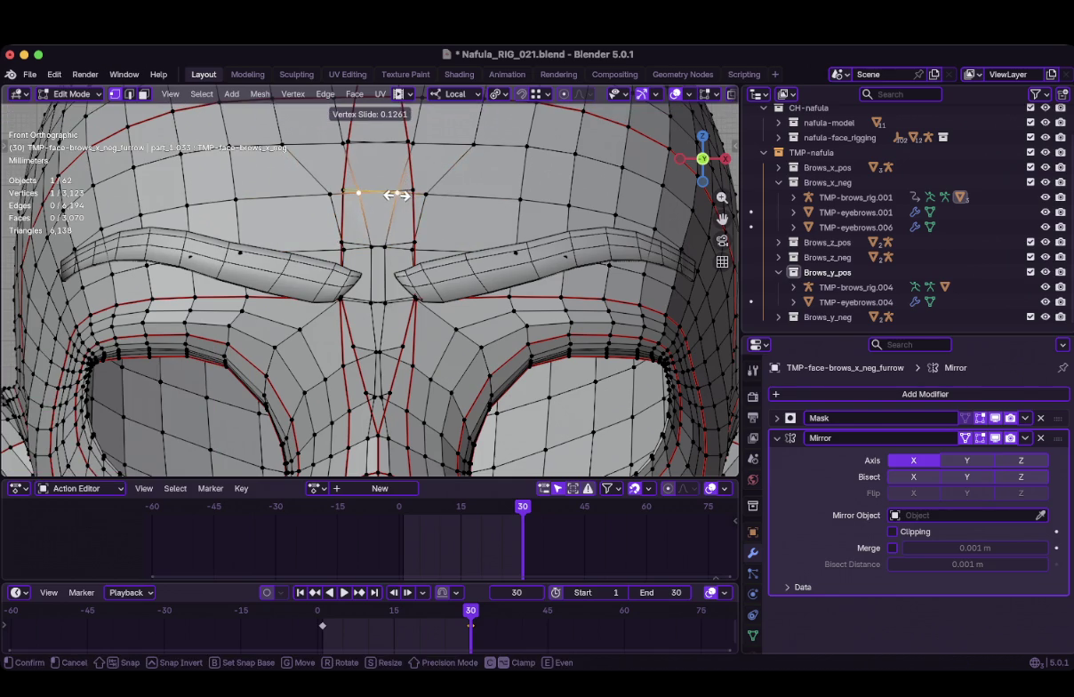
{"action": "left_click", "coordinate": [425, 194]}
{"action": "key", "text": "g"}
{"action": "key", "text": "g"}
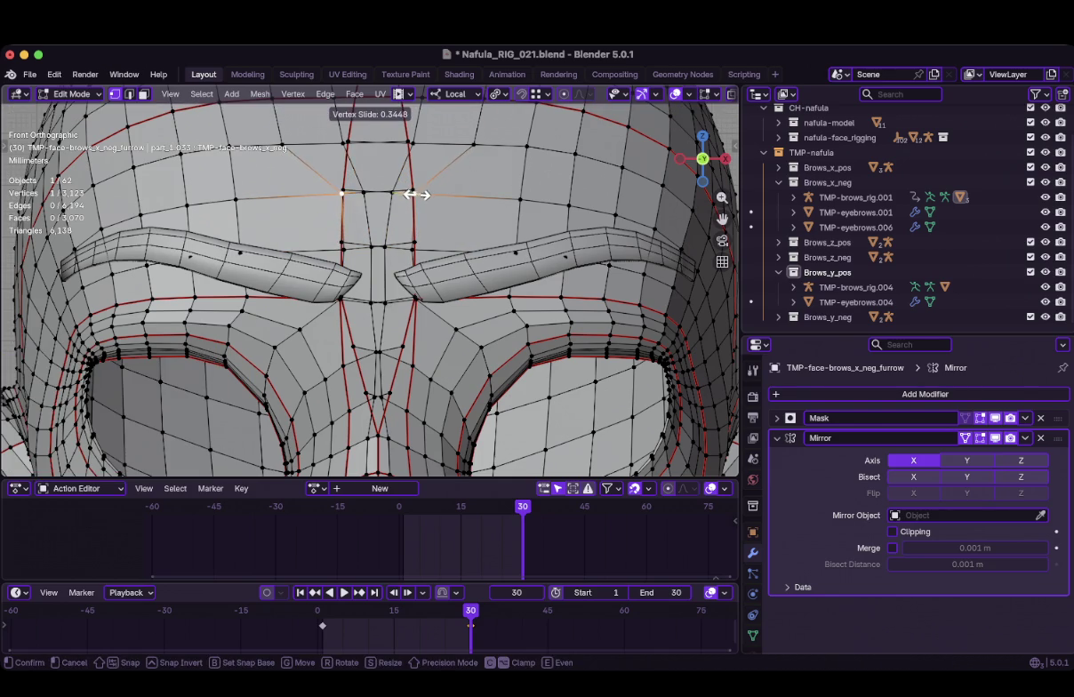
{"action": "left_click", "coordinate": [396, 182]}
{"action": "scroll", "coordinate": [404, 160], "scroll_direction": "up", "scroll_amount": 4}
{"action": "key", "text": "g"}
{"action": "key", "text": "g"}
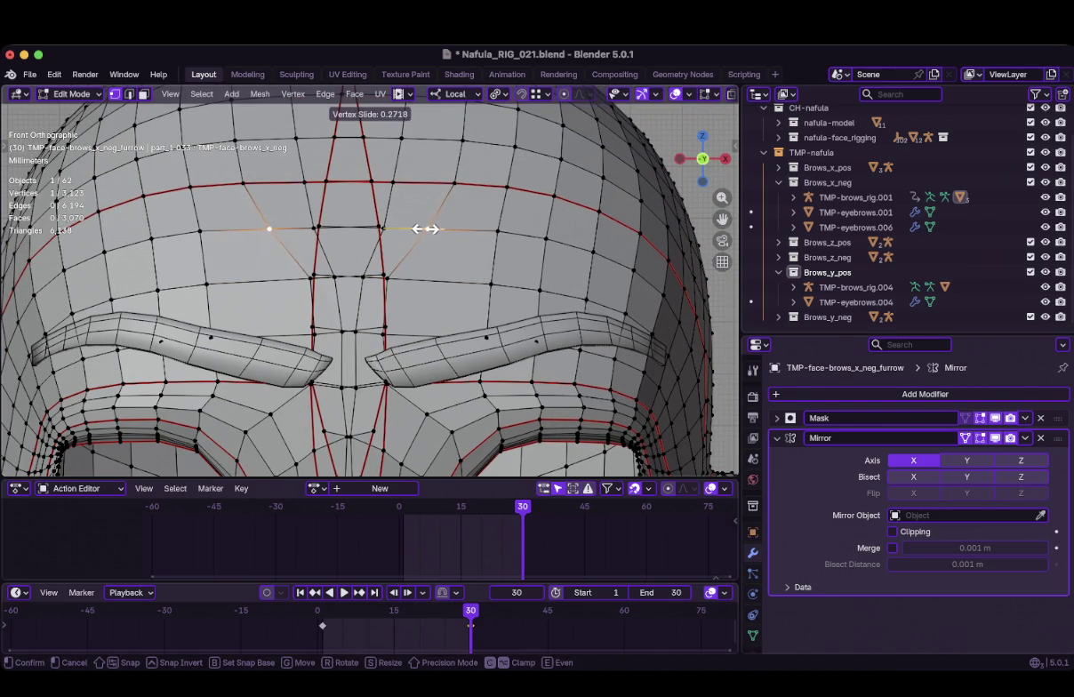
{"action": "left_click", "coordinate": [421, 227]}
{"action": "key", "text": "ctrl+z"}
{"action": "key", "text": "g"}
{"action": "key", "text": "g"}
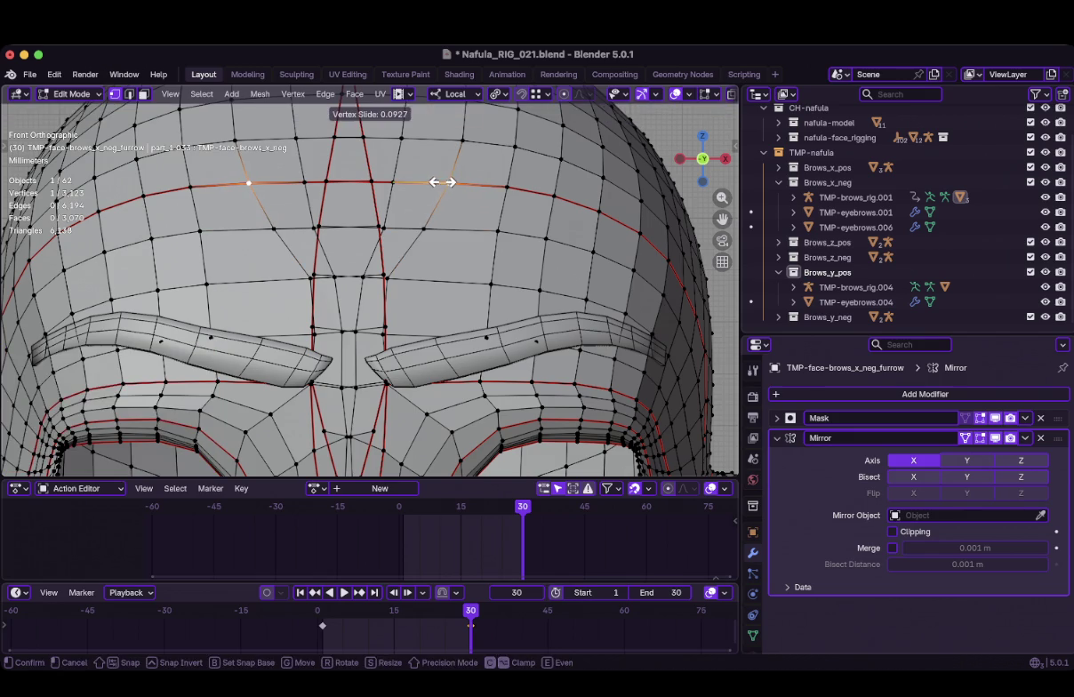
{"action": "left_click", "coordinate": [426, 172]}
{"action": "middle_click_drag", "start_coordinate": [422, 294], "coordinate": [460, 169], "text": "shift"}
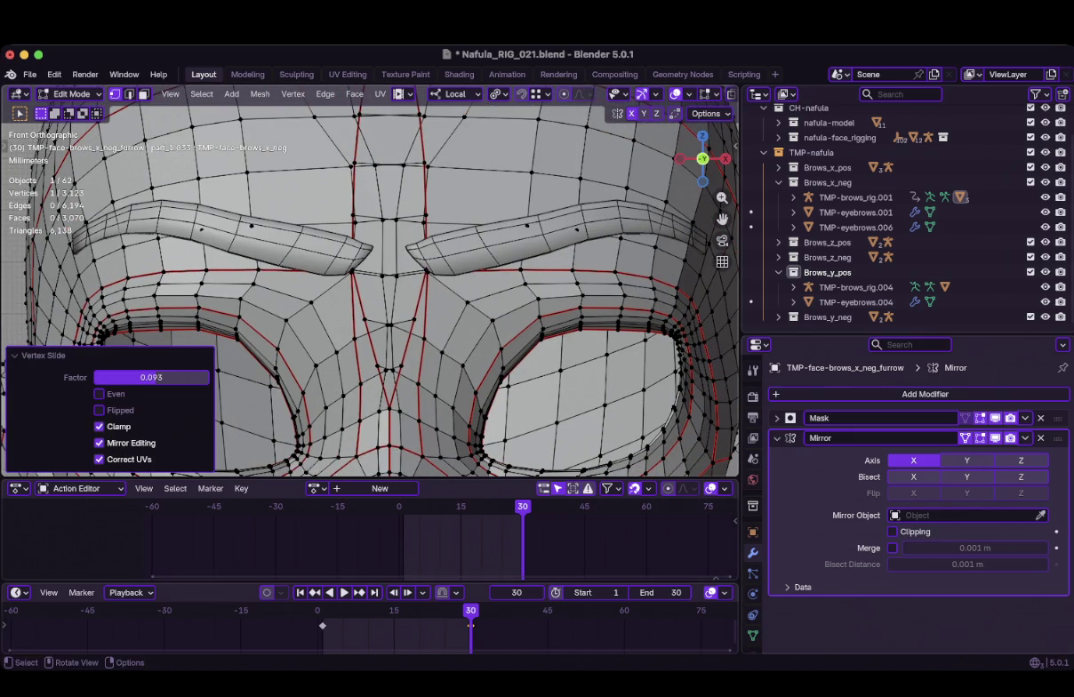
{"action": "left_click", "coordinate": [287, 378]}
{"action": "scroll", "coordinate": [293, 378], "scroll_direction": "down", "scroll_amount": 5}
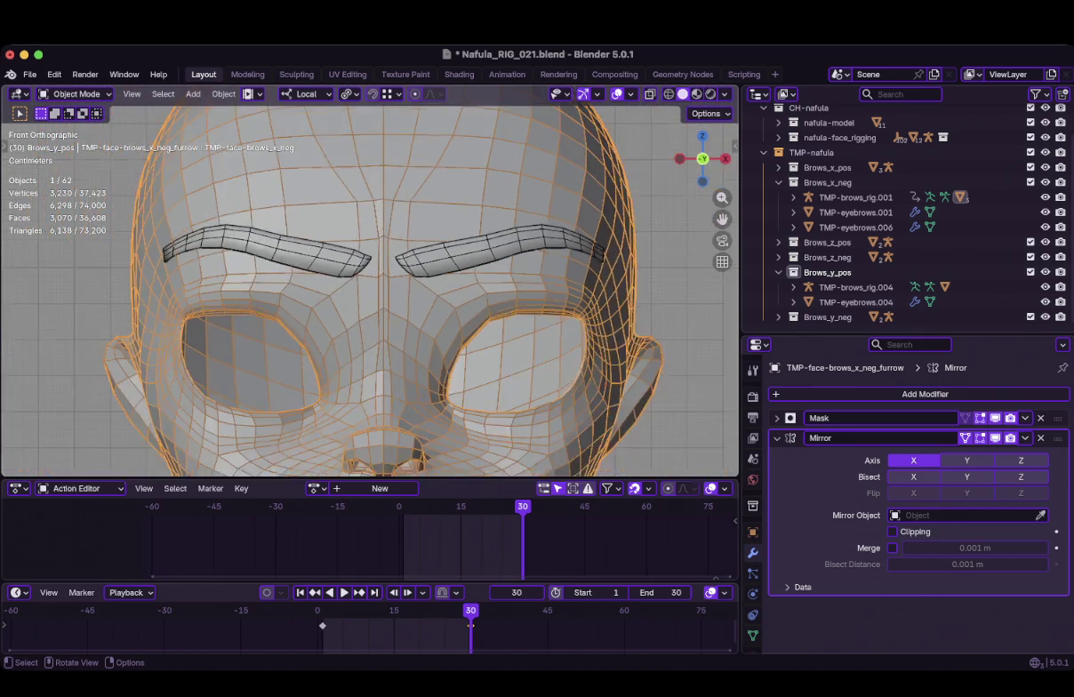
{"action": "scroll", "coordinate": [293, 267], "scroll_direction": "up", "scroll_amount": 5}
{"action": "scroll", "coordinate": [293, 266], "scroll_direction": "down", "scroll_amount": 2}
{"action": "scroll", "coordinate": [293, 267], "scroll_direction": "down", "scroll_amount": 4}
{"action": "middle_click_drag", "start_coordinate": [355, 311], "coordinate": [436, 294]}
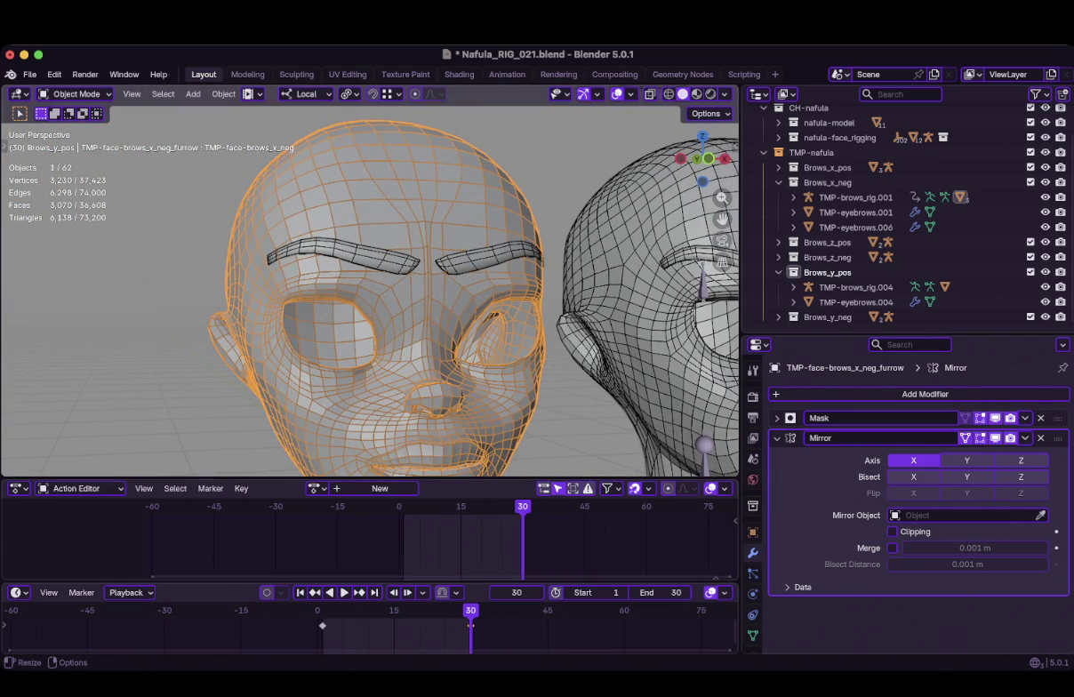
{"action": "left_click_drag", "start_coordinate": [470, 625], "coordinate": [451, 625]}
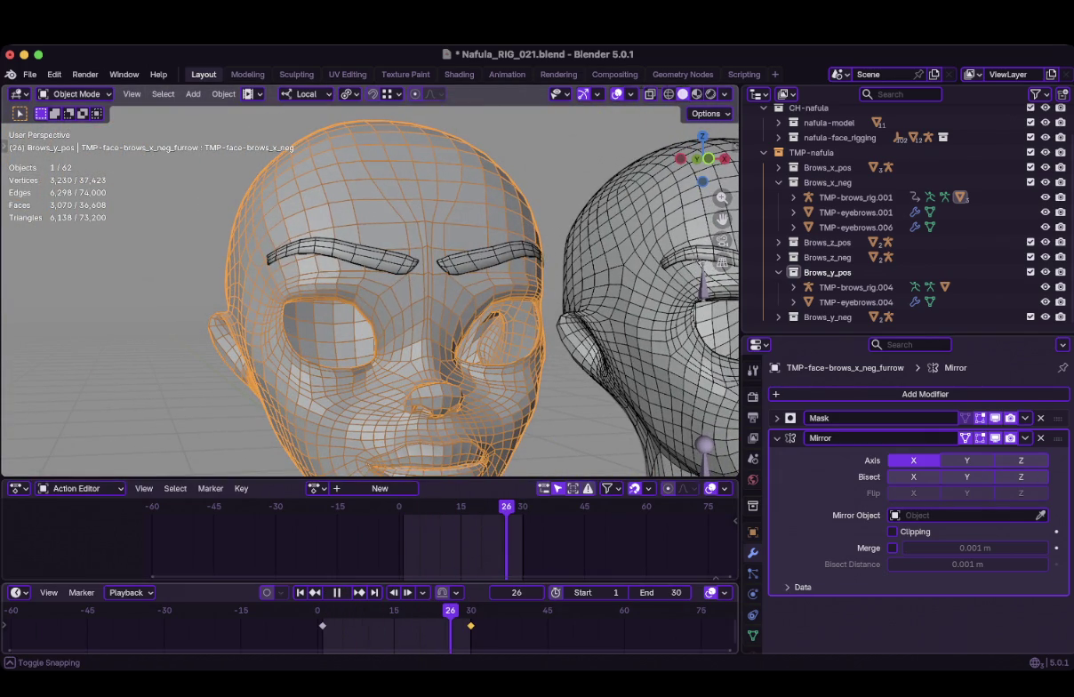
{"action": "middle_click_drag", "start_coordinate": [436, 294], "coordinate": [471, 293]}
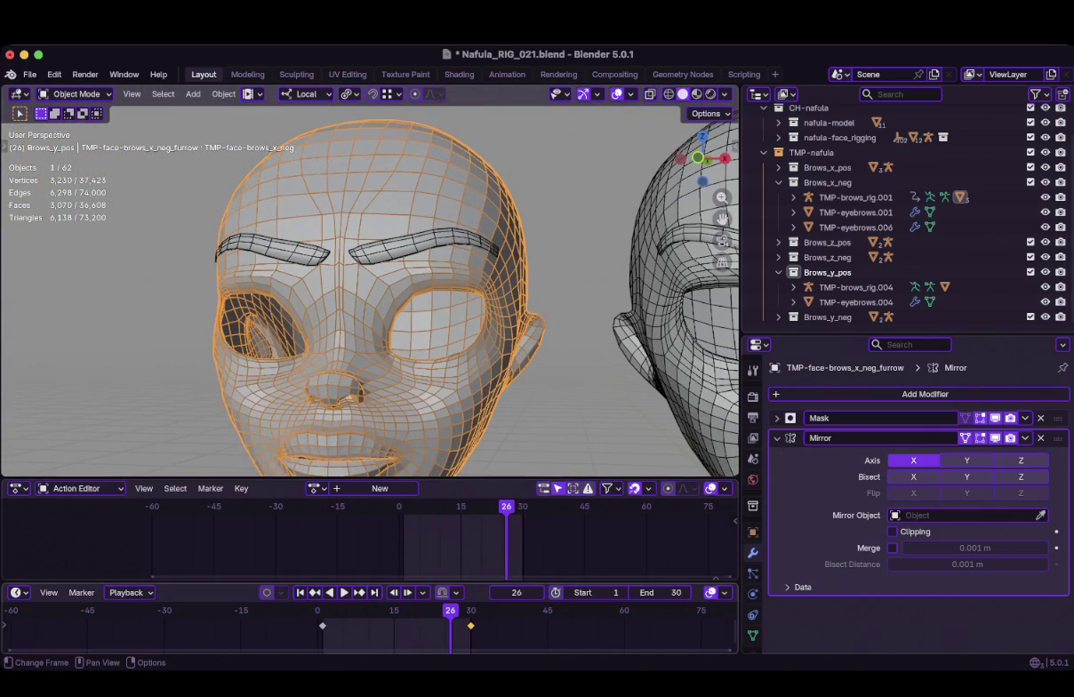
{"action": "key", "text": "space"}
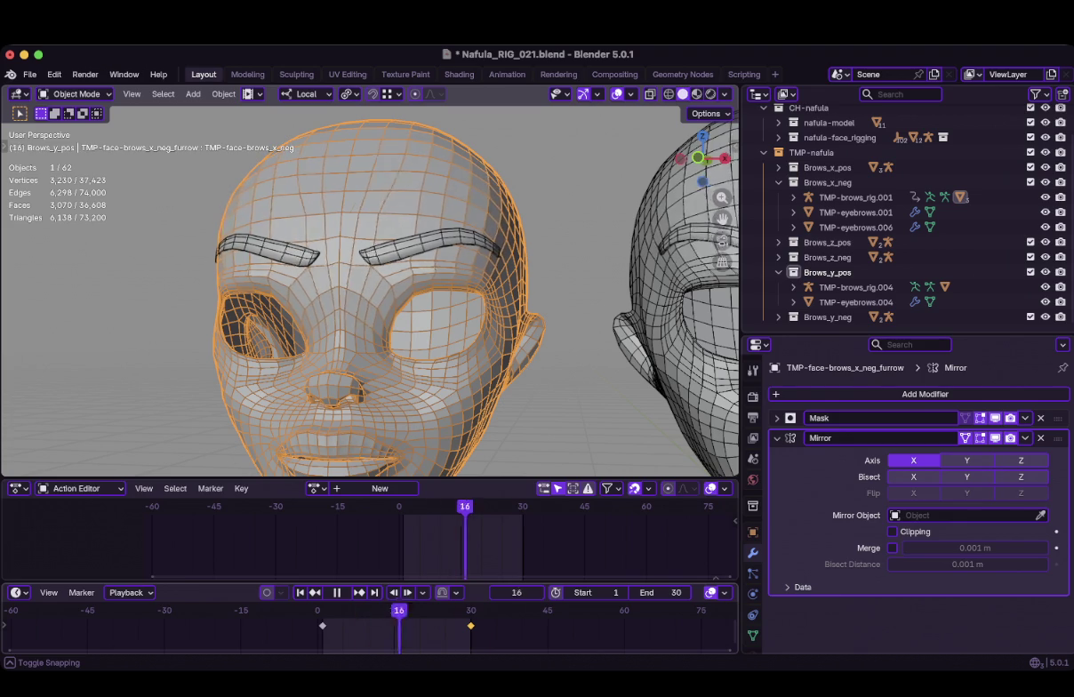
{"action": "key", "text": "space"}
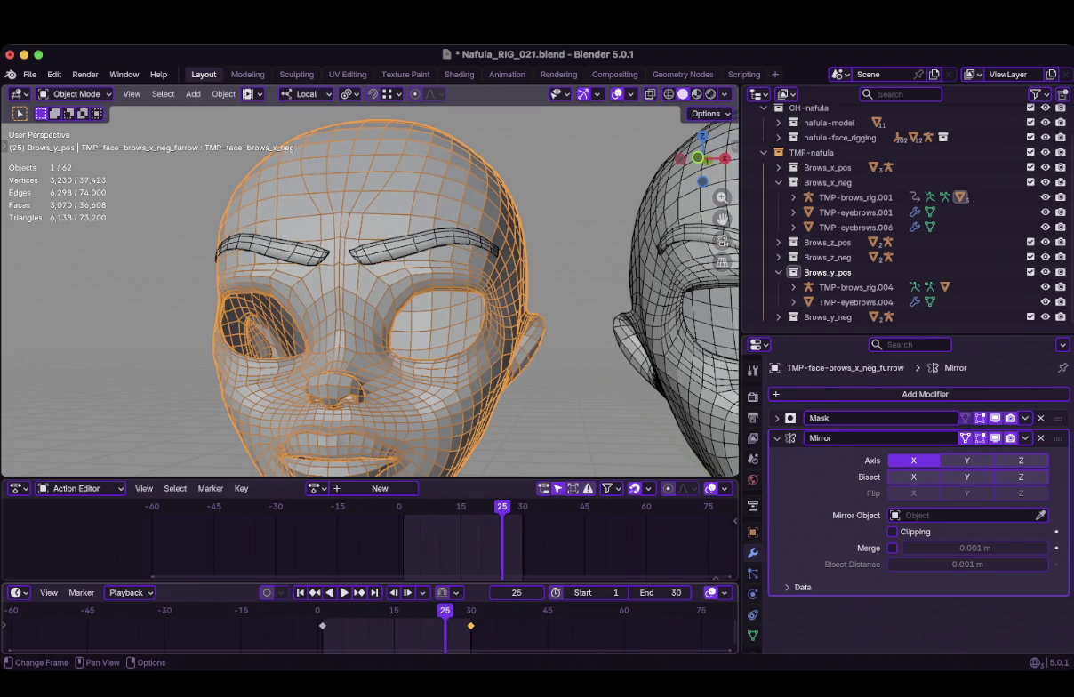
{"action": "key", "text": "Up"}
{"action": "key", "text": "KP_1"}
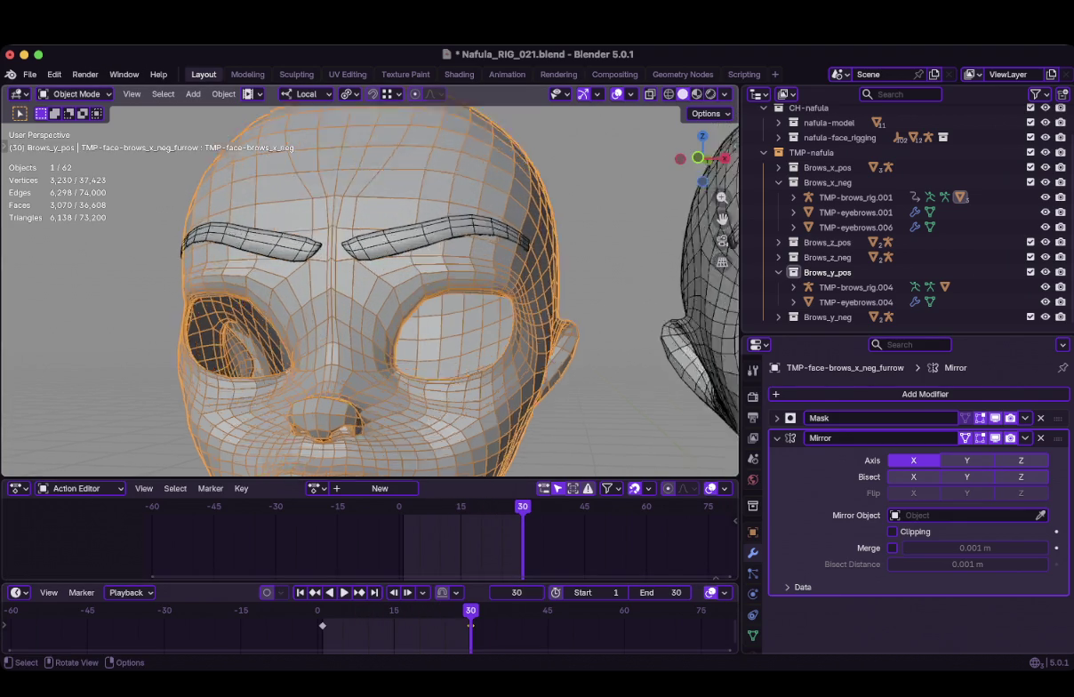
{"action": "key", "text": "ctrl+Tab"}
Switch to Weight Paint with the Blur brush at strength 1.000
{"action": "left_click", "coordinate": [341, 343]}
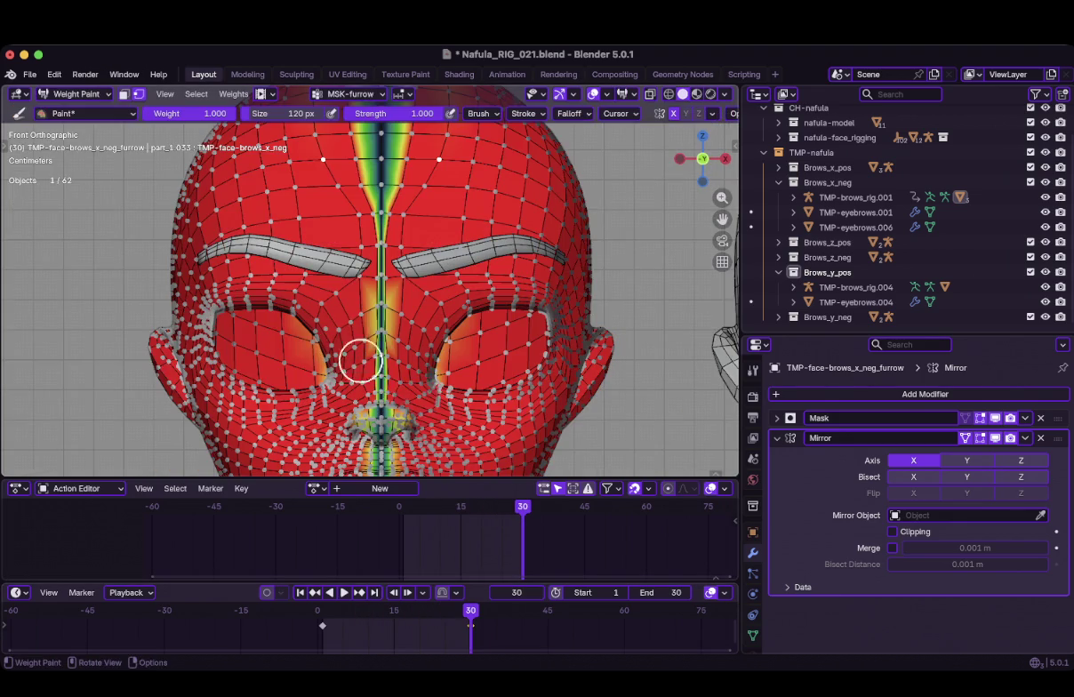
{"action": "middle_click_drag", "start_coordinate": [417, 455], "coordinate": [382, 364], "text": "shift"}
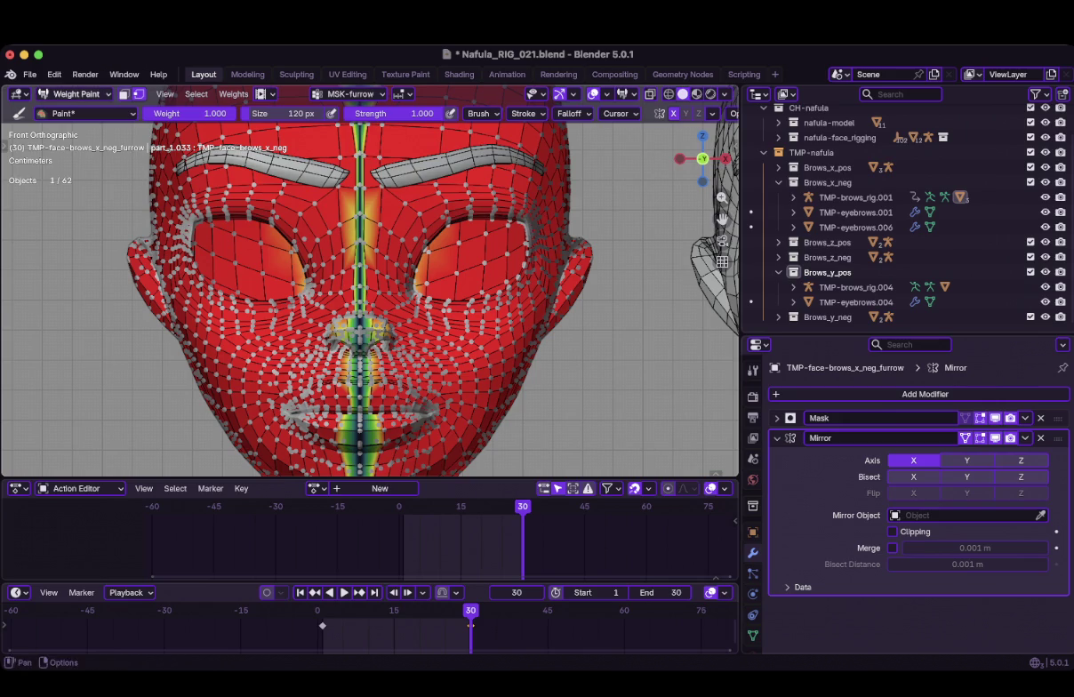
{"action": "left_click", "coordinate": [89, 112]}
{"action": "left_click", "coordinate": [229, 178]}
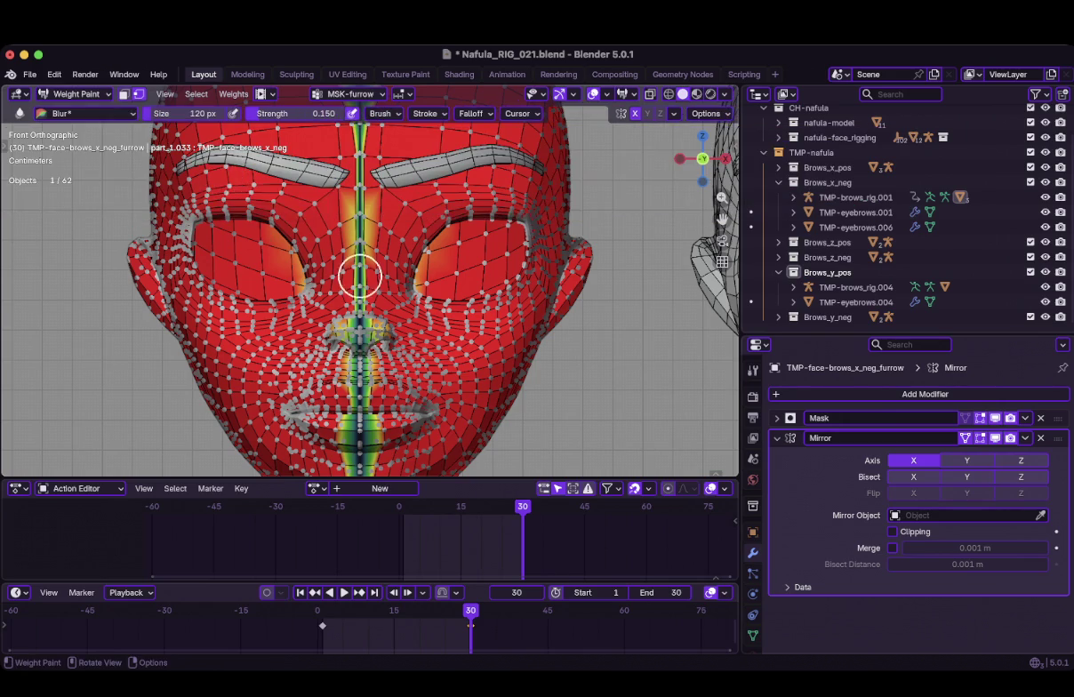
{"action": "left_click", "coordinate": [293, 113]}
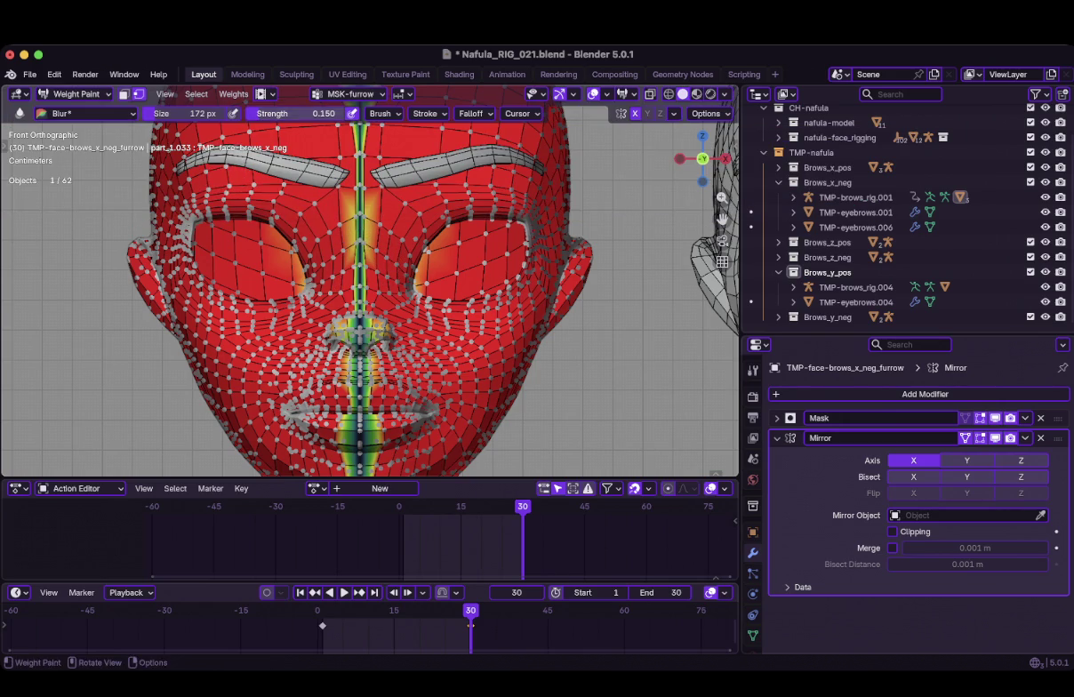
{"action": "type", "text": "1"}
{"action": "key", "text": "Return"}
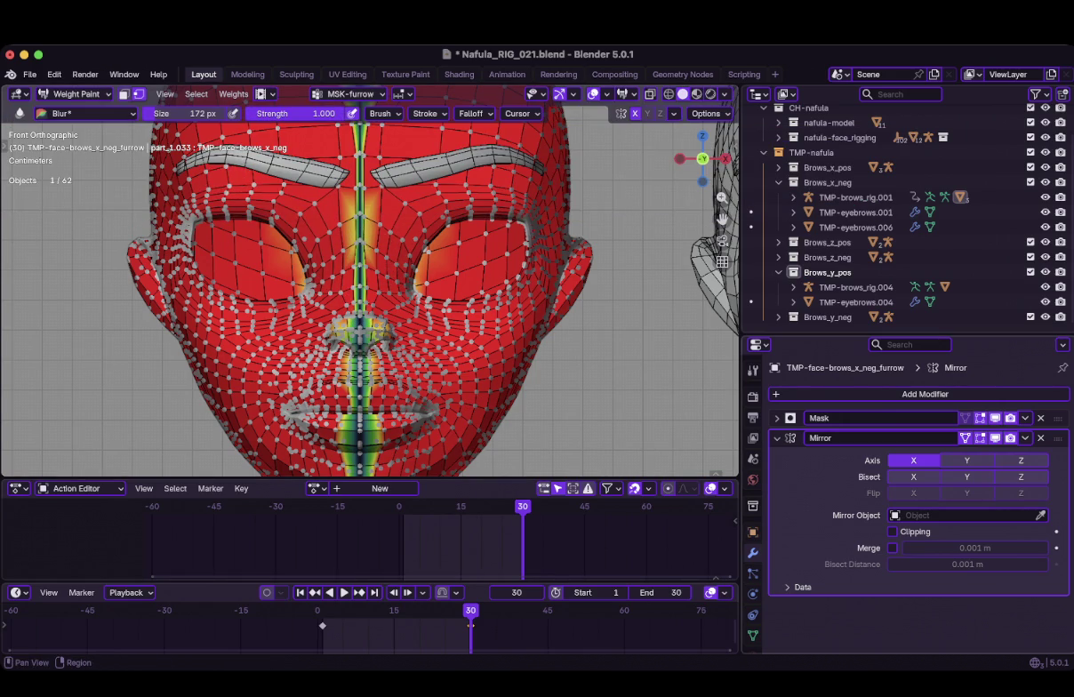
Step through the vertex groups to DEF-brows and save the file
{"action": "left_click", "coordinate": [753, 634]}
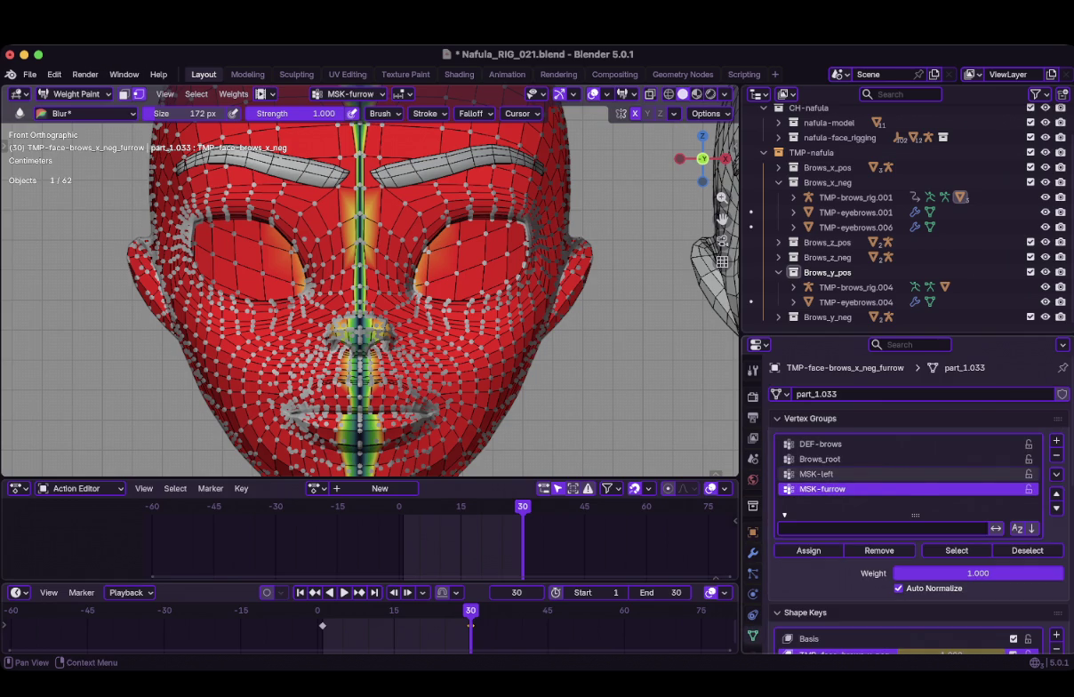
{"action": "left_click", "coordinate": [822, 474]}
{"action": "left_click", "coordinate": [820, 459]}
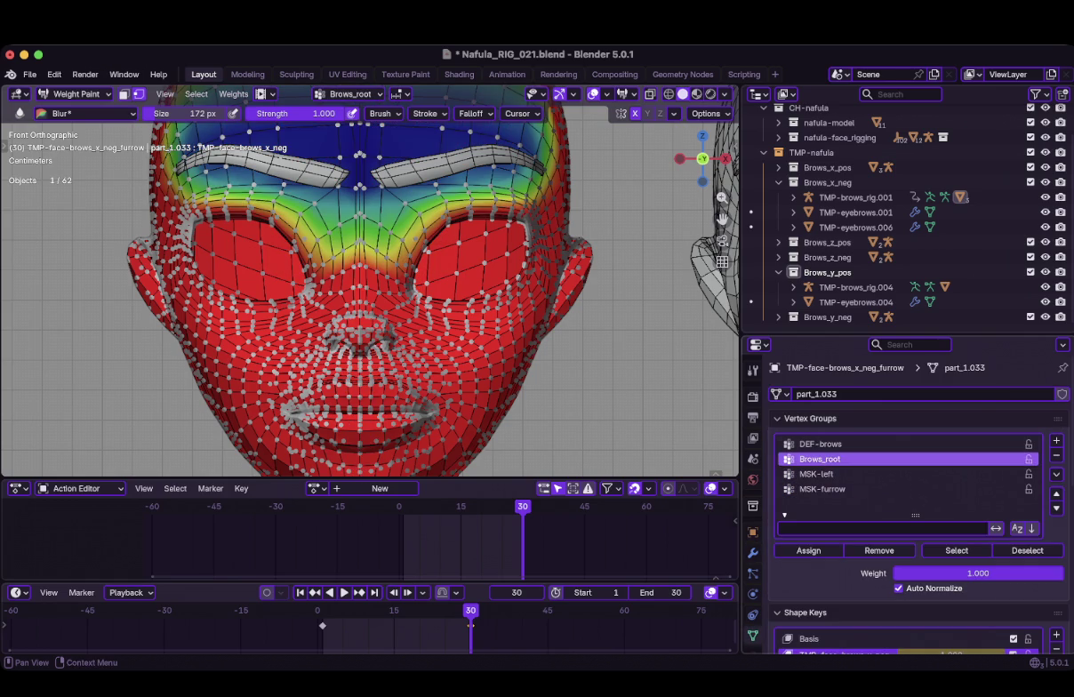
{"action": "left_click", "coordinate": [819, 444]}
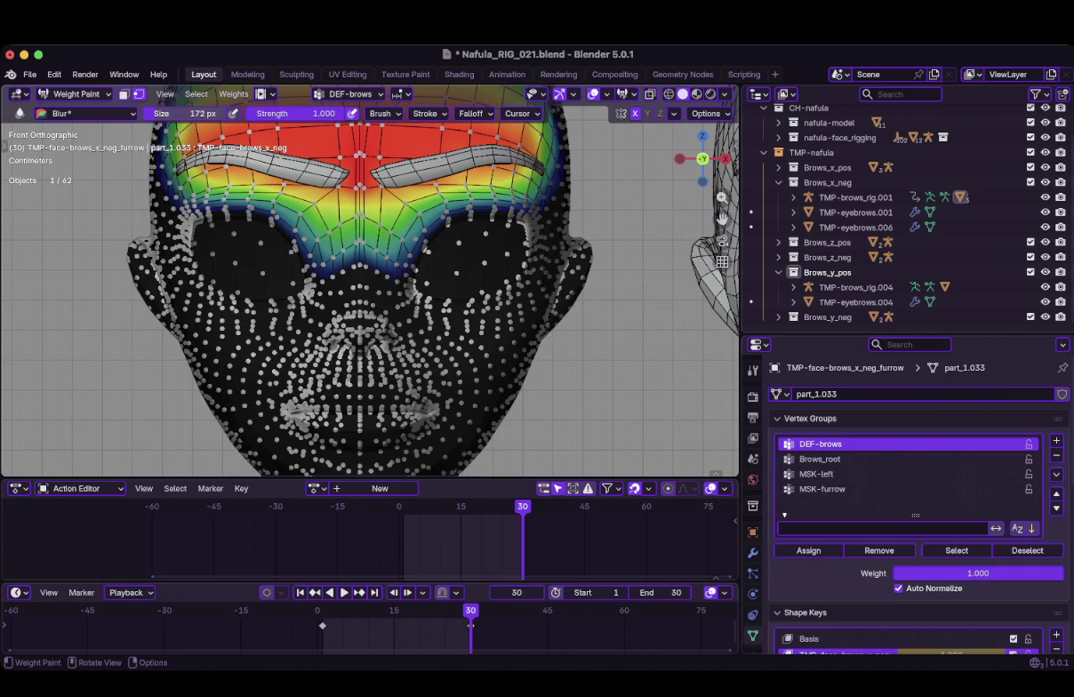
{"action": "key", "text": "ctrl+s"}
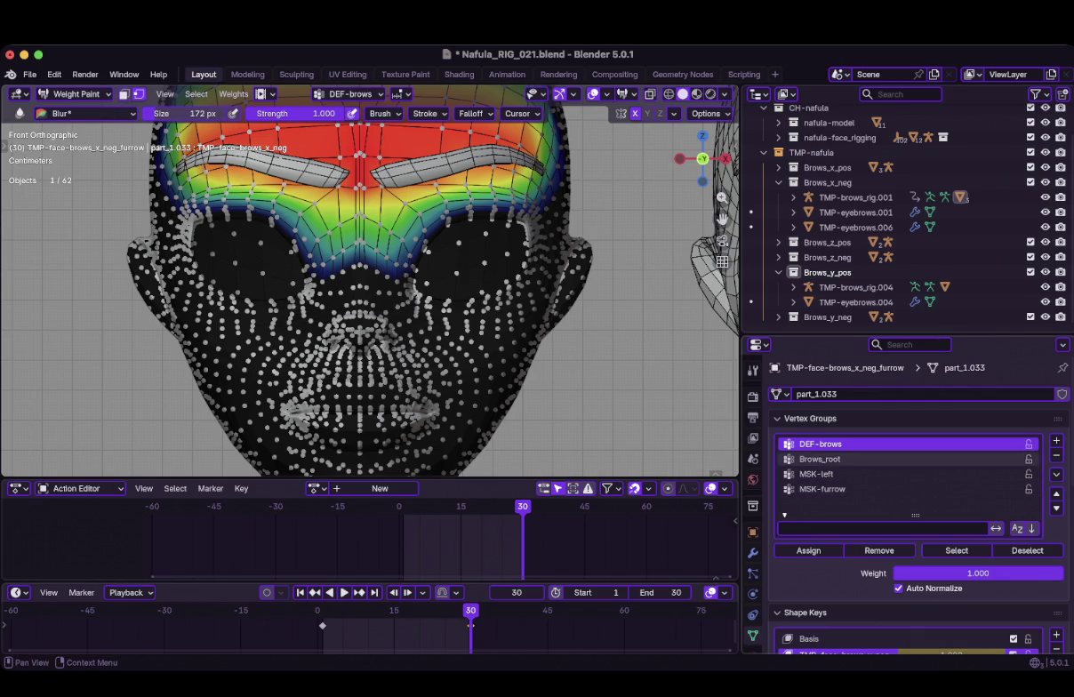
With Brows_root active and all vertices selected, blur its weights between the brows
{"action": "left_click", "coordinate": [820, 459]}
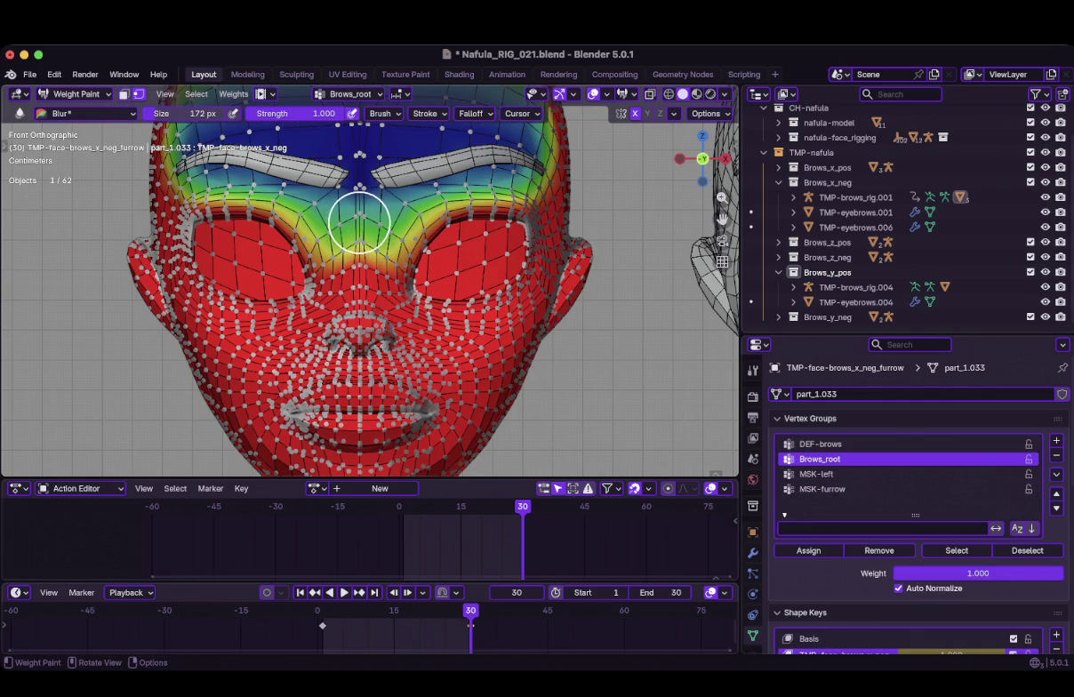
{"action": "key", "text": "Tab"}
{"action": "key", "text": "a"}
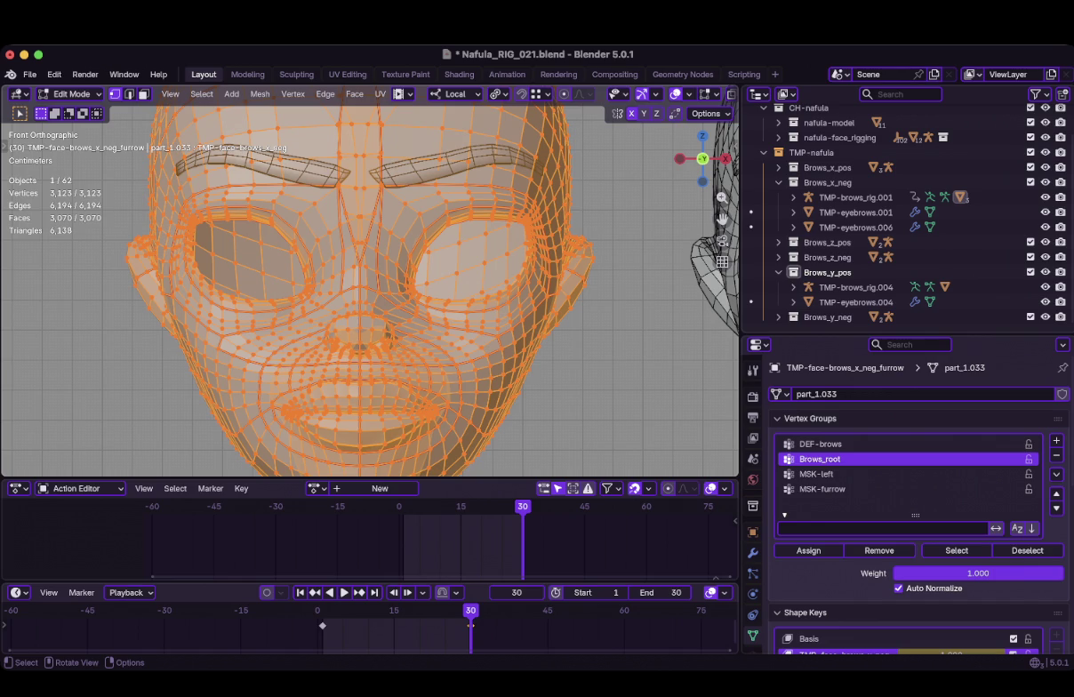
{"action": "key", "text": "Tab"}
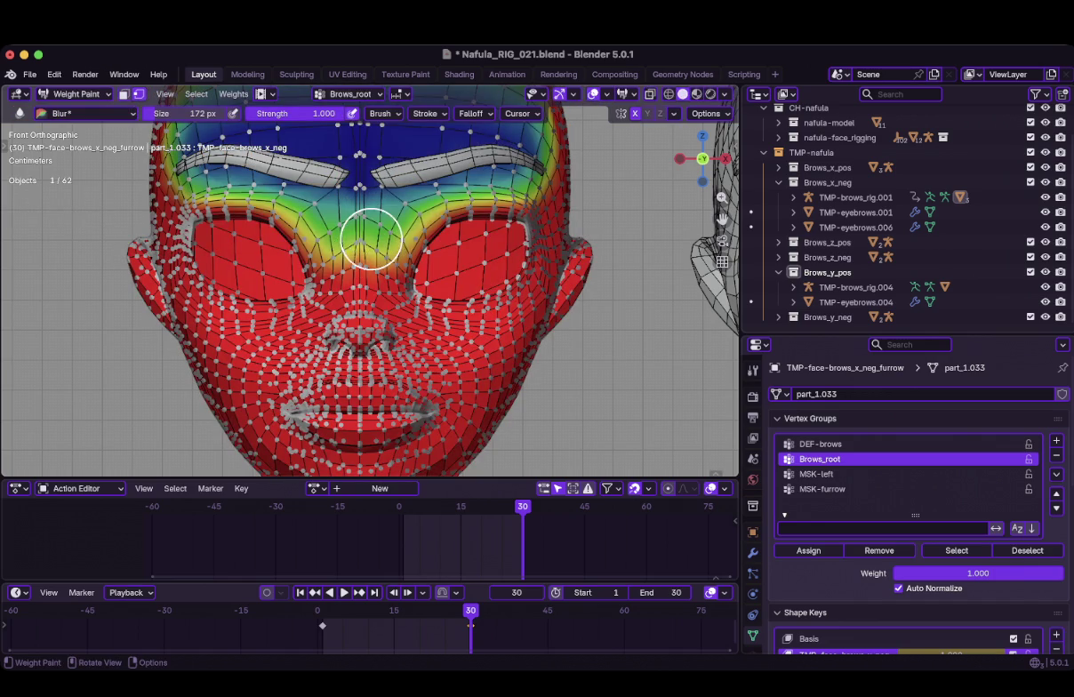
{"action": "left_click_drag", "start_coordinate": [372, 236], "coordinate": [303, 208]}
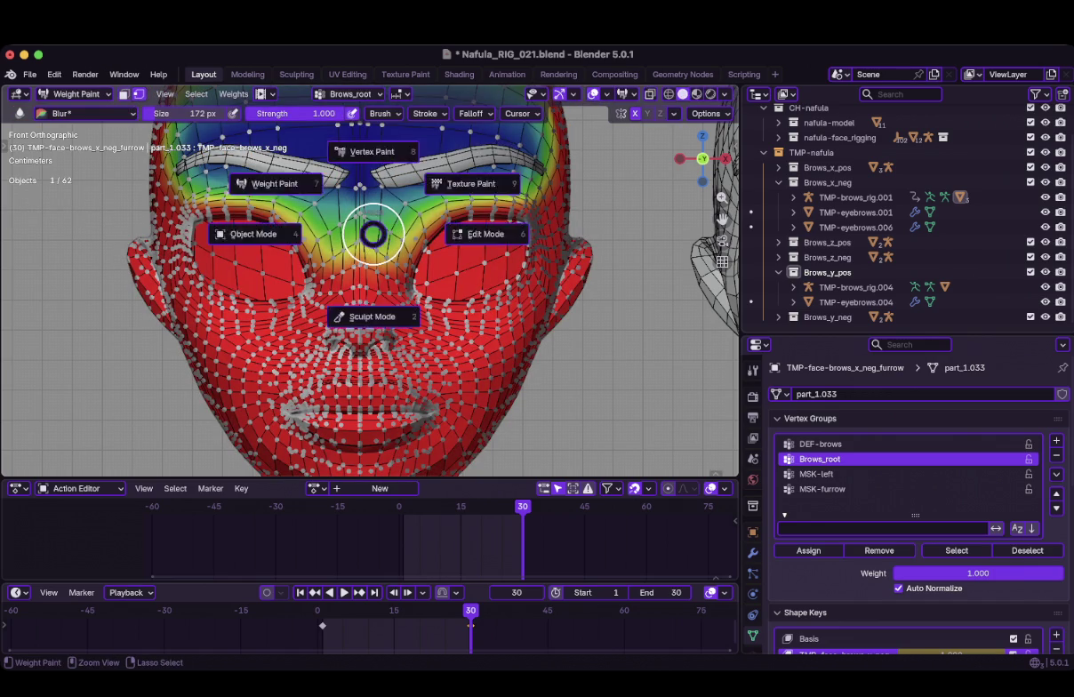
Try blurring MSK-furrow between the brows, undo it, and return to Object Mode
{"action": "left_click", "coordinate": [818, 474]}
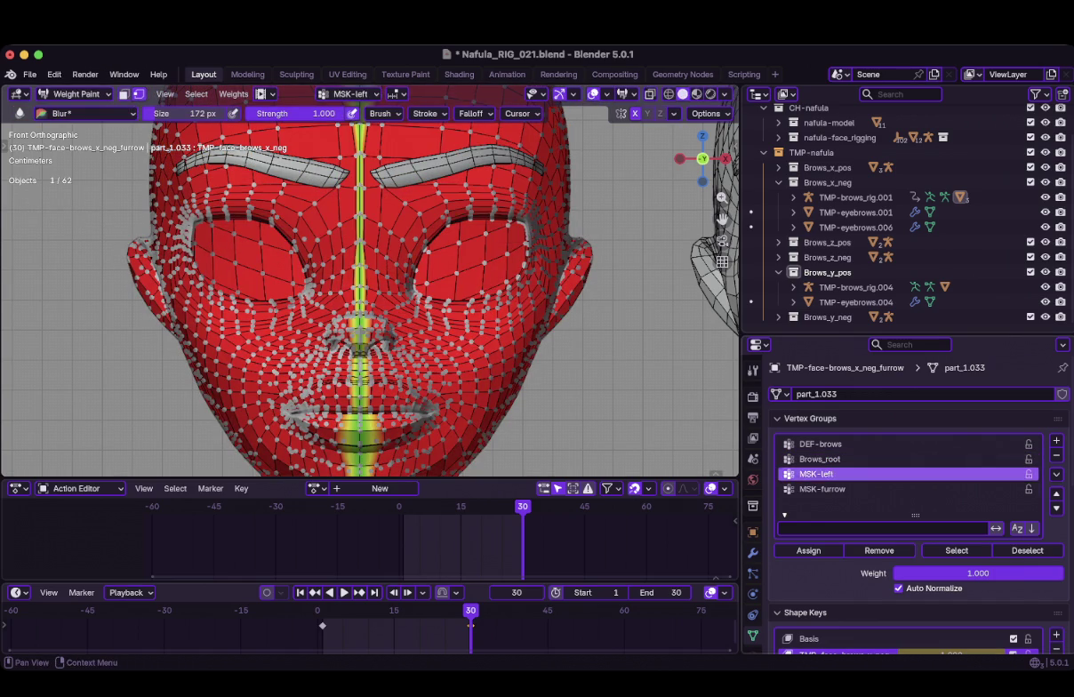
{"action": "left_click", "coordinate": [821, 489]}
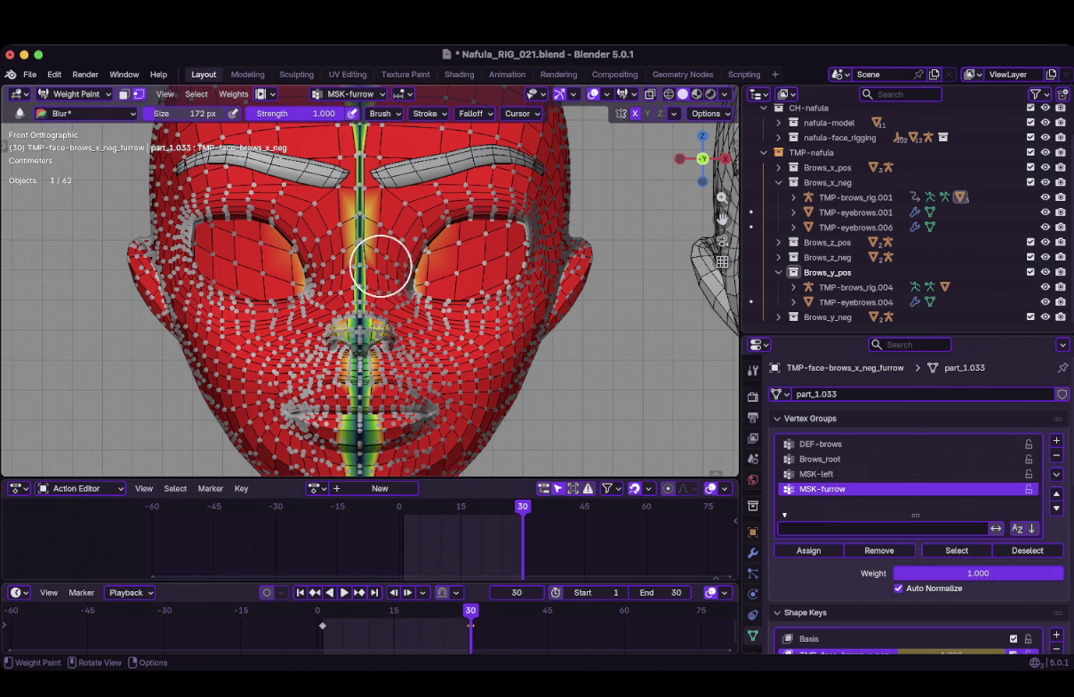
{"action": "mouse_move", "coordinate": [375, 253]}
{"action": "left_mouse_down"}
{"action": "mouse_move", "coordinate": [355, 211]}
{"action": "mouse_move", "coordinate": [355, 311]}
{"action": "mouse_move", "coordinate": [357, 239]}
{"action": "left_mouse_up"}
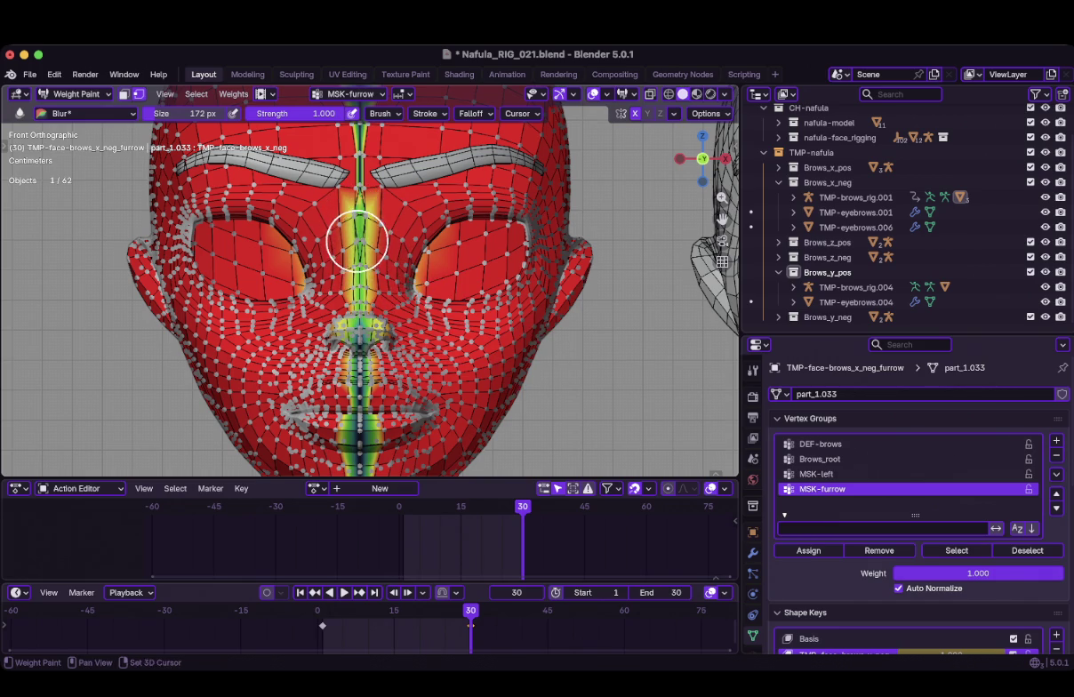
{"action": "middle_click_drag", "start_coordinate": [355, 240], "coordinate": [372, 311], "text": "shift"}
{"action": "key", "text": "ctrl+z"}
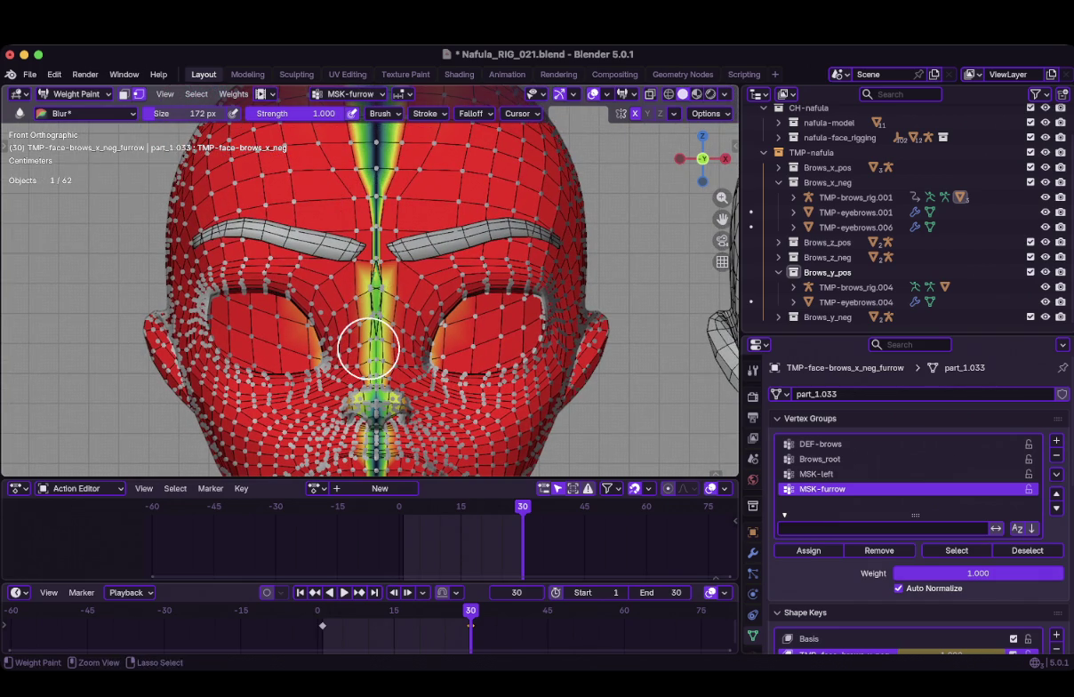
{"action": "key", "text": "ctrl+z"}
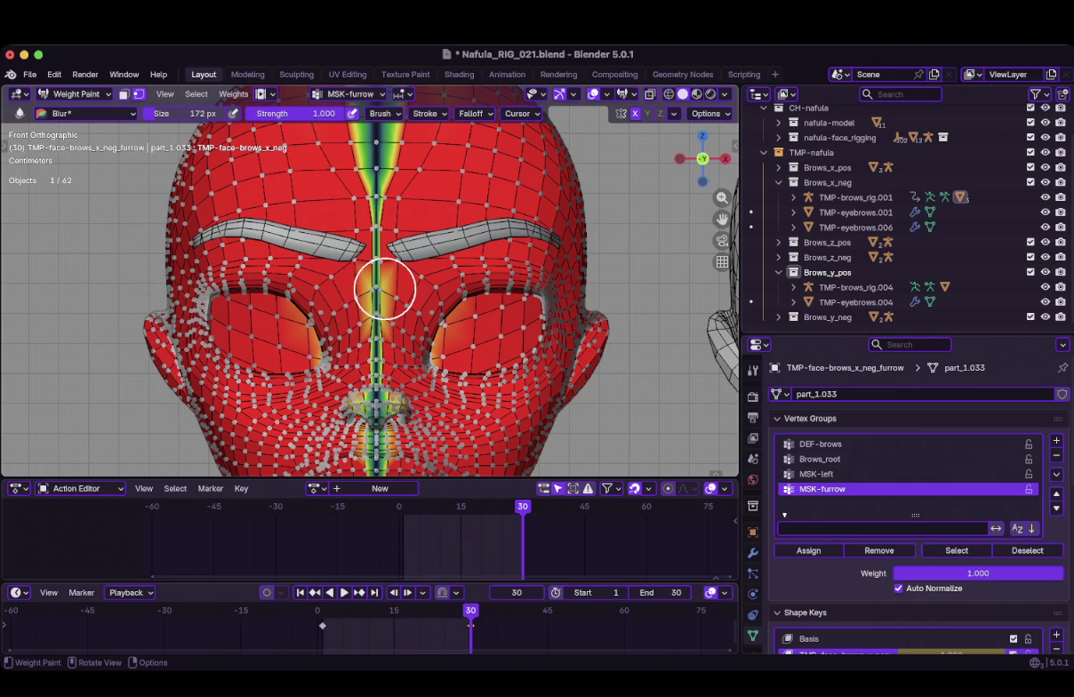
{"action": "key", "text": "ctrl+Tab"}
{"action": "scroll", "coordinate": [384, 288], "scroll_direction": "down", "scroll_amount": 3}
{"action": "scroll", "coordinate": [384, 288], "scroll_direction": "up", "scroll_amount": 4}
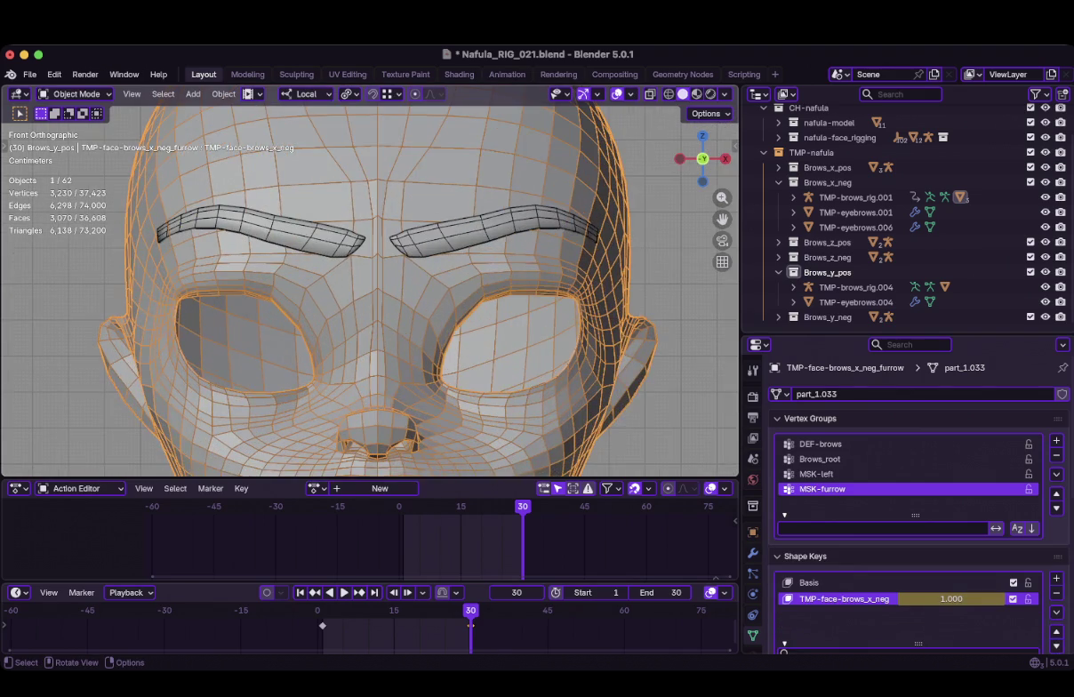
Play and scrub the brow animation, then slide a forehead vertex along its edge
{"action": "key", "text": "space"}
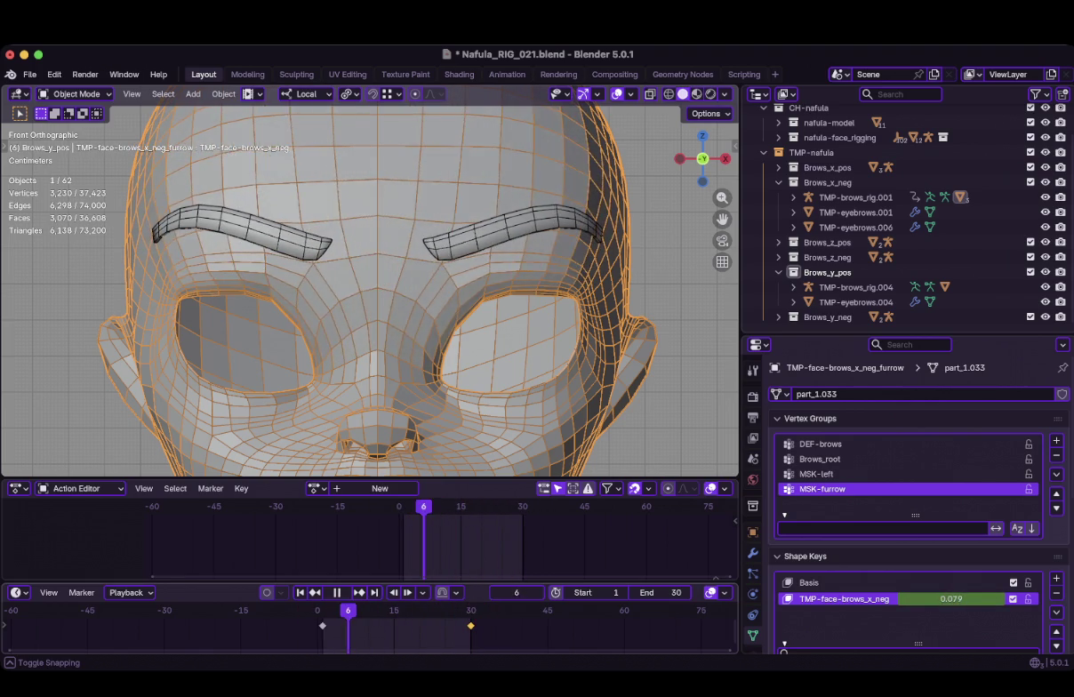
{"action": "left_click_drag", "start_coordinate": [465, 609], "coordinate": [444, 610]}
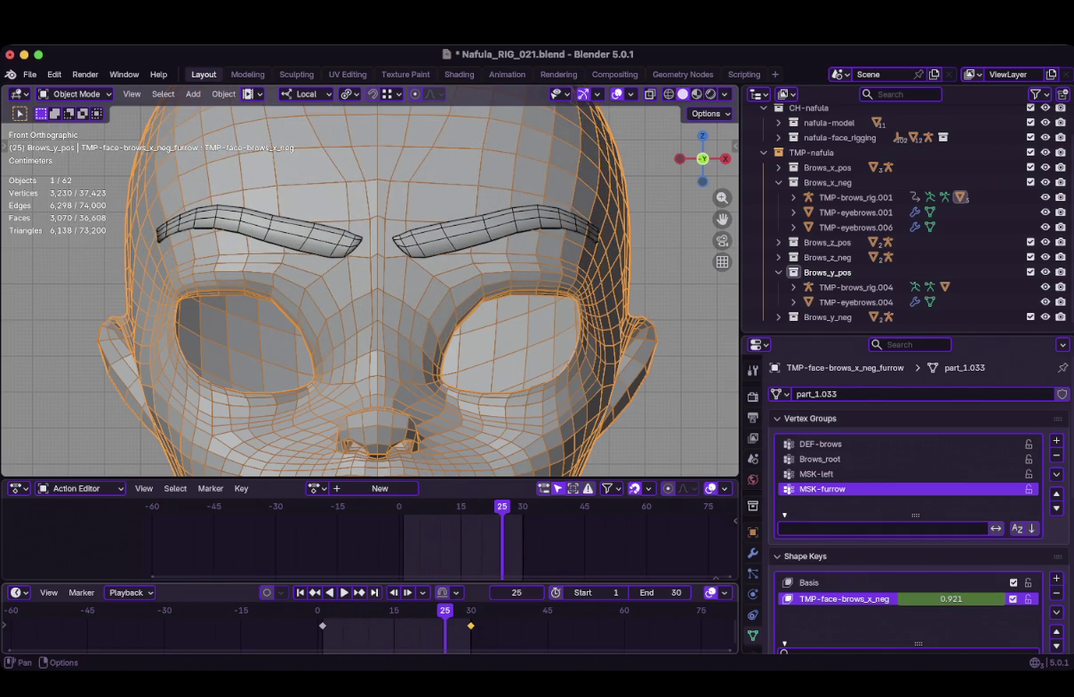
{"action": "key", "text": "shift+Right"}
{"action": "key", "text": "Tab"}
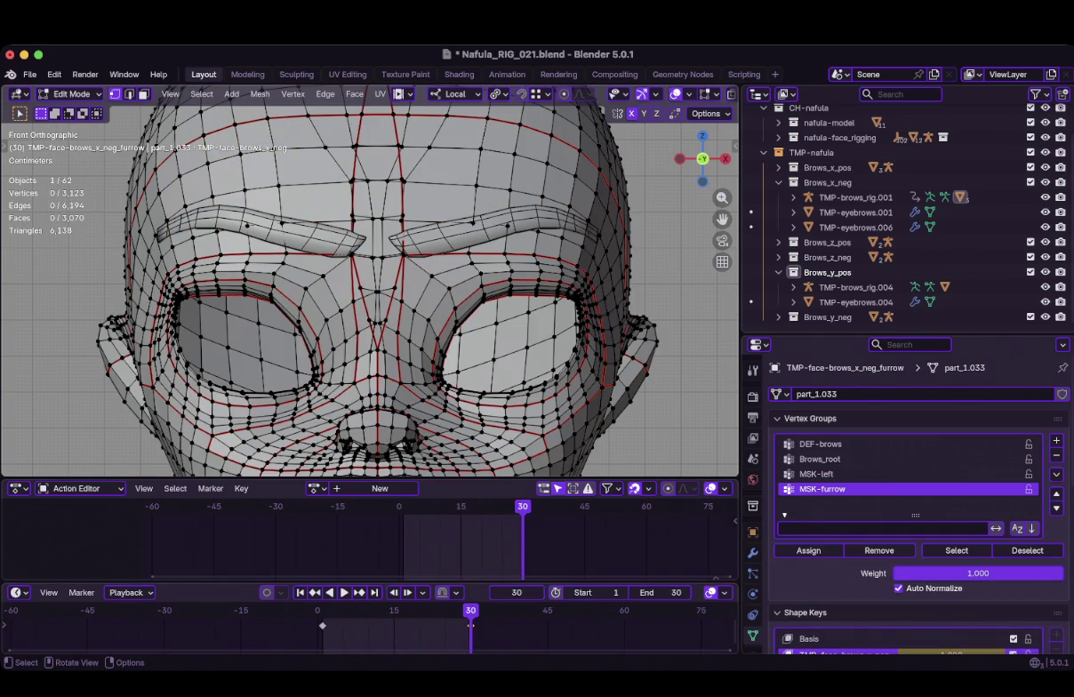
{"action": "left_click", "coordinate": [420, 183]}
{"action": "key", "text": "g"}
{"action": "key", "text": "g"}
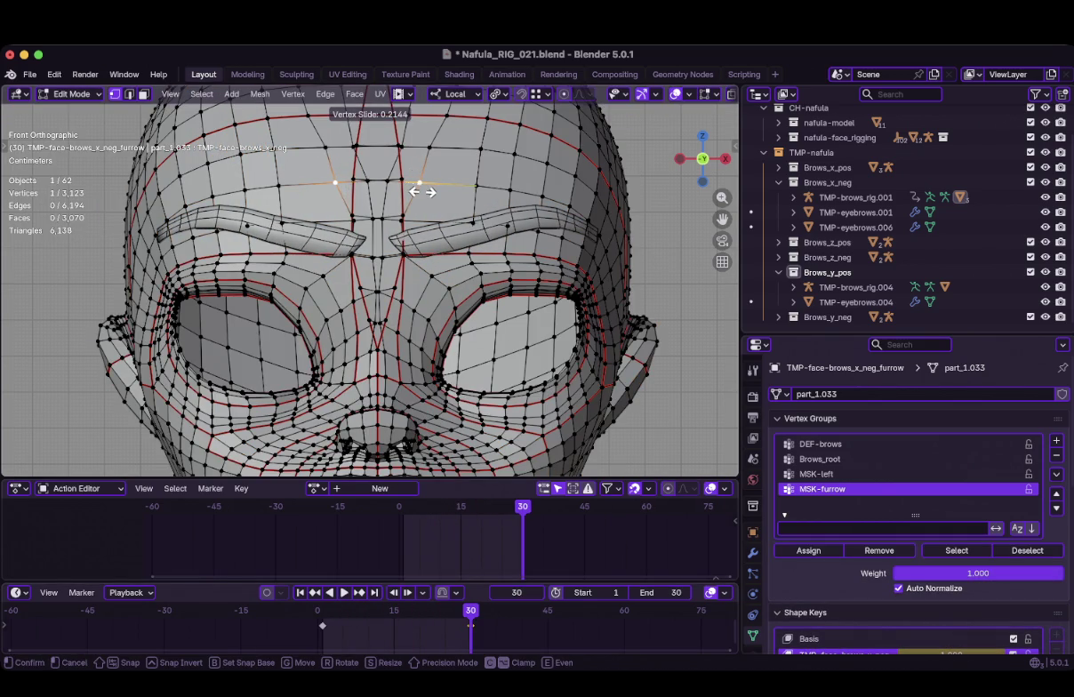
{"action": "left_click", "coordinate": [423, 192]}
{"action": "key", "text": "Tab"}
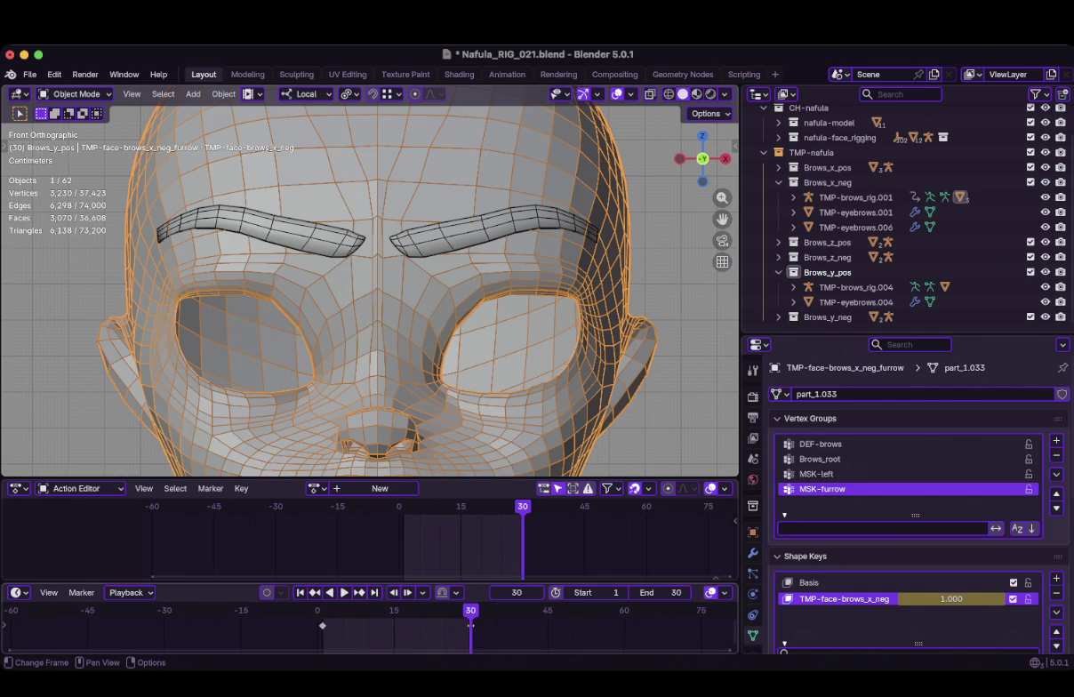
Replay the animation, stop at frame 24, and select all face vertices in Edit Mode
{"action": "key", "text": "space"}
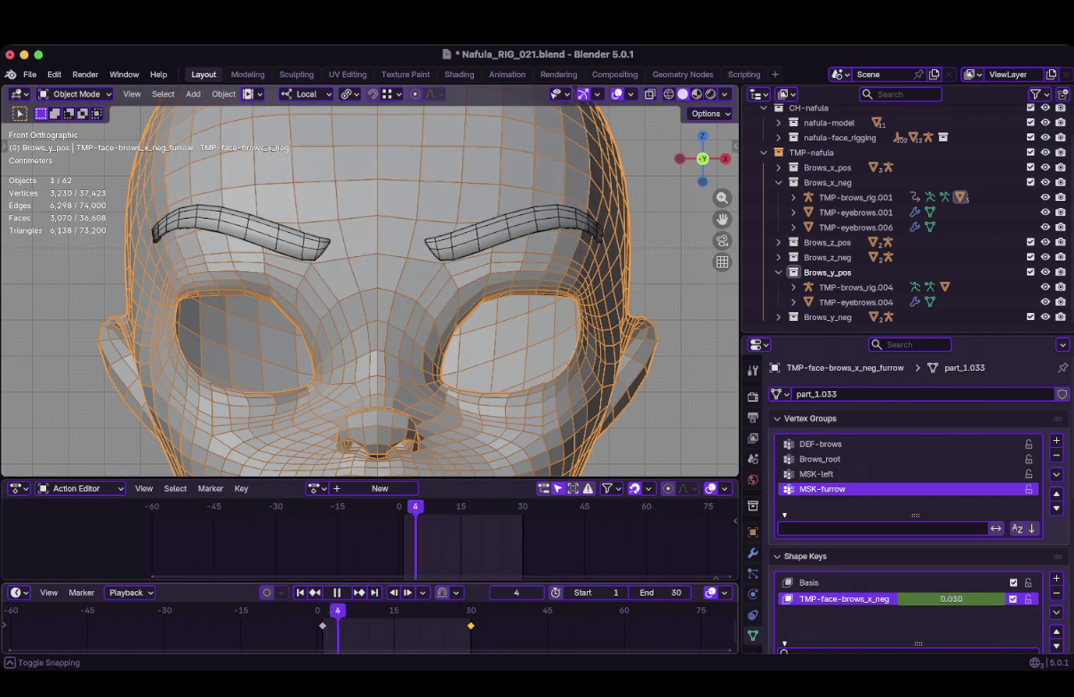
{"action": "key", "text": "space"}
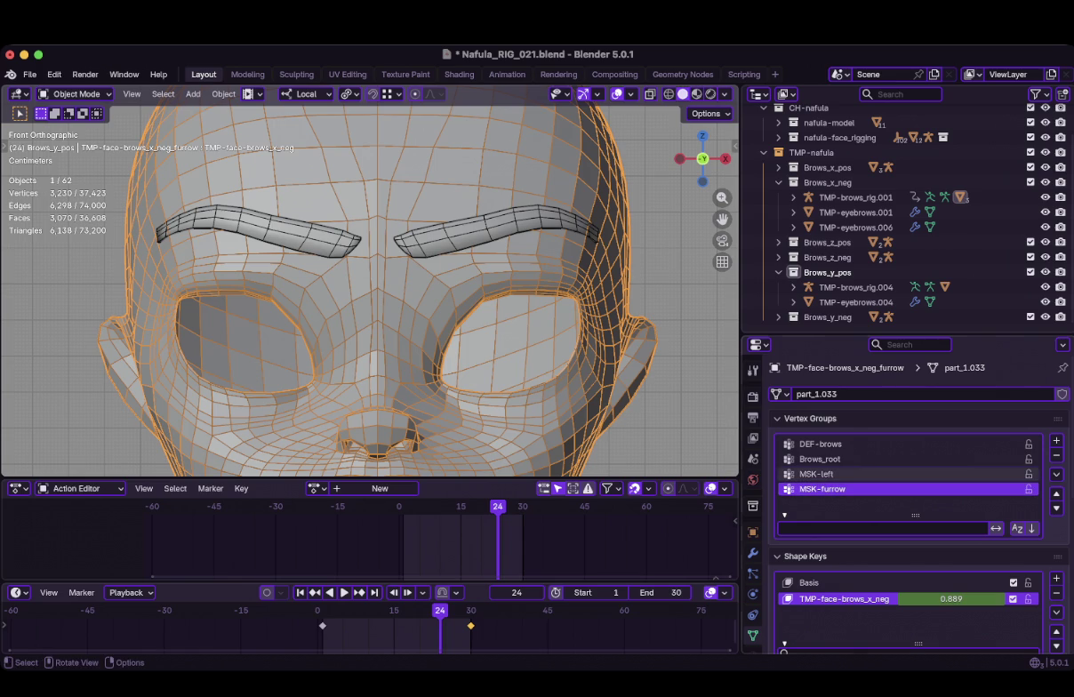
{"action": "key", "text": "Tab"}
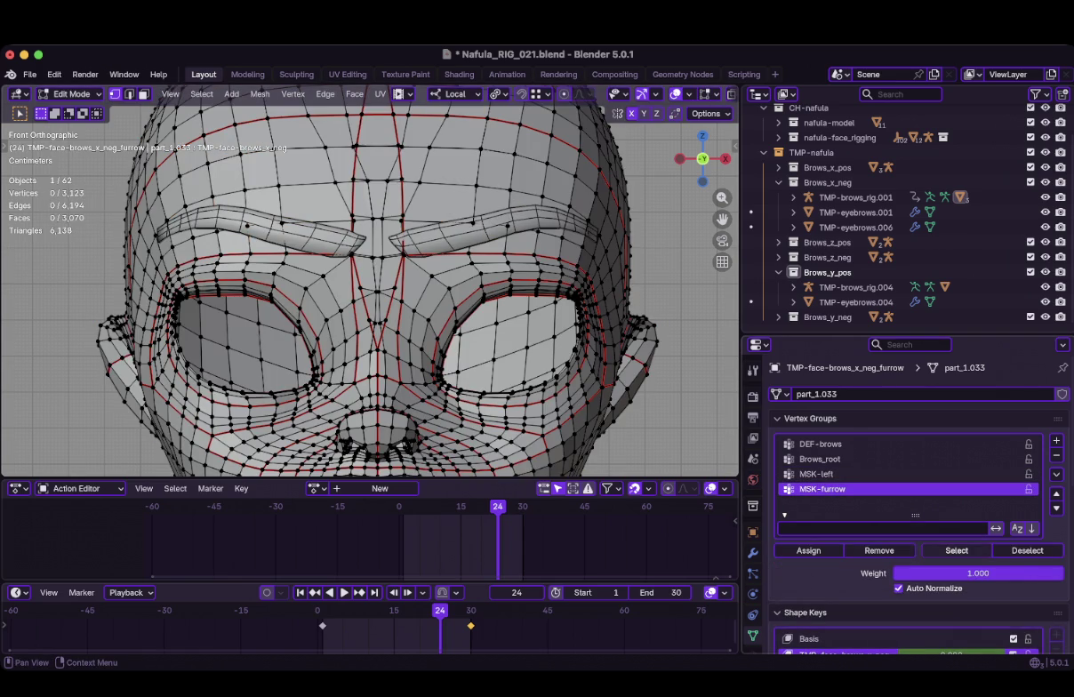
{"action": "key", "text": "a"}
{"action": "scroll", "coordinate": [370, 285], "scroll_direction": "down", "scroll_amount": 5}
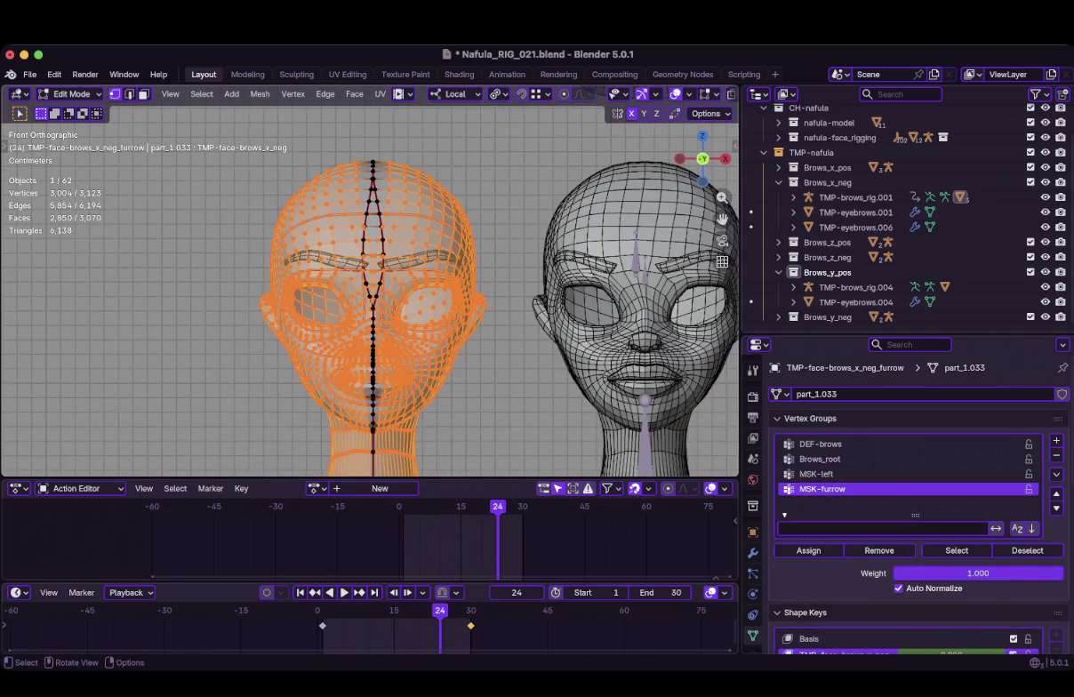
Show the face's modifiers in Object Mode, toggling the Mask modifier's viewport display off and back
{"action": "scroll", "coordinate": [370, 284], "scroll_direction": "up", "scroll_amount": 3}
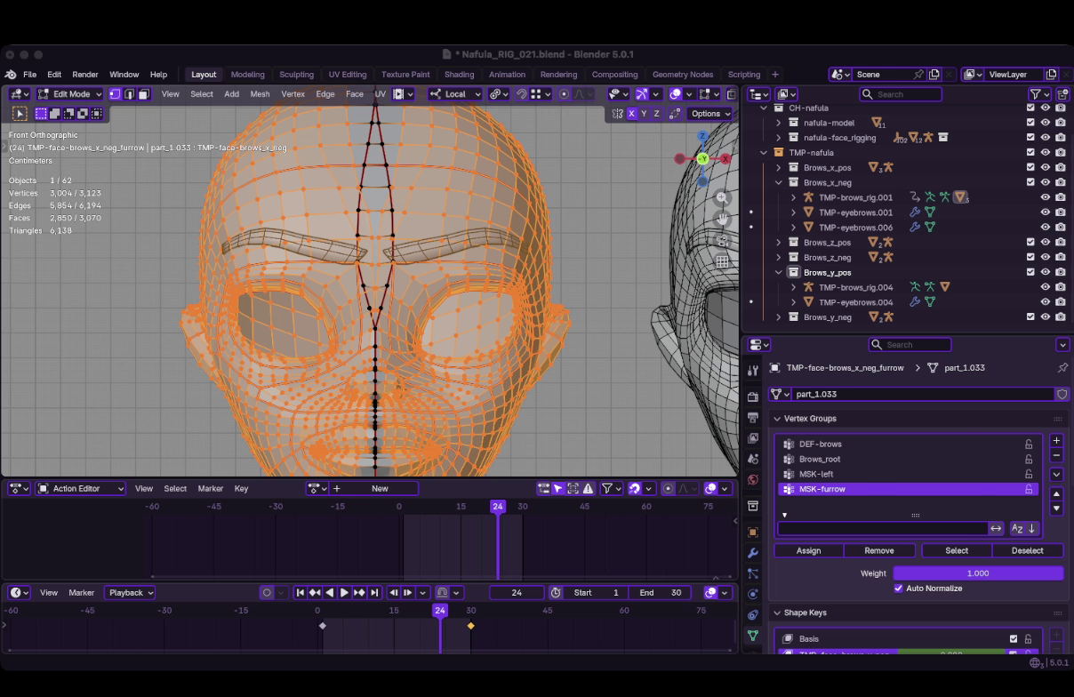
{"action": "left_click", "coordinate": [753, 553]}
{"action": "key", "text": "Tab"}
{"action": "left_click", "coordinate": [994, 418]}
{"action": "key", "text": "ctrl+z"}
Play the brow animation and stop it at frame 17
{"action": "scroll", "coordinate": [373, 294], "scroll_direction": "down", "scroll_amount": 3}
{"action": "key", "text": "space"}
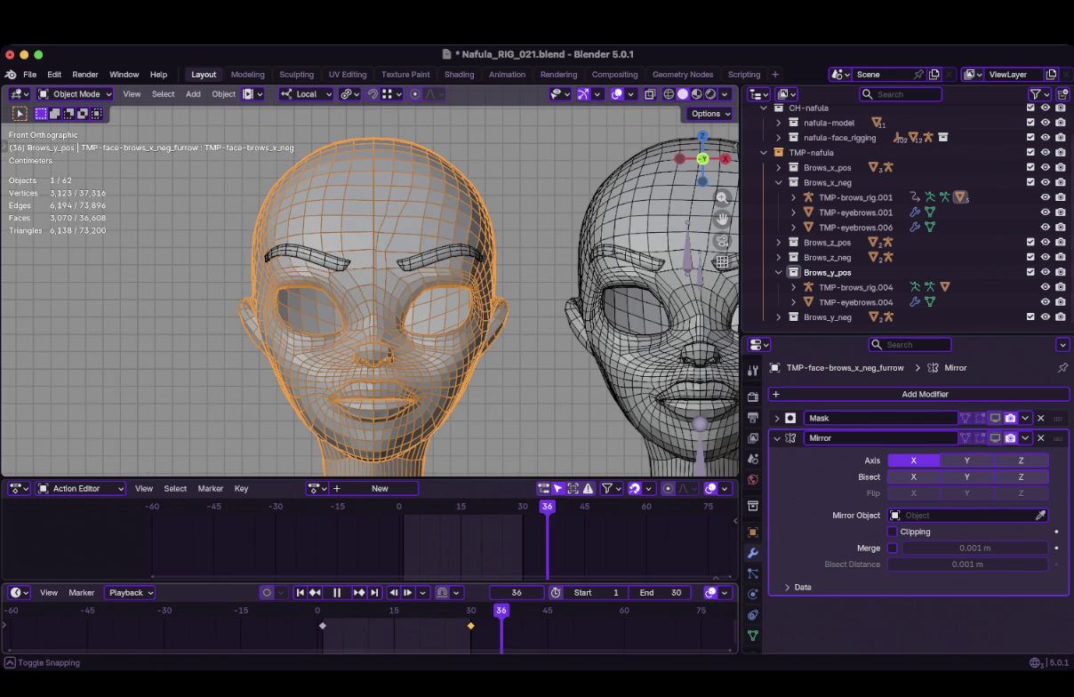
{"action": "key", "text": "space"}
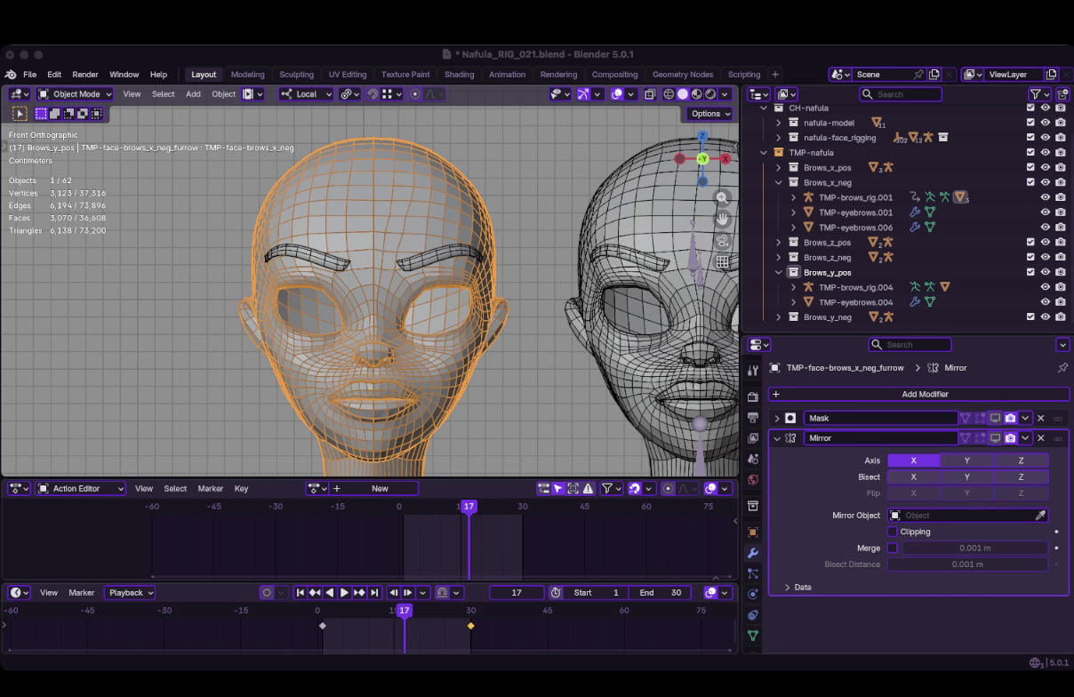
At frame 1 in Edit Mode, select the brow-centre vertex and one side of the mesh
{"action": "key", "text": "Tab"}
{"action": "key", "text": "shift+Left"}
{"action": "scroll", "coordinate": [369, 284], "scroll_direction": "up", "scroll_amount": 2}
{"action": "left_click", "coordinate": [356, 260]}
{"action": "left_click", "coordinate": [202, 94]}
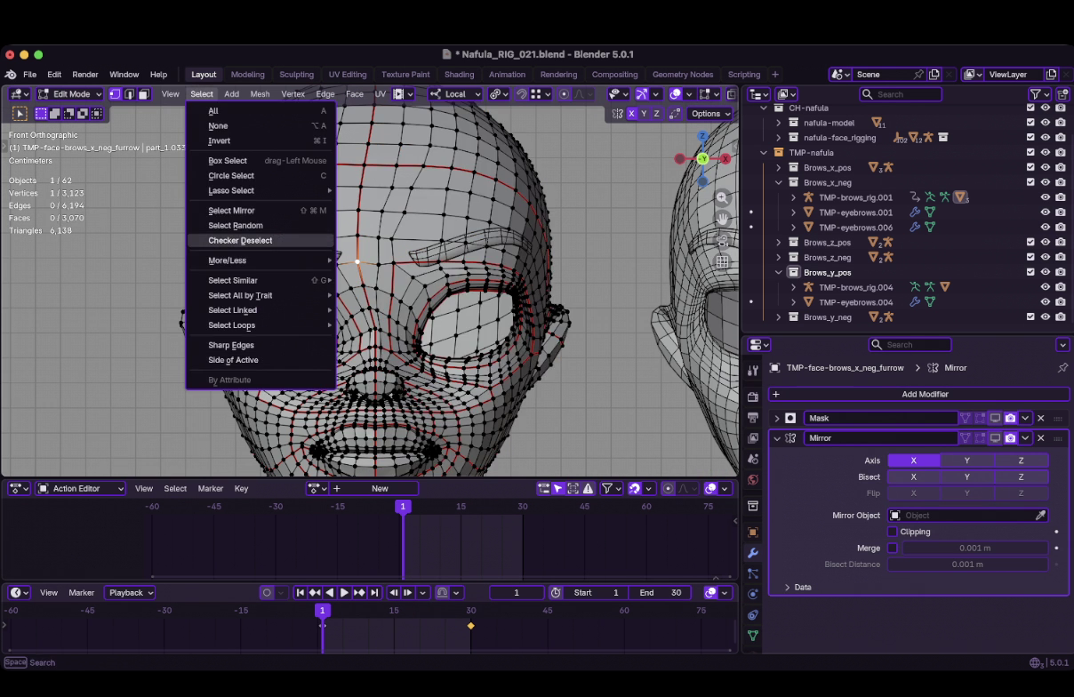
{"action": "left_click", "coordinate": [233, 360]}
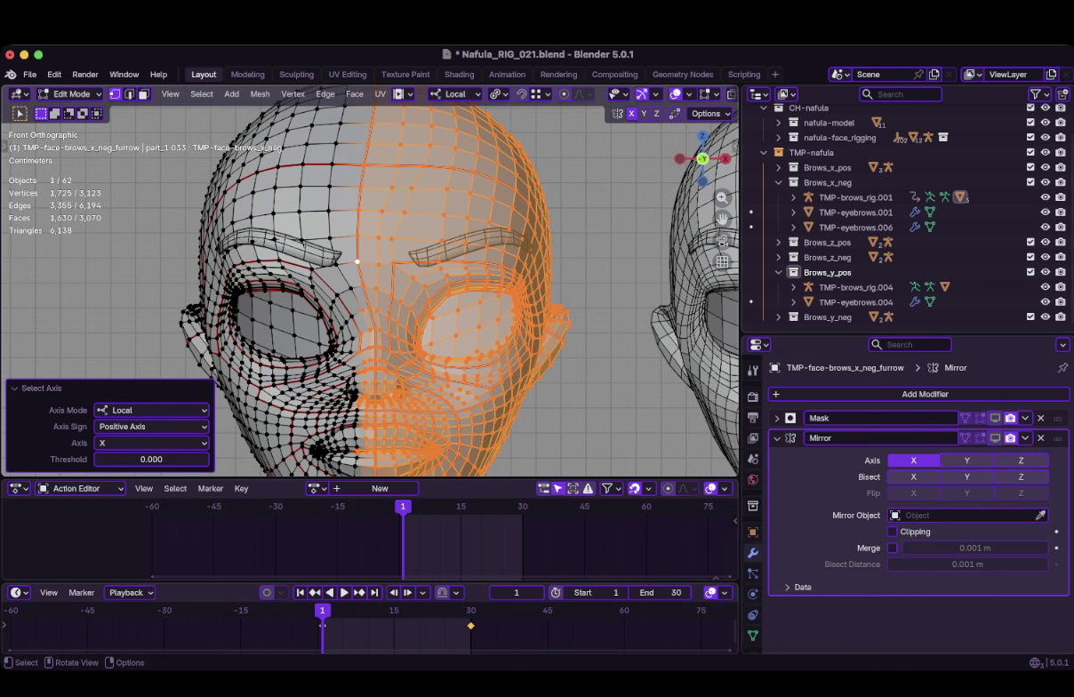
Make Basis the active shape key and reselect everything on the +X side of the seam vertex
{"action": "left_click", "coordinate": [752, 634]}
{"action": "scroll", "coordinate": [915, 498], "scroll_direction": "down", "scroll_amount": 3}
{"action": "left_click", "coordinate": [836, 524]}
{"action": "key", "text": "alt+a"}
{"action": "left_click", "coordinate": [375, 261]}
{"action": "key", "text": "F3"}
Invert the selection to the other half and switch to weight painting MSK-furrow
{"action": "scroll", "coordinate": [373, 276], "scroll_direction": "down", "scroll_amount": 1}
{"action": "key", "text": "ctrl+i"}
{"action": "scroll", "coordinate": [373, 285], "scroll_direction": "down", "scroll_amount": 2}
{"action": "scroll", "coordinate": [916, 498], "scroll_direction": "up", "scroll_amount": 2}
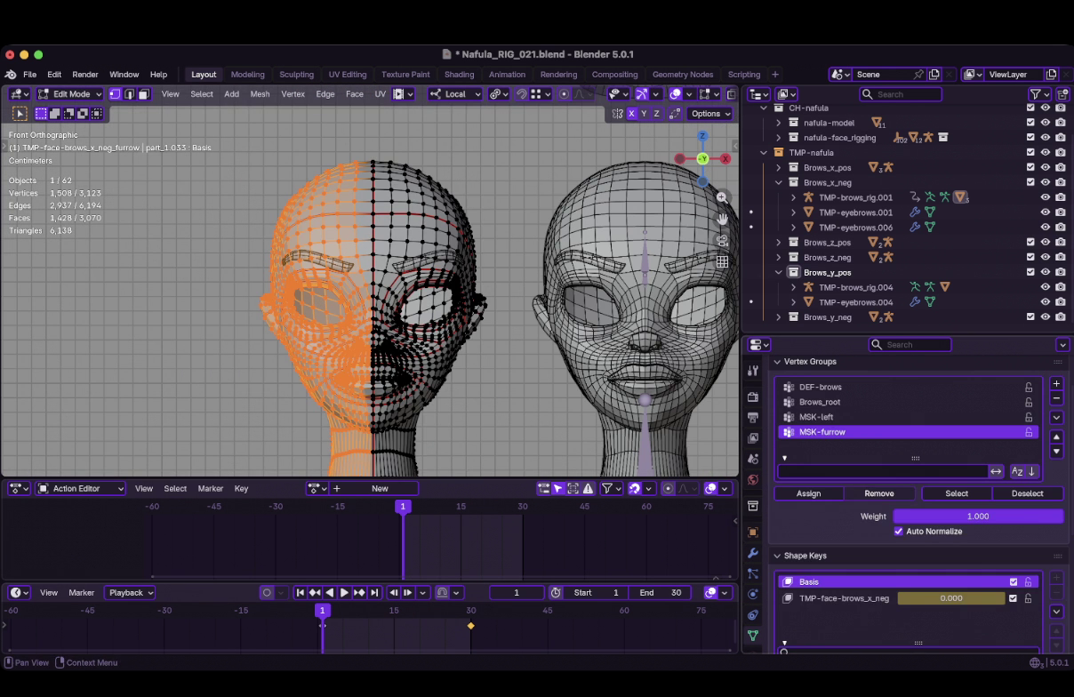
{"action": "key", "text": "super+Tab"}
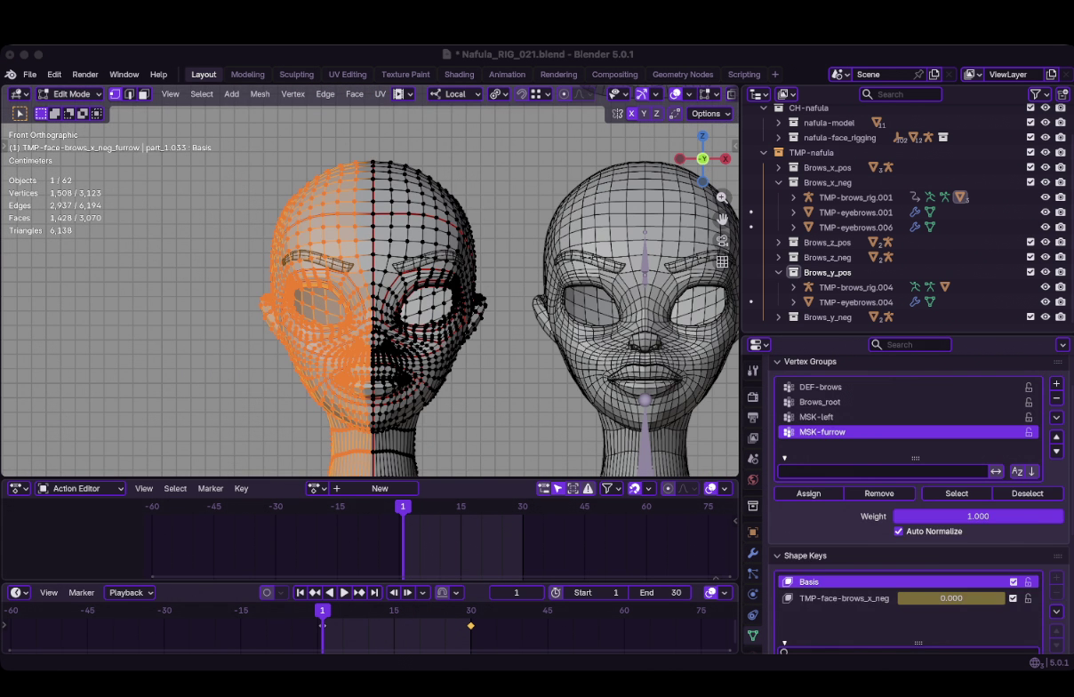
{"action": "key", "text": "ctrl+Tab"}
{"action": "key", "text": "ctrl+Tab"}
Play the animation, stop at frame 20, and choose the TMP-face-brows_x_neg shape key
{"action": "key", "text": "space"}
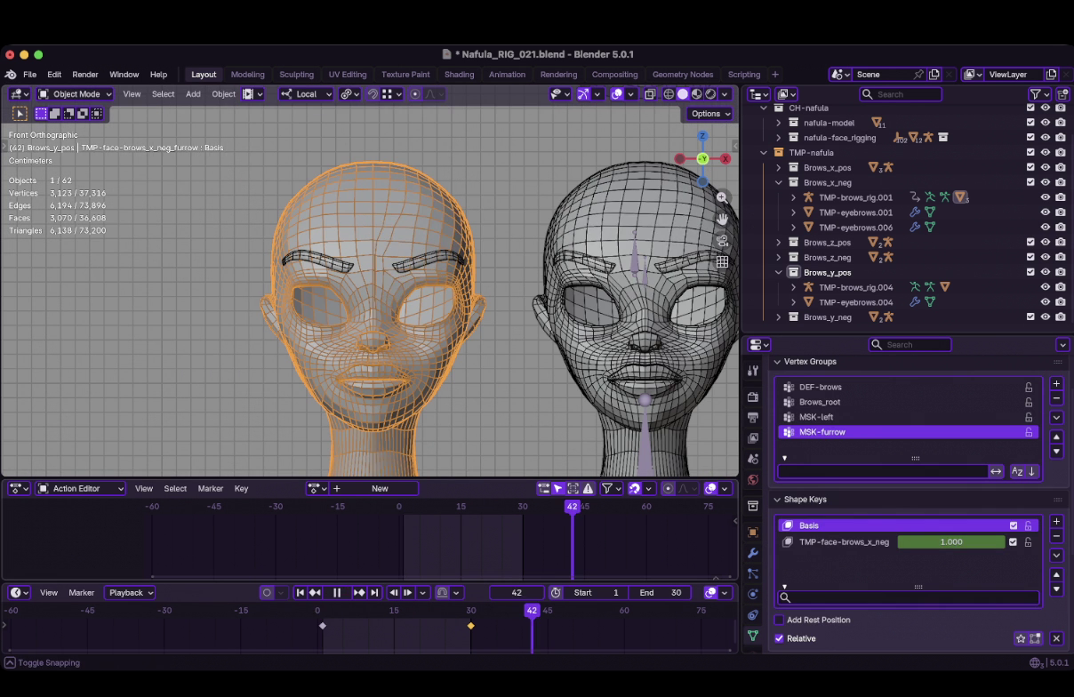
{"action": "key", "text": "space"}
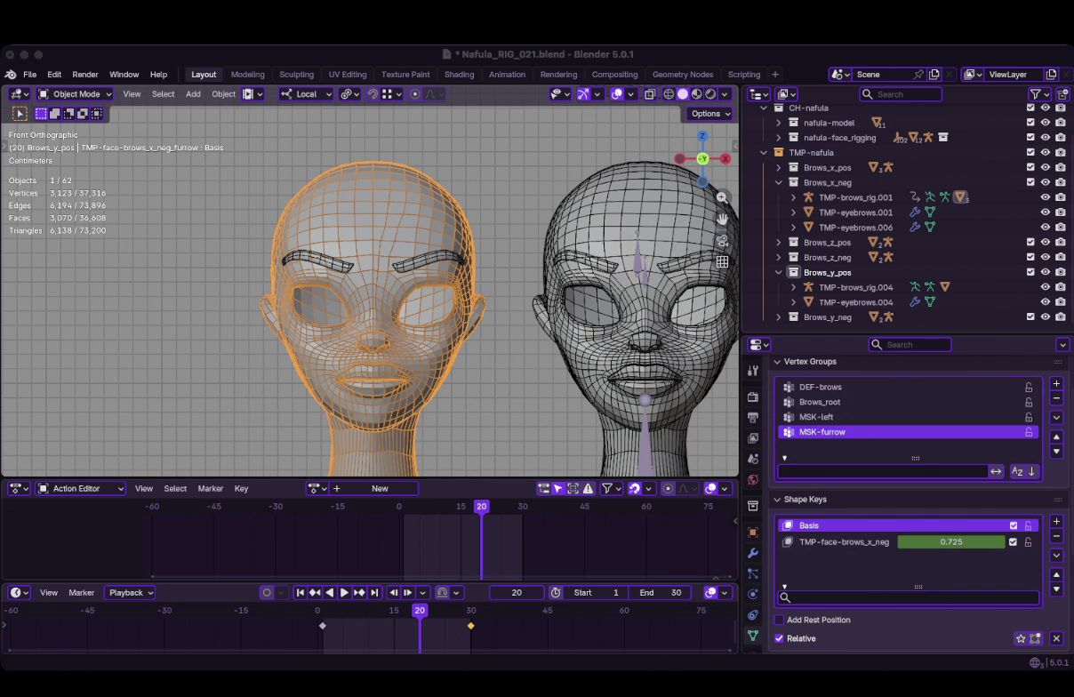
{"action": "left_click", "coordinate": [844, 541]}
{"action": "scroll", "coordinate": [906, 534], "scroll_direction": "down", "scroll_amount": 1}
{"action": "scroll", "coordinate": [906, 498], "scroll_direction": "down", "scroll_amount": 4}
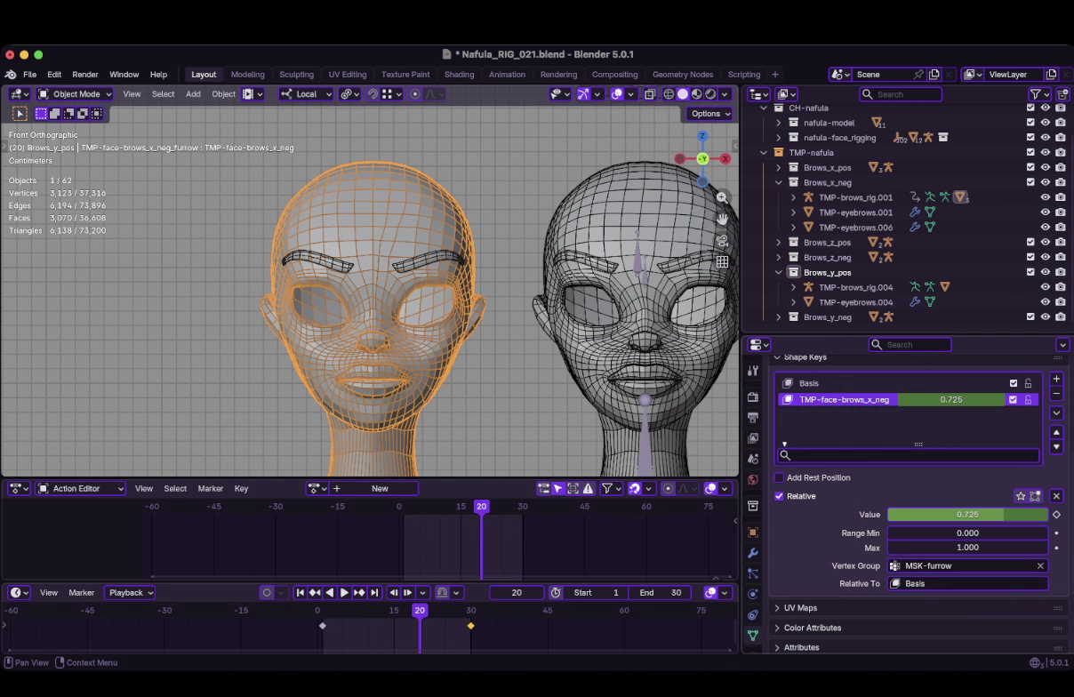
Set the shape key's vertex group mask to MSK-left and play the animation to test it
{"action": "left_click", "coordinate": [969, 566]}
{"action": "key", "text": "Up"}
{"action": "key", "text": "Return"}
{"action": "key", "text": "space"}
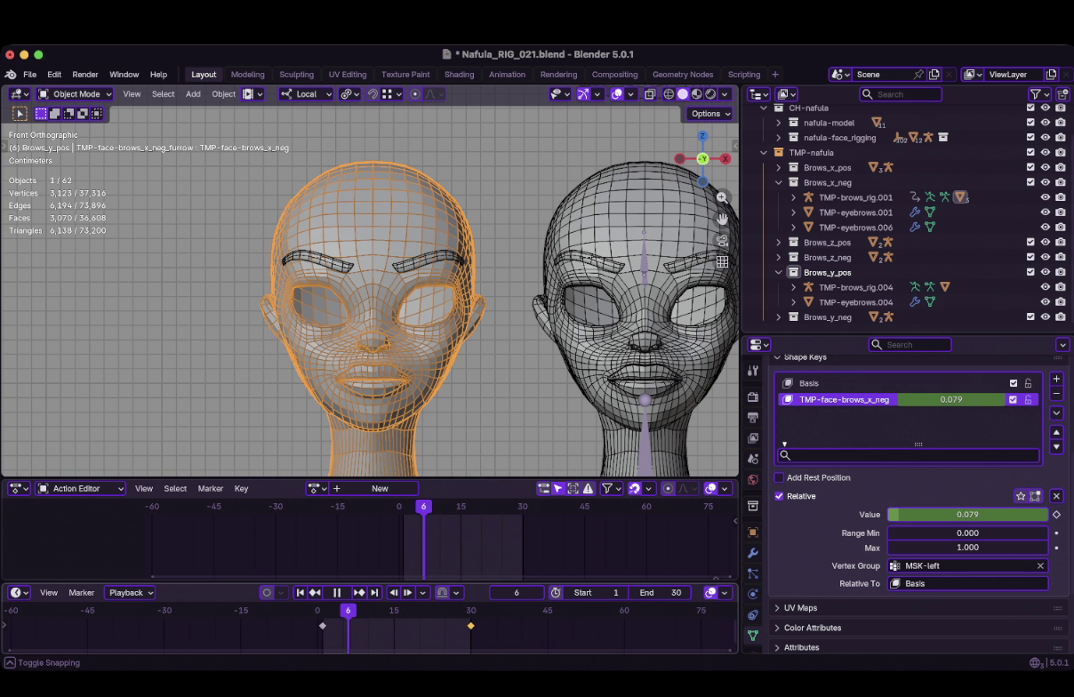
{"action": "key", "text": "space"}
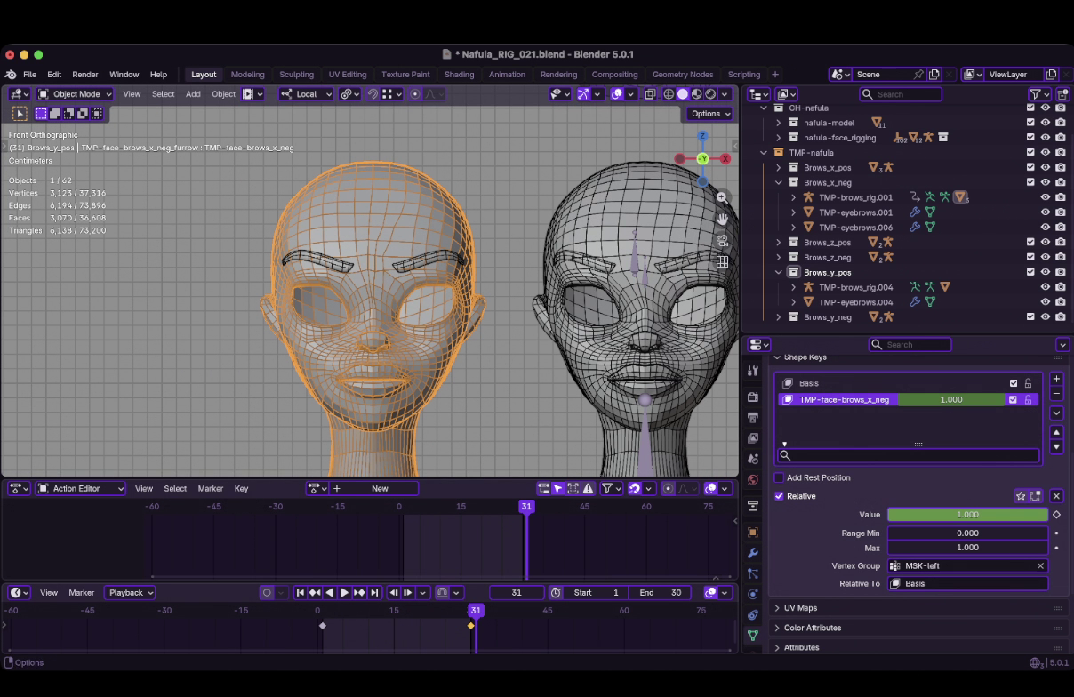
{"action": "key", "text": "super+Tab"}
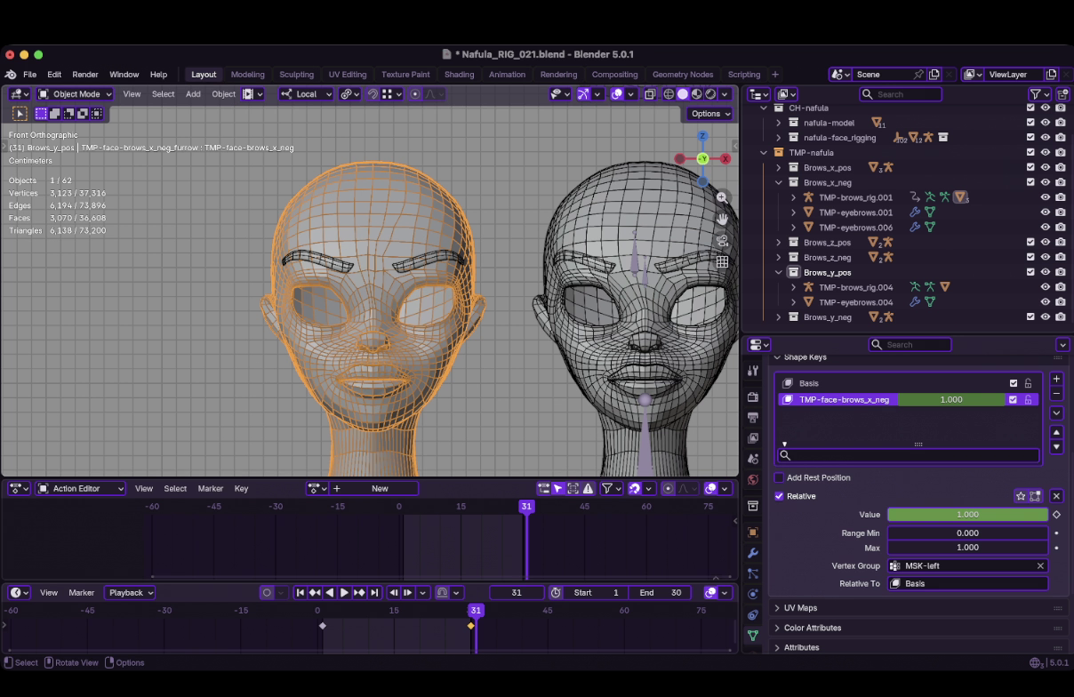
Select TMP-eyebrows.006 and, at frame 1, rebind its MeshDeform modifier to the furrow cage
{"action": "key", "text": "space"}
{"action": "left_click", "coordinate": [315, 261]}
{"action": "key", "text": "space"}
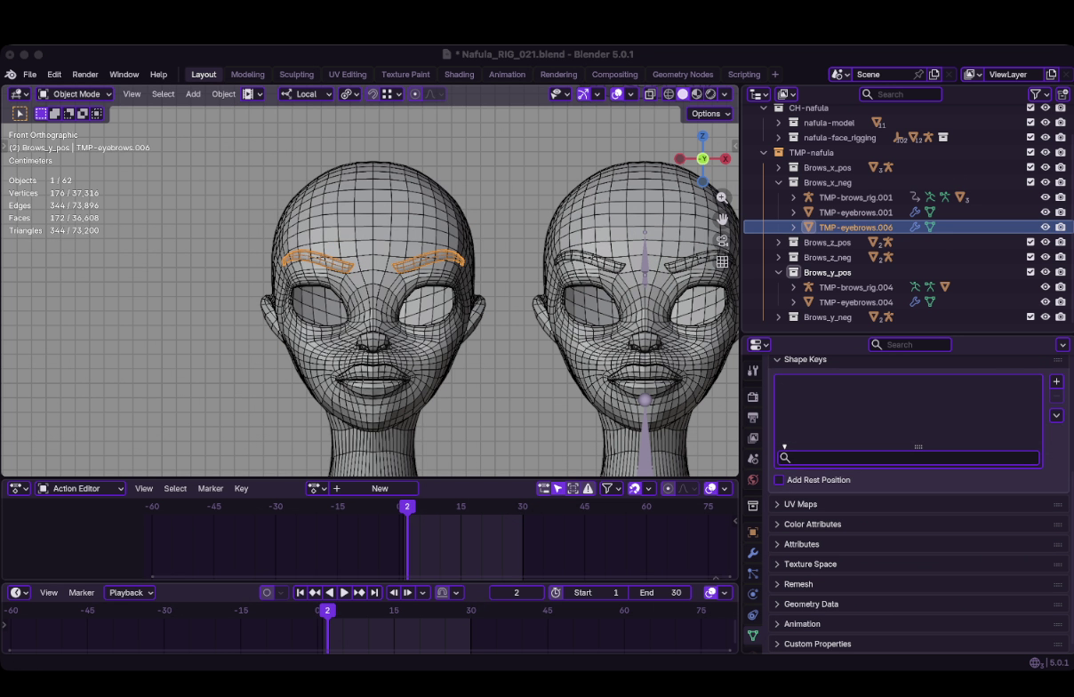
{"action": "scroll", "coordinate": [370, 293], "scroll_direction": "up", "scroll_amount": 3}
{"action": "left_click", "coordinate": [752, 553]}
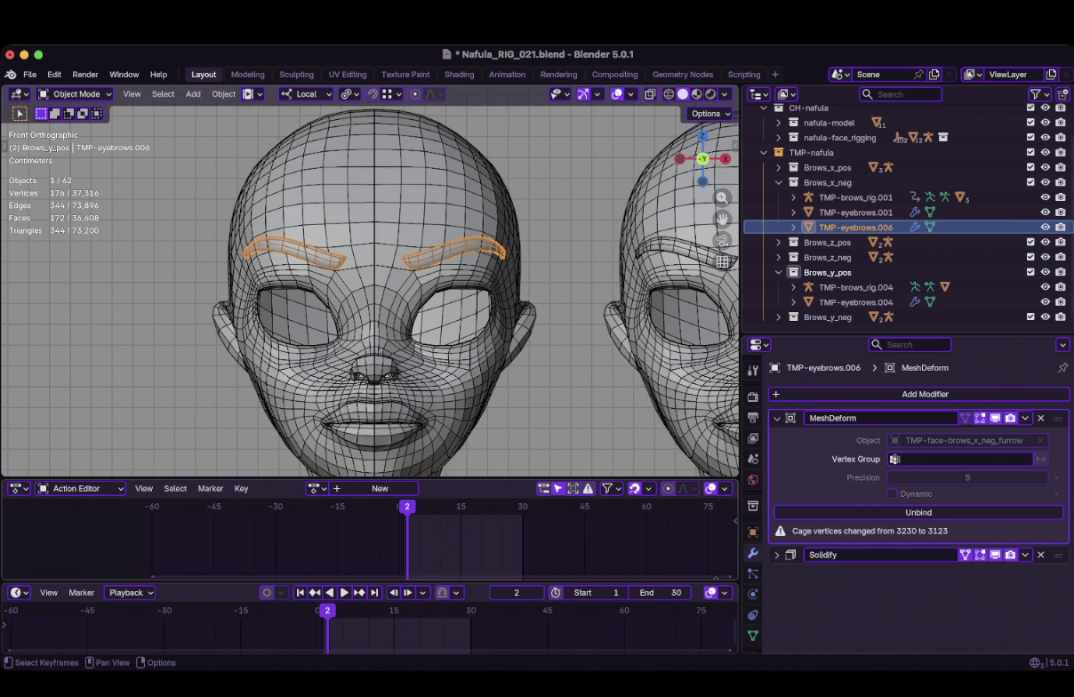
{"action": "left_click", "coordinate": [300, 592]}
{"action": "left_click", "coordinate": [918, 512]}
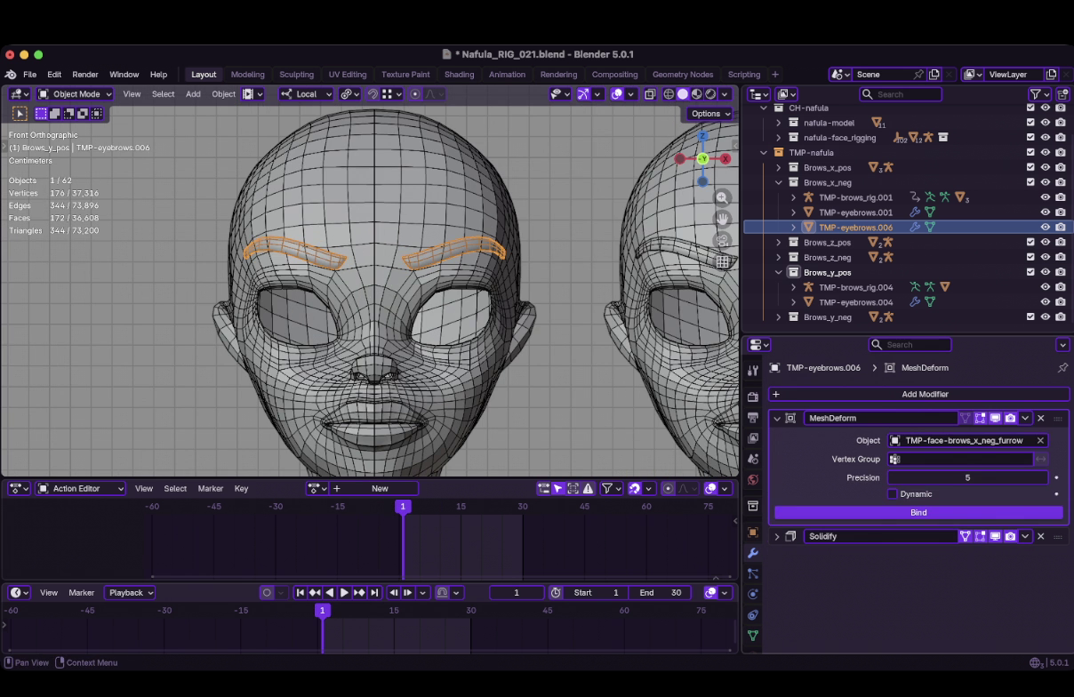
Test the rebound eyebrows in playback and fade out the viewport wireframe overlay
{"action": "scroll", "coordinate": [369, 294], "scroll_direction": "down", "scroll_amount": 7}
{"action": "key", "text": "space"}
{"action": "scroll", "coordinate": [370, 293], "scroll_direction": "up", "scroll_amount": 8}
{"action": "key", "text": "space"}
{"action": "left_click", "coordinate": [631, 95]}
{"action": "left_click_drag", "start_coordinate": [702, 345], "coordinate": [689, 345]}
{"action": "scroll", "coordinate": [370, 293], "scroll_direction": "down", "scroll_amount": 3}
{"action": "key", "text": "space"}
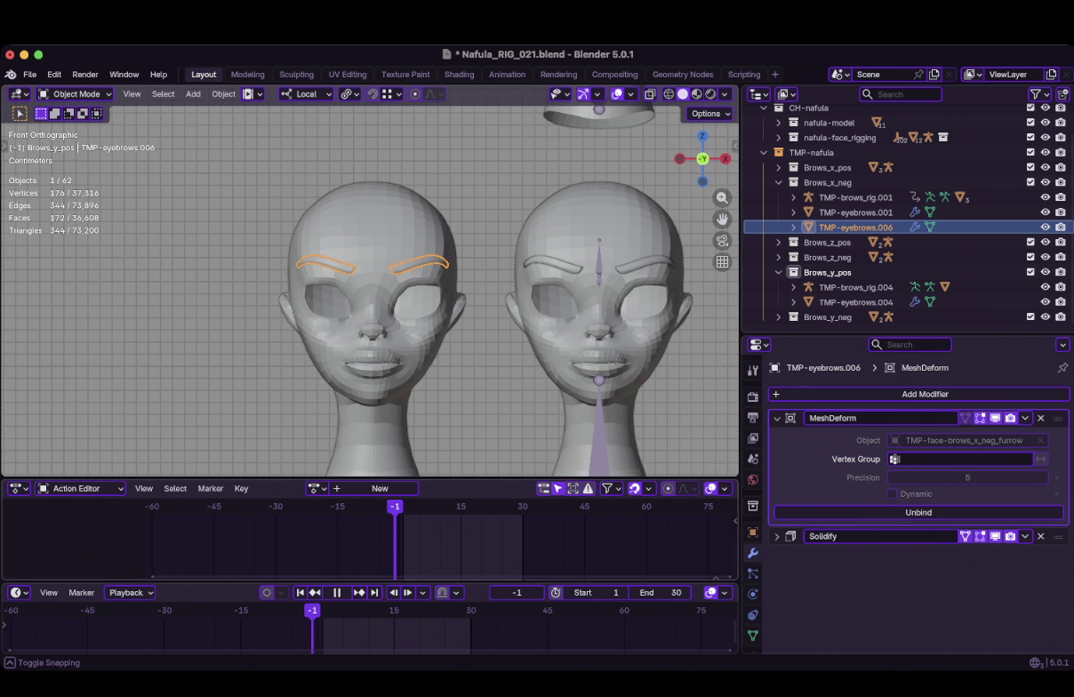
Play the animation in Material Preview shading, then save Nafula_RIG_021.blend
{"action": "key", "text": "space"}
{"action": "key", "text": "alt+a"}
{"action": "key", "text": "space"}
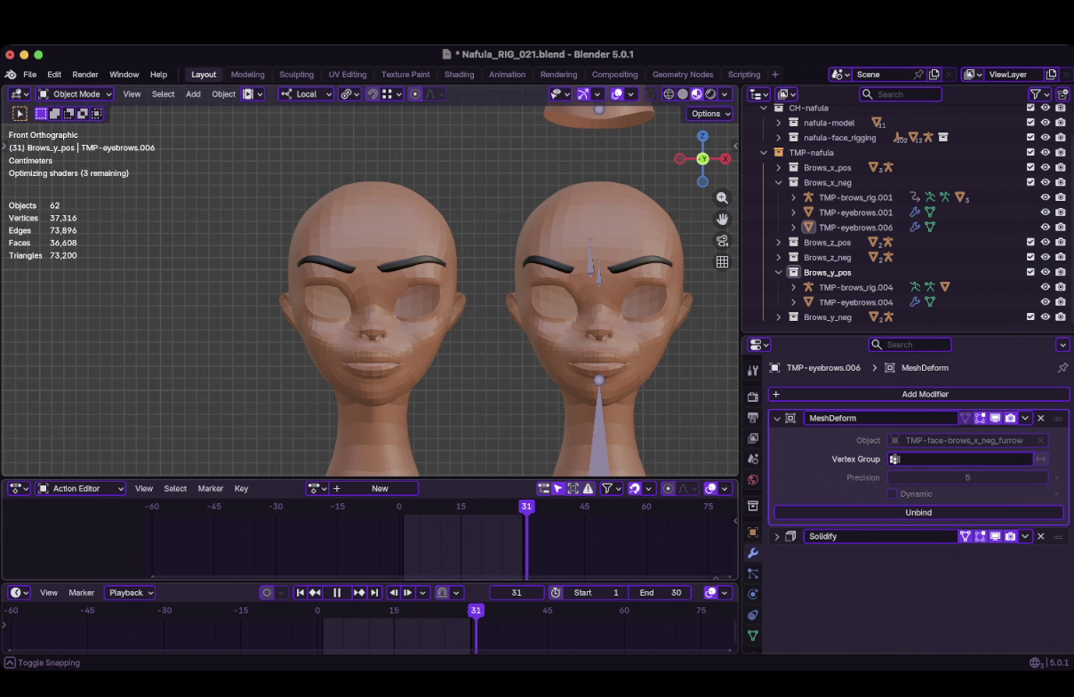
{"action": "key", "text": "space"}
{"action": "key", "text": "ctrl+s"}
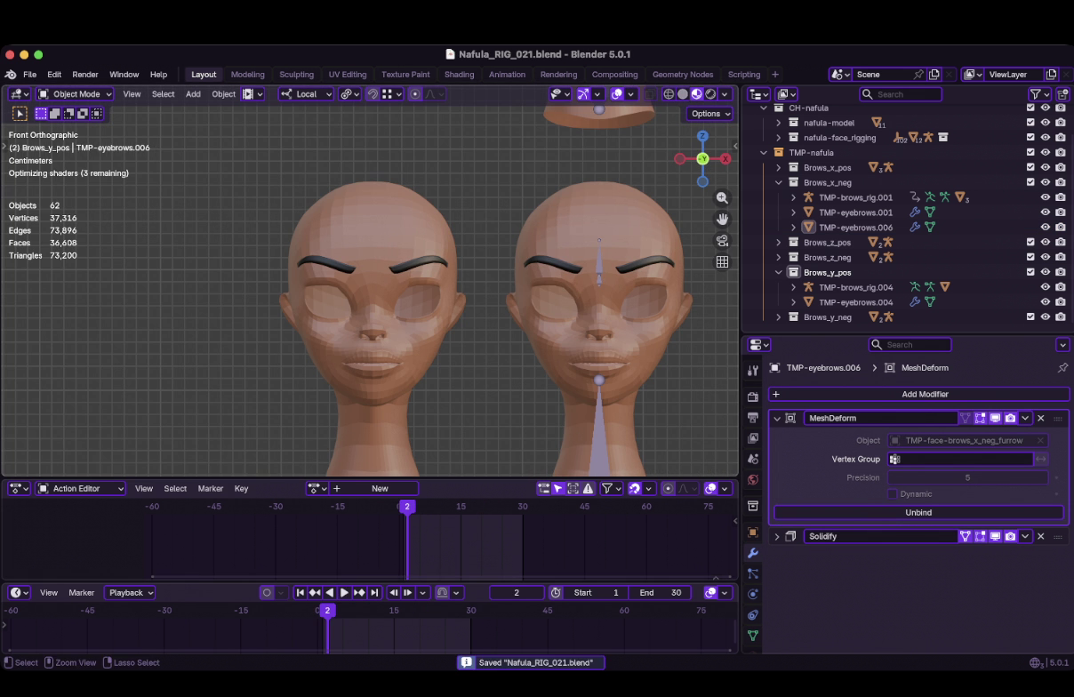
{"action": "scroll", "coordinate": [370, 285], "scroll_direction": "down", "scroll_amount": 6}
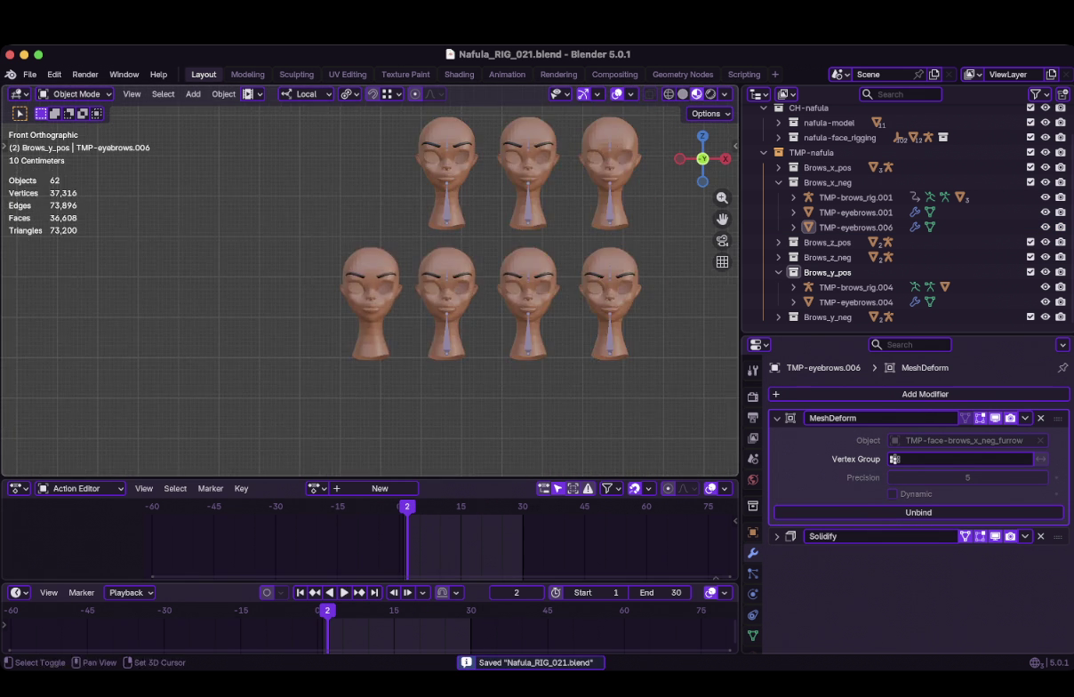
Pan to all eight heads, compare eyebrows at frames 1 and 30, then select TMP-face.004
{"action": "middle_click_drag", "start_coordinate": [370, 284], "coordinate": [210, 369], "text": "shift"}
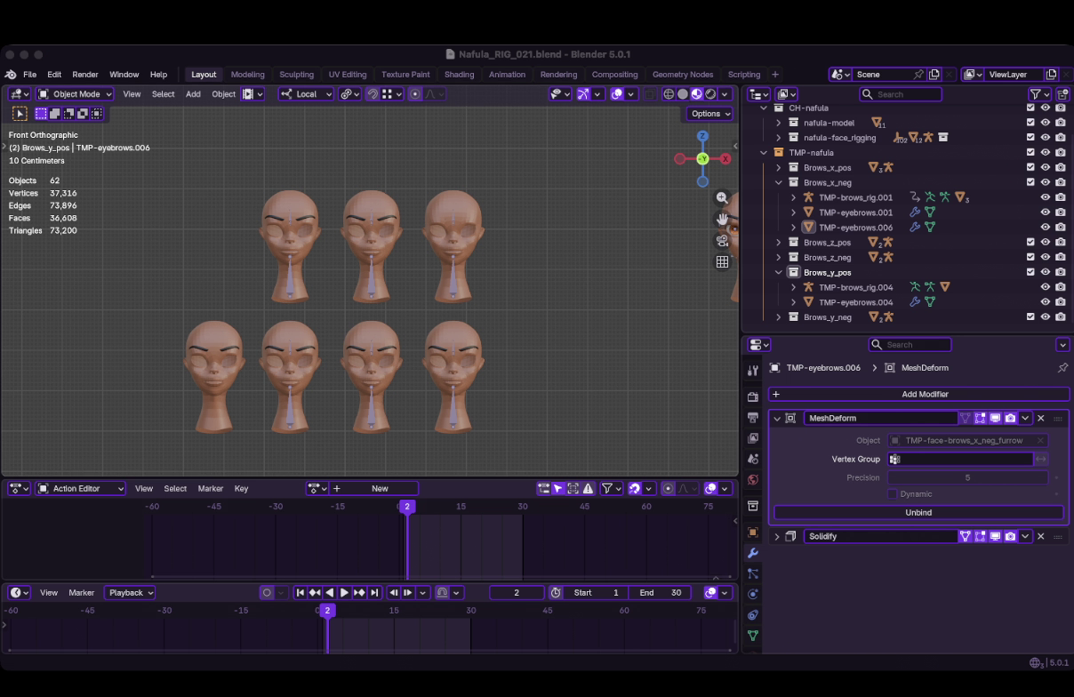
{"action": "key", "text": "shift+Right"}
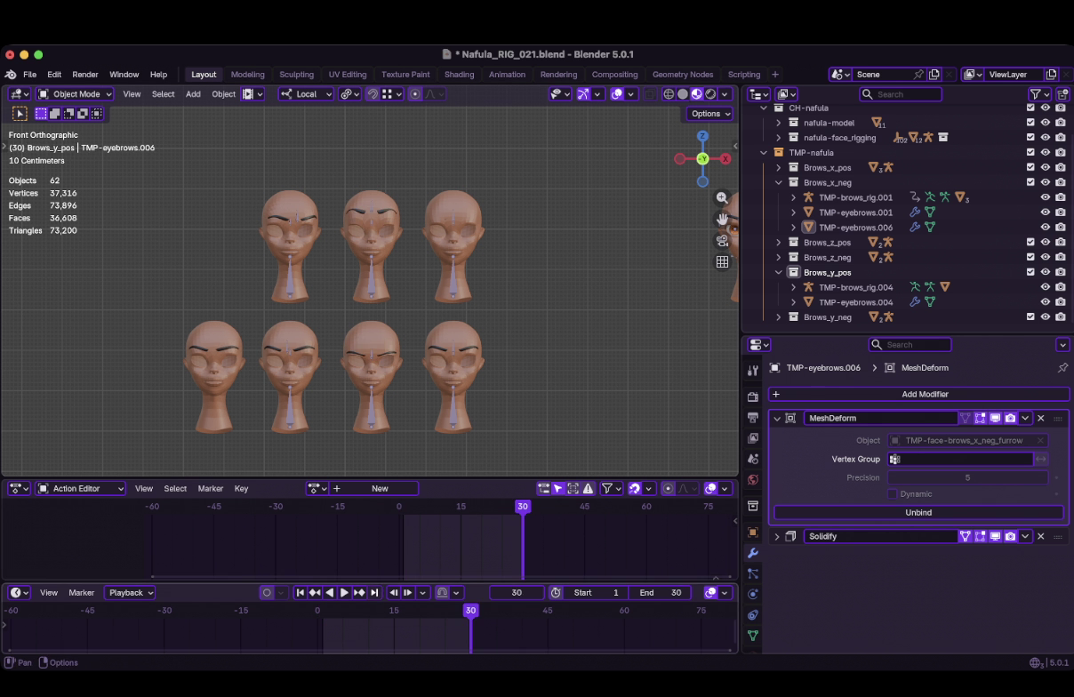
{"action": "left_click", "coordinate": [300, 592]}
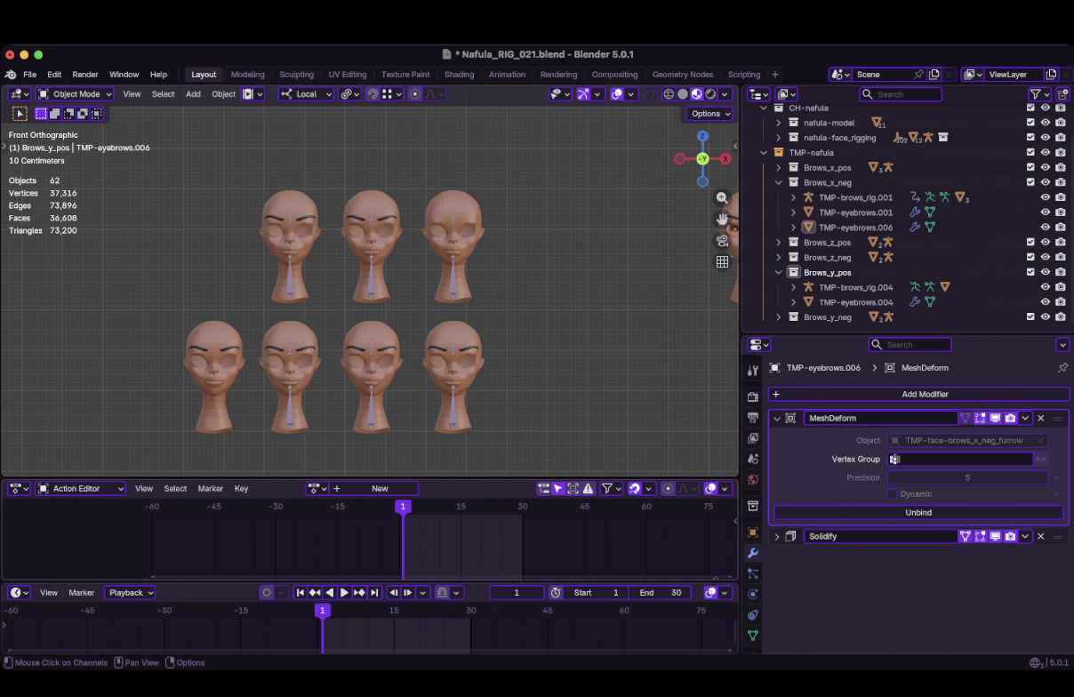
{"action": "key", "text": "shift+Right"}
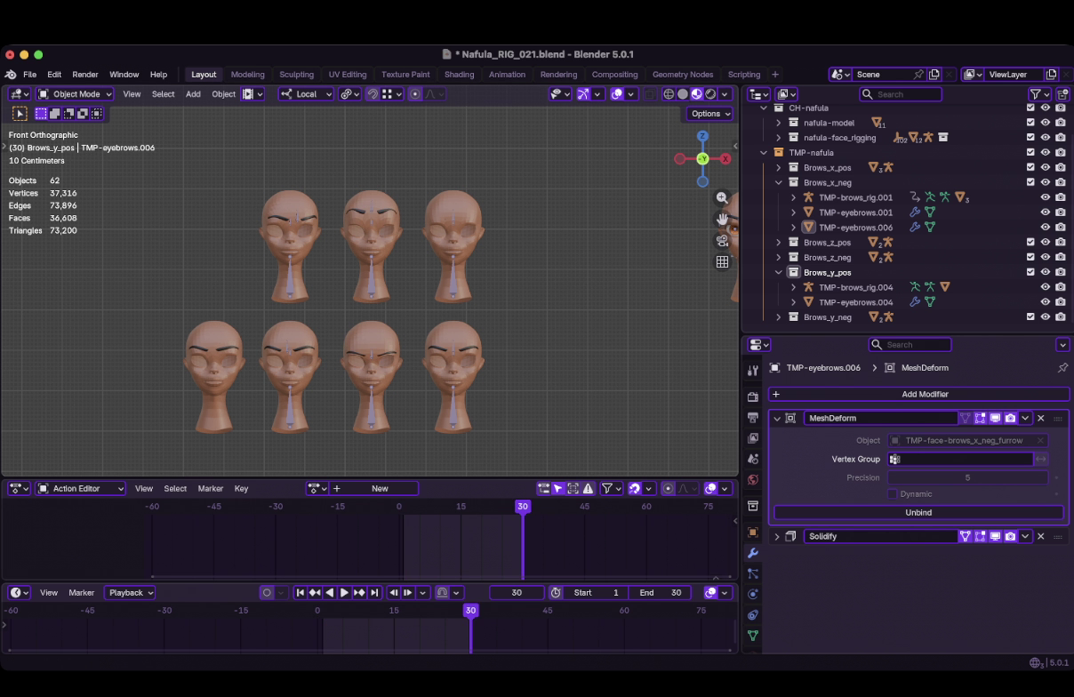
{"action": "key", "text": "super+Tab"}
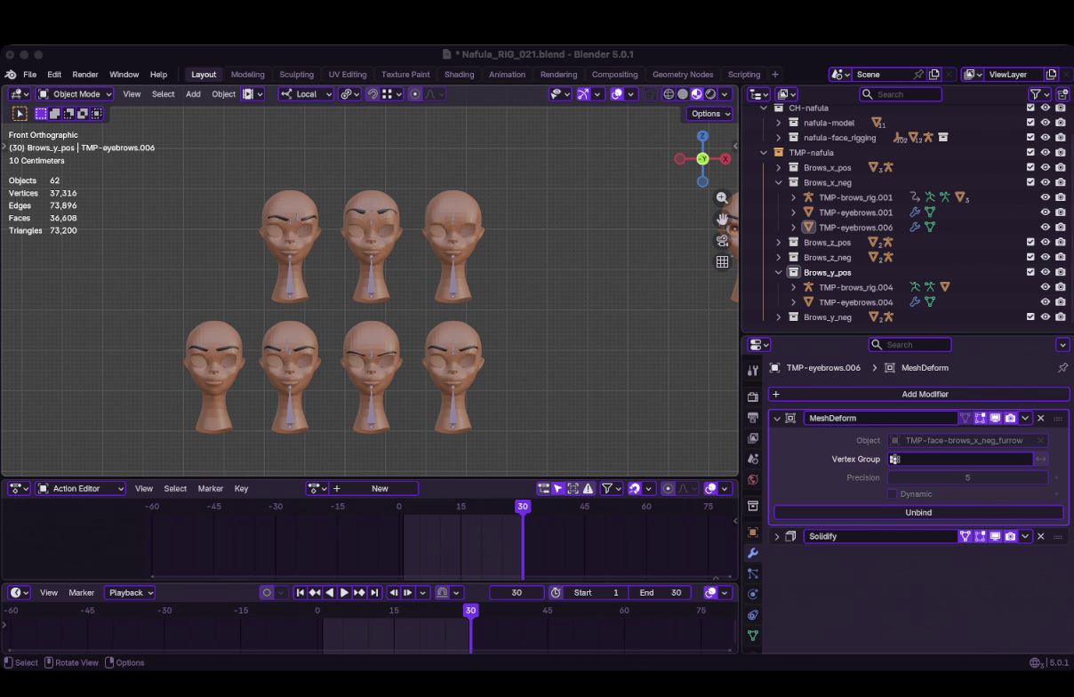
{"action": "left_click", "coordinate": [945, 288]}
Frame the selected head, deselect all, collapse the brow collections and activate TMP-nafula
{"action": "key", "text": "KP_Decimal"}
{"action": "scroll", "coordinate": [436, 286], "scroll_direction": "down", "scroll_amount": 8}
{"action": "middle_click_drag", "start_coordinate": [436, 286], "coordinate": [463, 260], "text": "shift"}
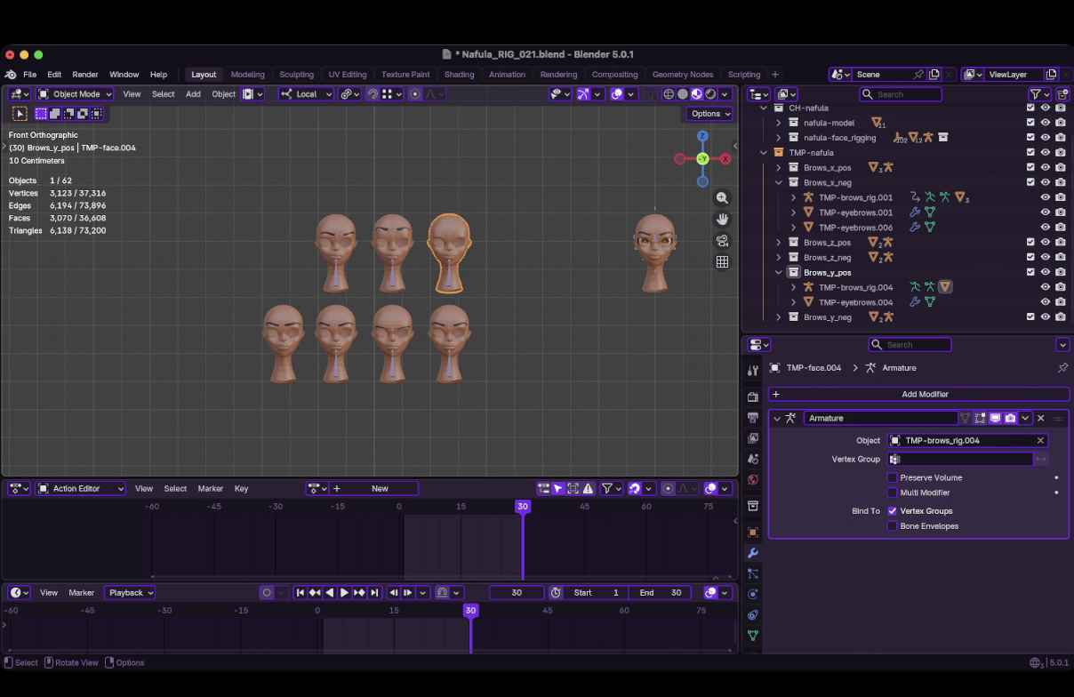
{"action": "scroll", "coordinate": [836, 167], "scroll_direction": "up", "scroll_amount": 2}
{"action": "key", "text": "alt+a"}
{"action": "key", "text": "KP_Subtract"}
{"action": "left_click", "coordinate": [811, 187]}
Add a text object to the scene, move it, then delete it
{"action": "key", "text": "shift+a"}
{"action": "left_click", "coordinate": [172, 411]}
{"action": "scroll", "coordinate": [370, 284], "scroll_direction": "down", "scroll_amount": 4}
{"action": "key", "text": "g"}
{"action": "key", "text": "Return"}
{"action": "key", "text": "x"}
{"action": "key", "text": "Return"}
{"action": "scroll", "coordinate": [402, 258], "scroll_direction": "up", "scroll_amount": 8}
Toggle see-through shading on TMP-face.004 and reveal it in the Outliner
{"action": "key", "text": "shift+z"}
{"action": "key", "text": "KP_Decimal"}
{"action": "key", "text": "shift+z"}
{"action": "scroll", "coordinate": [369, 284], "scroll_direction": "down", "scroll_amount": 1}
{"action": "key", "text": "KP_Decimal"}
At frame 1, show TMP-eyebrows.004's MeshDeform in edit mode and expand its panel
{"action": "left_click", "coordinate": [856, 311]}
{"action": "key", "text": "shift+Left"}
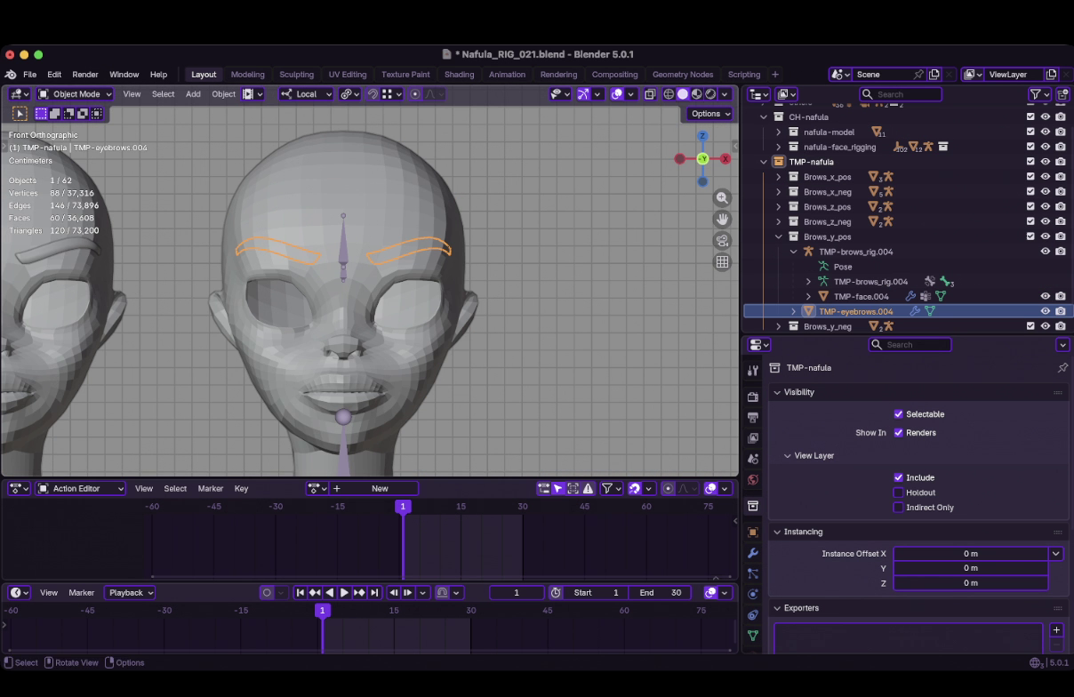
{"action": "left_click", "coordinate": [752, 553]}
{"action": "left_click", "coordinate": [980, 417]}
{"action": "left_click", "coordinate": [776, 417]}
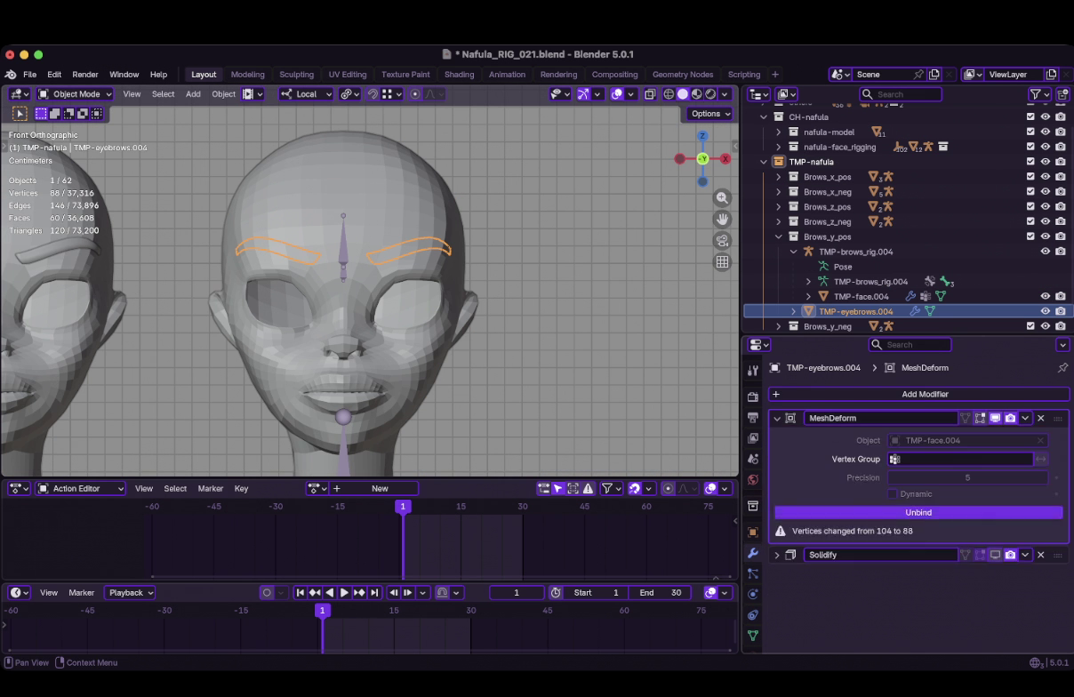
Unbind the eyebrows' Mesh Deform modifier and enable their Solidify modifier
{"action": "left_click", "coordinate": [918, 512]}
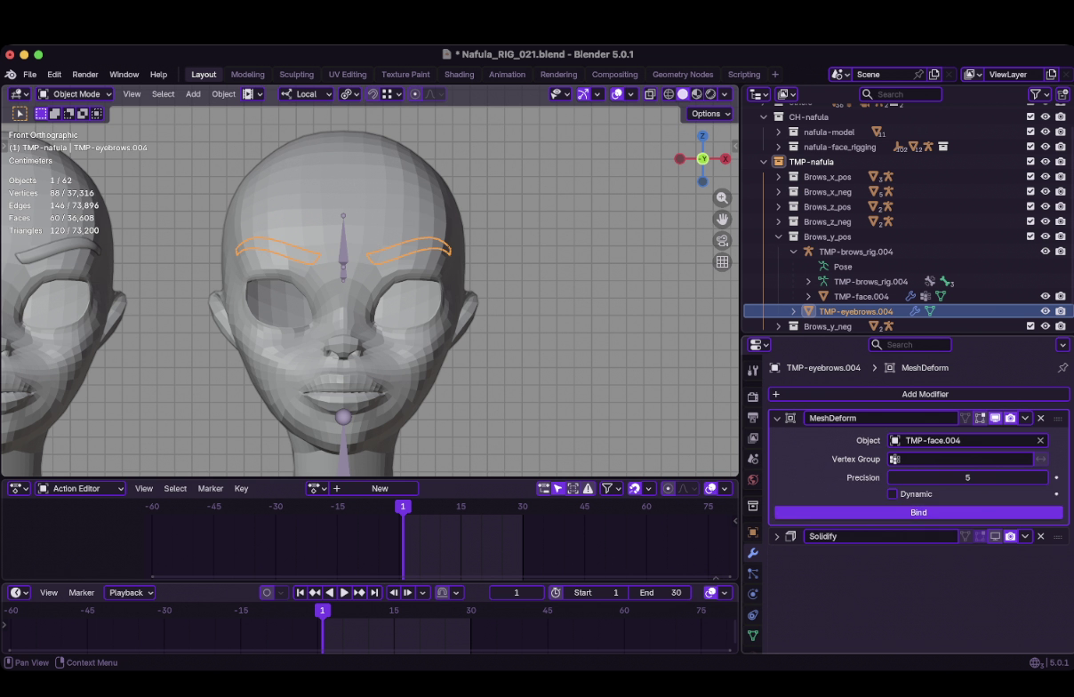
{"action": "left_click", "coordinate": [776, 536]}
{"action": "left_click", "coordinate": [994, 536]}
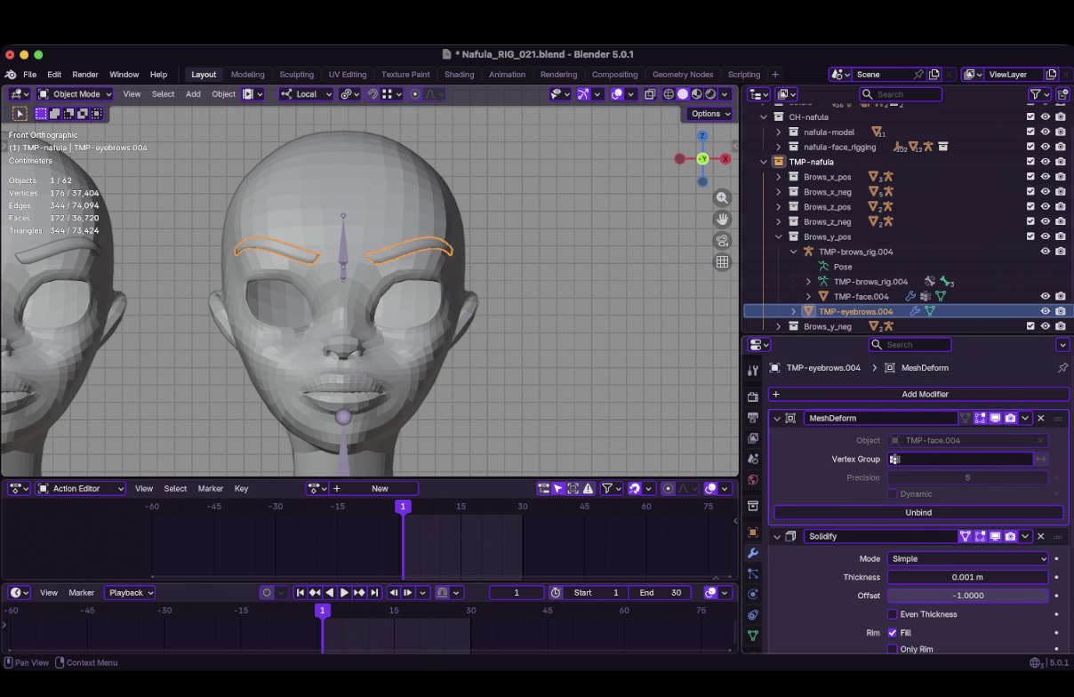
Put the brows rig in Pose Mode and raise the DEF-brows bone along Z
{"action": "mouse_move", "coordinate": [444, 267]}
{"action": "middle_mouse_down"}
{"action": "mouse_move", "coordinate": [337, 320]}
{"action": "mouse_move", "coordinate": [294, 311]}
{"action": "mouse_move", "coordinate": [355, 302]}
{"action": "mouse_move", "coordinate": [400, 267]}
{"action": "mouse_move", "coordinate": [418, 266]}
{"action": "middle_mouse_up"}
{"action": "left_click", "coordinate": [855, 251]}
{"action": "key", "text": "ctrl+Tab"}
{"action": "left_click", "coordinate": [236, 235]}
{"action": "key", "text": "g"}
{"action": "key", "text": "z"}
{"action": "key", "text": "Return"}
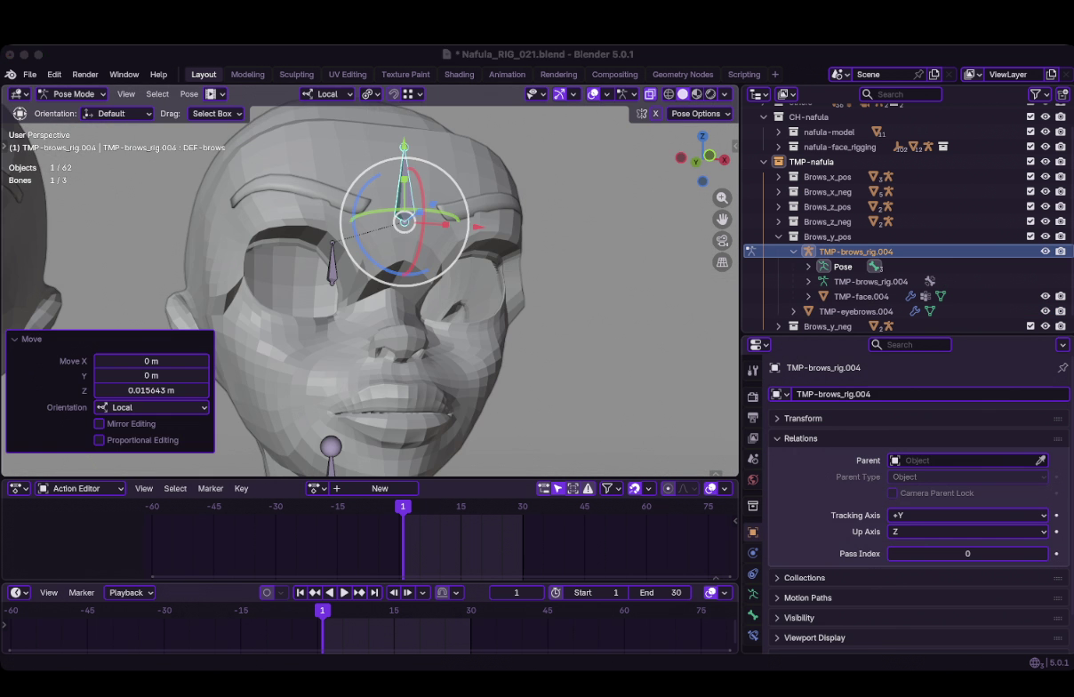
Select the TMP-face.004 head together with the brows rig and change its mode
{"action": "middle_click_drag", "start_coordinate": [418, 266], "coordinate": [392, 267]}
{"action": "scroll", "coordinate": [368, 284], "scroll_direction": "up", "scroll_amount": 3}
{"action": "left_click", "coordinate": [861, 296]}
{"action": "left_click", "coordinate": [752, 552]}
{"action": "left_click", "coordinate": [855, 251], "text": "ctrl"}
{"action": "key", "text": "ctrl+Tab"}
{"action": "middle_click_drag", "start_coordinate": [369, 293], "coordinate": [355, 293]}
In Edit Mode, select the forehead and eye-socket seam islands plus the upper head vertices
{"action": "key", "text": "Tab"}
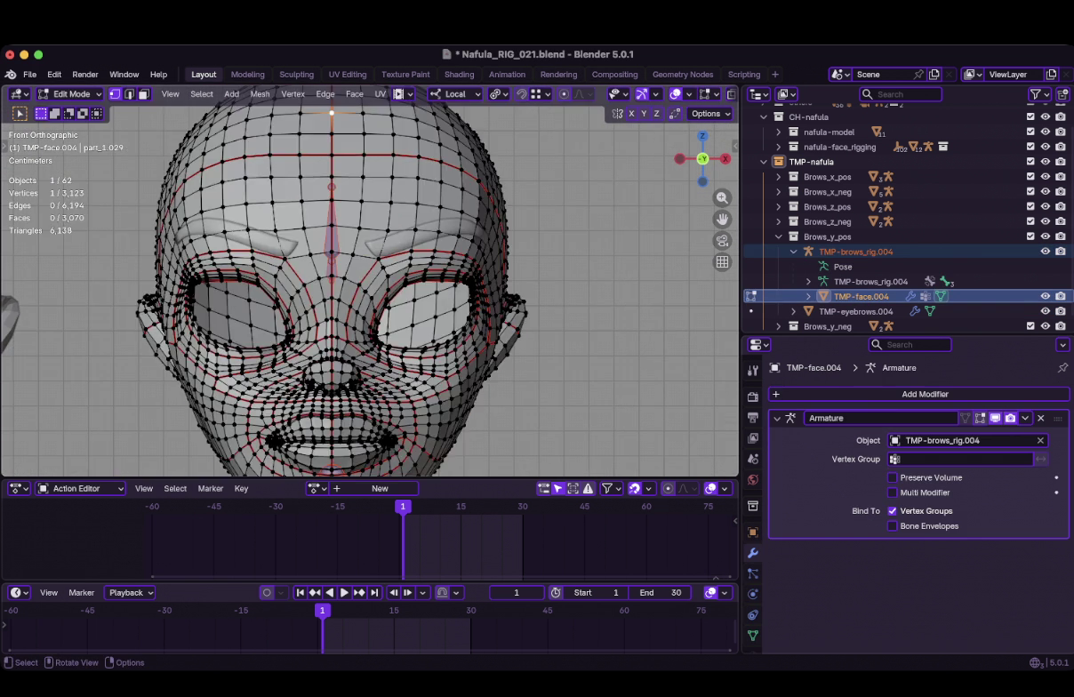
{"action": "key", "text": "l"}
{"action": "key", "text": "l"}
{"action": "key", "text": "l"}
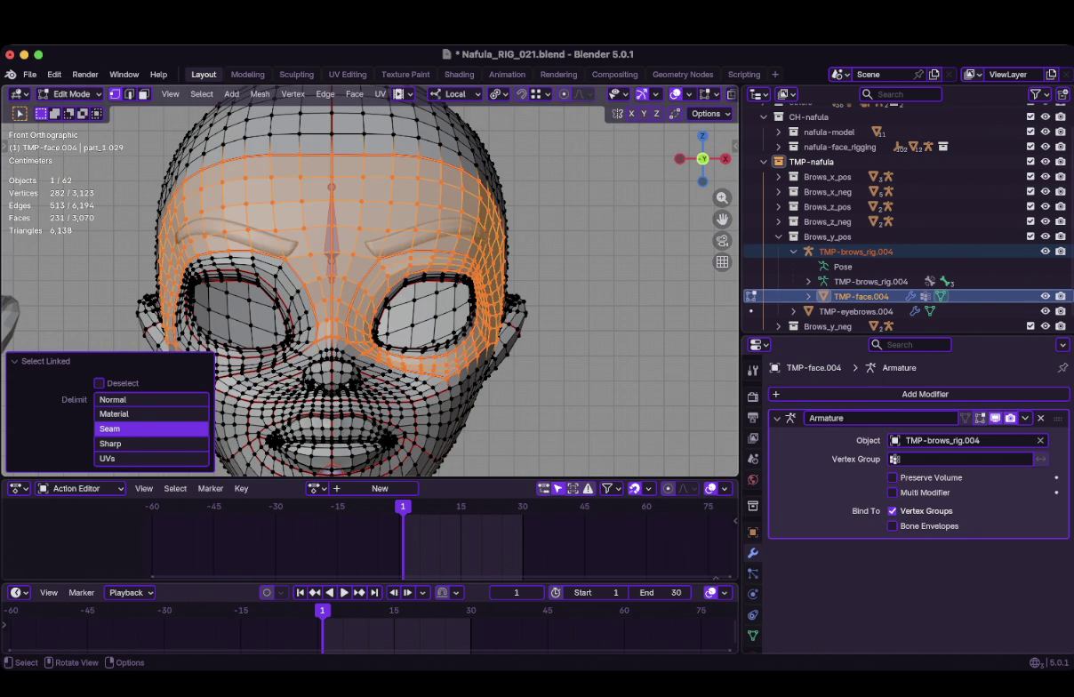
{"action": "key", "text": "l"}
{"action": "scroll", "coordinate": [356, 285], "scroll_direction": "down", "scroll_amount": 1}
{"action": "scroll", "coordinate": [369, 290], "scroll_direction": "down", "scroll_amount": 1}
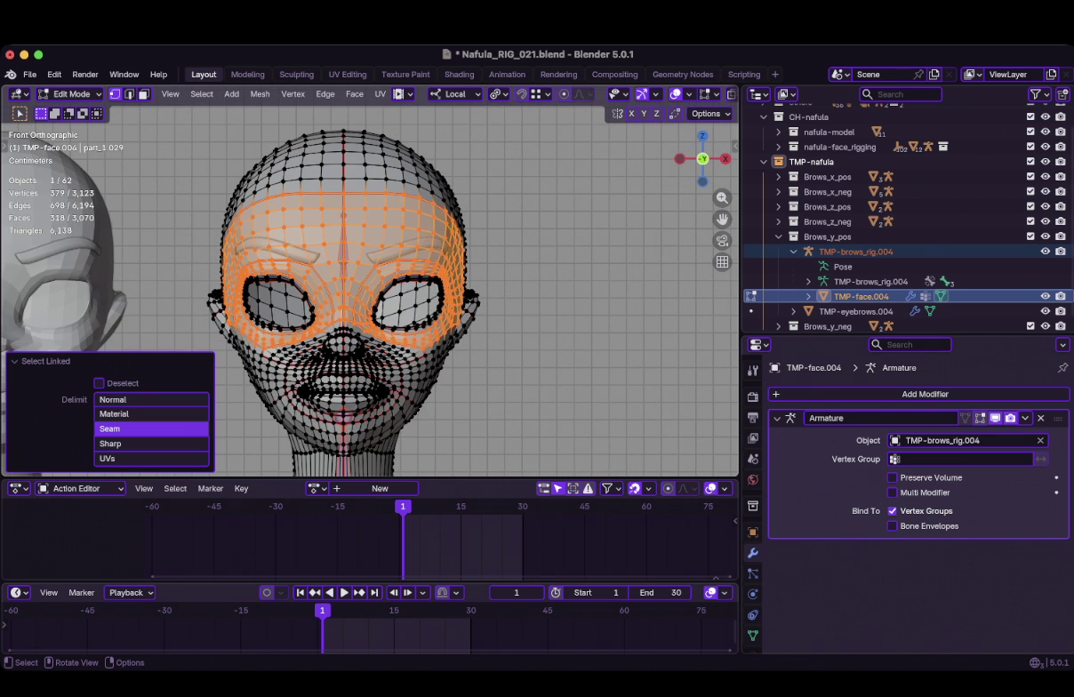
{"action": "key", "text": "b"}
{"action": "left_click_drag", "start_coordinate": [182, 126], "coordinate": [508, 240]}
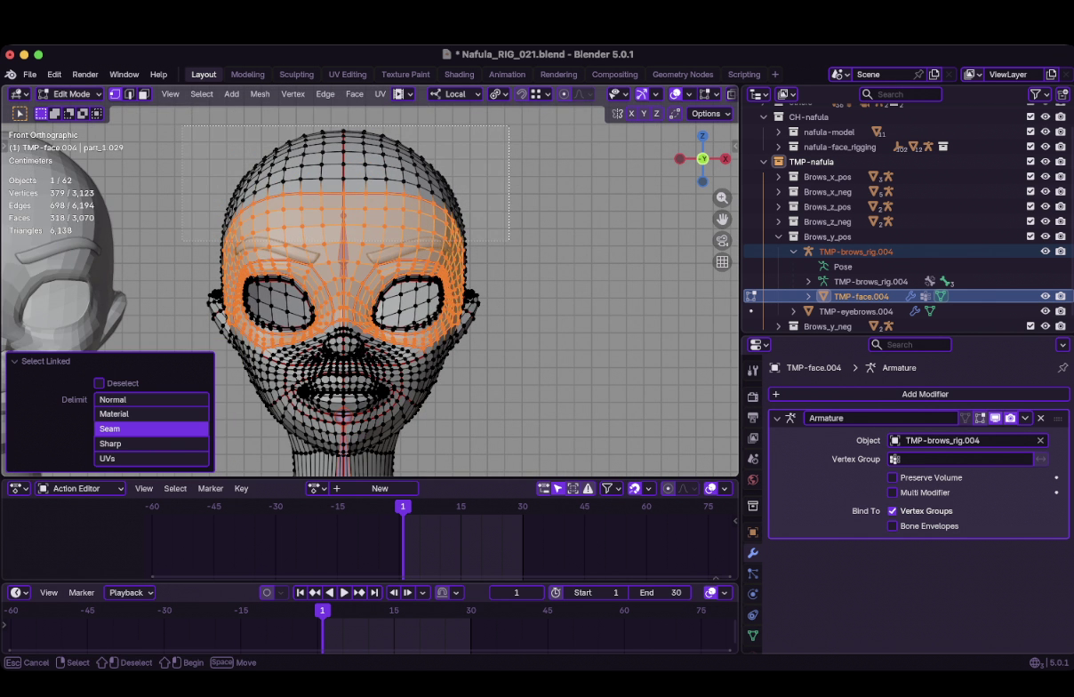
{"action": "middle_click_drag", "start_coordinate": [369, 293], "coordinate": [293, 267]}
In see-through front view, box-select the back and top of the skull as well
{"action": "key", "text": "KP_1"}
{"action": "scroll", "coordinate": [369, 289], "scroll_direction": "up", "scroll_amount": 1}
{"action": "key", "text": "shift+z"}
{"action": "left_click_drag", "start_coordinate": [178, 111], "coordinate": [467, 263], "text": "shift"}
{"action": "scroll", "coordinate": [386, 305], "scroll_direction": "down", "scroll_amount": 2}
{"action": "left_click_drag", "start_coordinate": [239, 129], "coordinate": [484, 225]}
{"action": "key", "text": "shift+z"}
{"action": "scroll", "coordinate": [355, 284], "scroll_direction": "up", "scroll_amount": 3}
In Weight Paint with vertex masking and a 204 px brush, blur the brow-band weights
{"action": "key", "text": "Tab"}
{"action": "key", "text": "ctrl+Tab"}
{"action": "middle_click_drag", "start_coordinate": [407, 211], "coordinate": [462, 223]}
{"action": "scroll", "coordinate": [462, 223], "scroll_direction": "down", "scroll_amount": 3}
{"action": "middle_click_drag", "start_coordinate": [462, 222], "coordinate": [374, 267], "text": "shift"}
{"action": "key", "text": "v"}
{"action": "scroll", "coordinate": [327, 274], "scroll_direction": "up", "scroll_amount": 3}
{"action": "left_click_drag", "start_coordinate": [327, 276], "coordinate": [338, 292]}
{"action": "mouse_move", "coordinate": [339, 291]}
{"action": "middle_mouse_down"}
{"action": "mouse_move", "coordinate": [380, 329]}
{"action": "mouse_move", "coordinate": [242, 197]}
{"action": "middle_mouse_up"}
{"action": "left_click_drag", "start_coordinate": [241, 197], "coordinate": [419, 226]}
{"action": "mouse_move", "coordinate": [419, 226]}
{"action": "middle_mouse_down"}
{"action": "mouse_move", "coordinate": [425, 336]}
{"action": "mouse_move", "coordinate": [303, 301]}
{"action": "middle_mouse_up"}
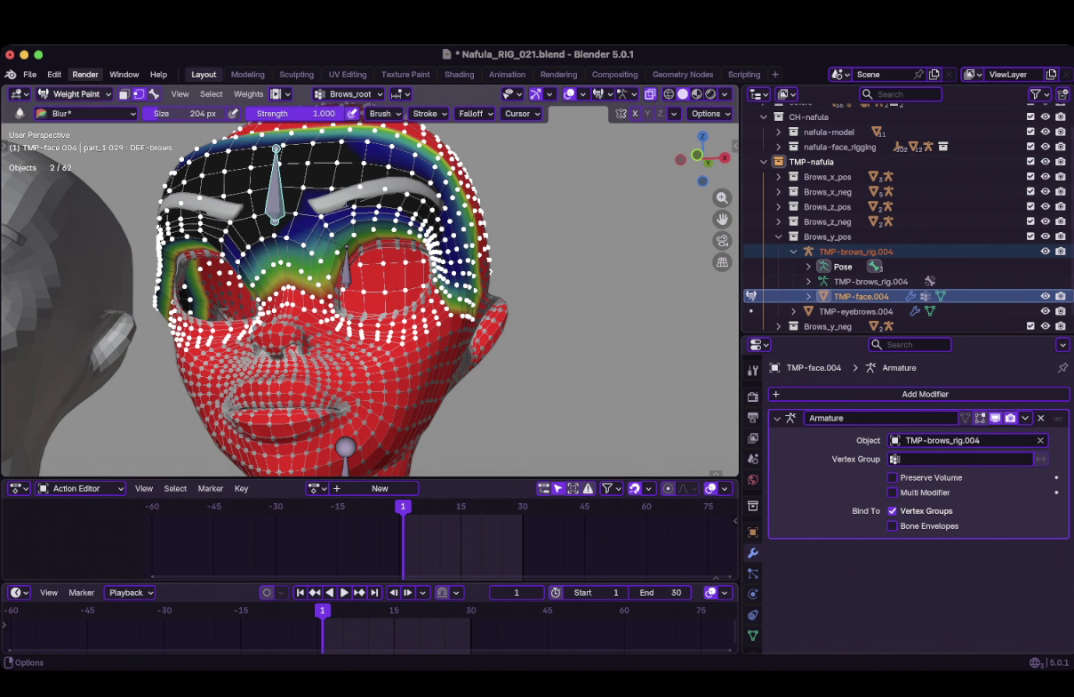
Make DEF-brows, then Brows_root, the active vertex group and blur Brows_root near the brows
{"action": "left_click", "coordinate": [752, 635]}
{"action": "left_click", "coordinate": [819, 444]}
{"action": "mouse_move", "coordinate": [258, 264]}
{"action": "middle_mouse_down"}
{"action": "mouse_move", "coordinate": [318, 284]}
{"action": "mouse_move", "coordinate": [240, 283]}
{"action": "mouse_move", "coordinate": [338, 215]}
{"action": "mouse_move", "coordinate": [452, 252]}
{"action": "middle_mouse_up"}
{"action": "key", "text": "shift+ctrl+x"}
{"action": "left_click", "coordinate": [467, 255]}
{"action": "left_click_drag", "start_coordinate": [467, 255], "coordinate": [463, 257]}
Turn off vertex masking and blur weights around the left eye socket and forehead
{"action": "key", "text": "v"}
{"action": "key", "text": "v"}
{"action": "left_click_drag", "start_coordinate": [330, 302], "coordinate": [272, 304]}
{"action": "mouse_move", "coordinate": [264, 303]}
{"action": "middle_mouse_down"}
{"action": "mouse_move", "coordinate": [411, 300]}
{"action": "mouse_move", "coordinate": [228, 215]}
{"action": "middle_mouse_up"}
{"action": "left_click_drag", "start_coordinate": [228, 215], "coordinate": [443, 277]}
{"action": "middle_click_drag", "start_coordinate": [442, 277], "coordinate": [367, 255]}
{"action": "left_click_drag", "start_coordinate": [369, 254], "coordinate": [352, 270]}
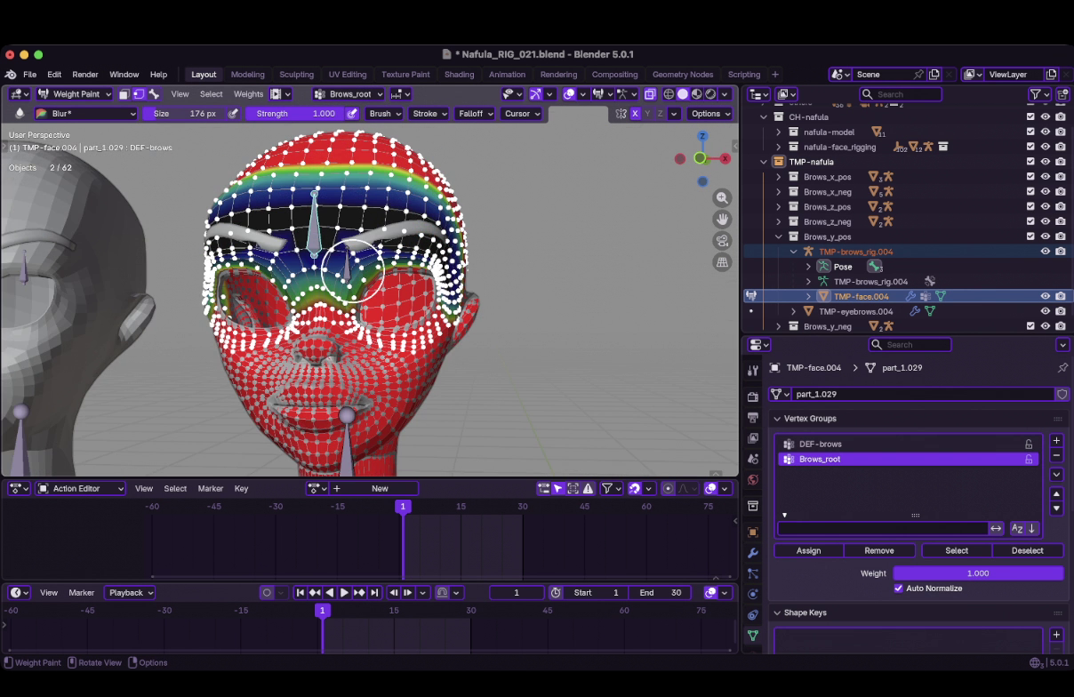
Blur the top of the forehead band and both brows from several angles
{"action": "mouse_move", "coordinate": [464, 344]}
{"action": "middle_mouse_down"}
{"action": "mouse_move", "coordinate": [714, 419]}
{"action": "mouse_move", "coordinate": [329, 220]}
{"action": "middle_mouse_up"}
{"action": "mouse_move", "coordinate": [330, 220]}
{"action": "left_mouse_down"}
{"action": "mouse_move", "coordinate": [305, 195]}
{"action": "mouse_move", "coordinate": [389, 284]}
{"action": "left_mouse_up"}
{"action": "middle_click_drag", "start_coordinate": [388, 284], "coordinate": [324, 233]}
{"action": "left_click_drag", "start_coordinate": [325, 233], "coordinate": [282, 263]}
{"action": "middle_click_drag", "start_coordinate": [283, 263], "coordinate": [294, 257]}
{"action": "left_click_drag", "start_coordinate": [294, 257], "coordinate": [372, 246]}
{"action": "mouse_move", "coordinate": [371, 246]}
{"action": "middle_mouse_down"}
{"action": "mouse_move", "coordinate": [442, 291]}
{"action": "mouse_move", "coordinate": [368, 228]}
{"action": "middle_mouse_up"}
{"action": "left_click_drag", "start_coordinate": [369, 228], "coordinate": [357, 227]}
Blur the DEF-brows weights across the forehead and eye socket from a three-quarter view
{"action": "scroll", "coordinate": [322, 203], "scroll_direction": "up", "scroll_amount": 2}
{"action": "mouse_move", "coordinate": [322, 204]}
{"action": "middle_mouse_down"}
{"action": "mouse_move", "coordinate": [324, 191]}
{"action": "mouse_move", "coordinate": [430, 295]}
{"action": "mouse_move", "coordinate": [453, 264]}
{"action": "middle_mouse_up"}
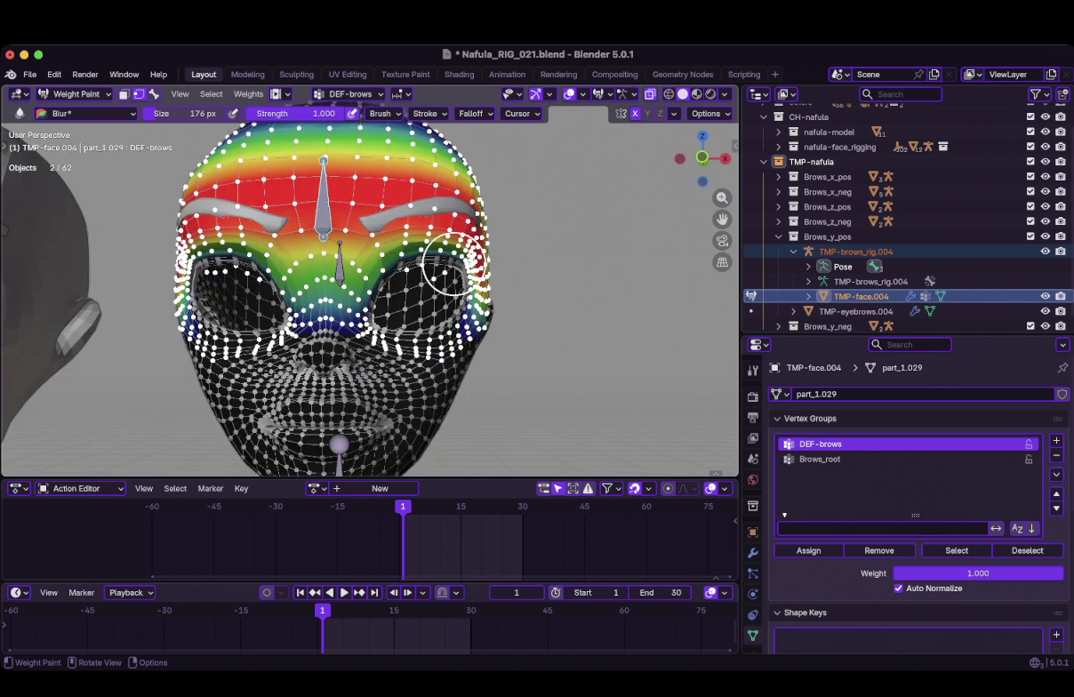
{"action": "middle_click_drag", "start_coordinate": [310, 271], "coordinate": [346, 257]}
{"action": "left_click_drag", "start_coordinate": [346, 257], "coordinate": [445, 256]}
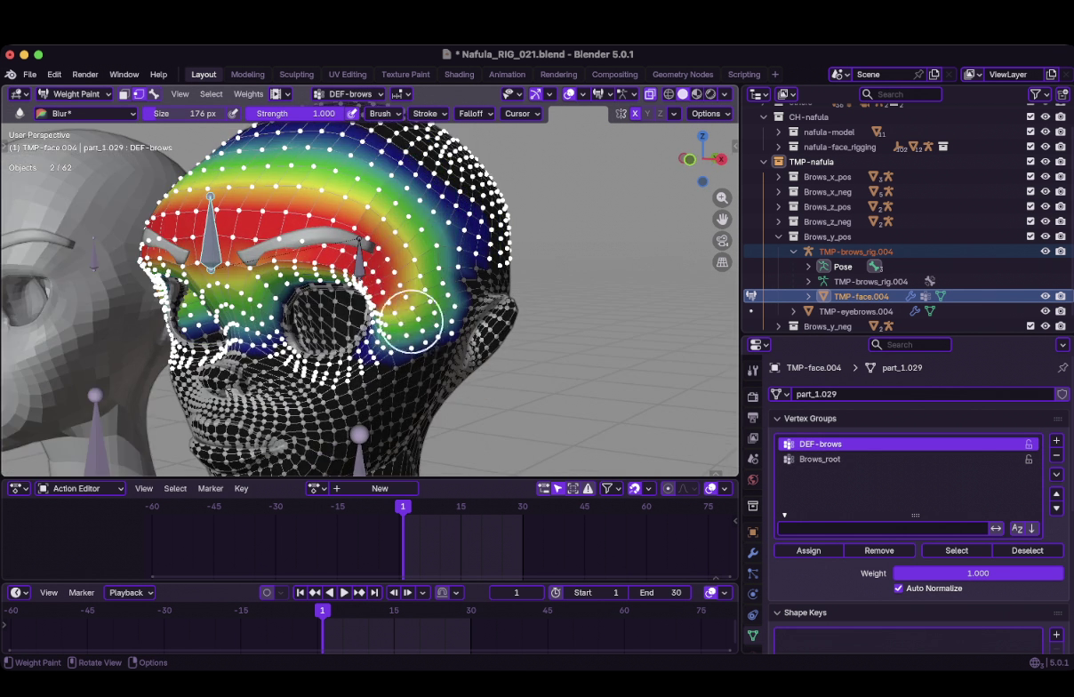
{"action": "mouse_move", "coordinate": [456, 233]}
{"action": "middle_mouse_down"}
{"action": "mouse_move", "coordinate": [427, 236]}
{"action": "mouse_move", "coordinate": [415, 301]}
{"action": "mouse_move", "coordinate": [374, 294]}
{"action": "mouse_move", "coordinate": [354, 355]}
{"action": "middle_mouse_up"}
Switch the face from Weight Paint back to Object Mode
{"action": "scroll", "coordinate": [355, 355], "scroll_direction": "up", "scroll_amount": 5}
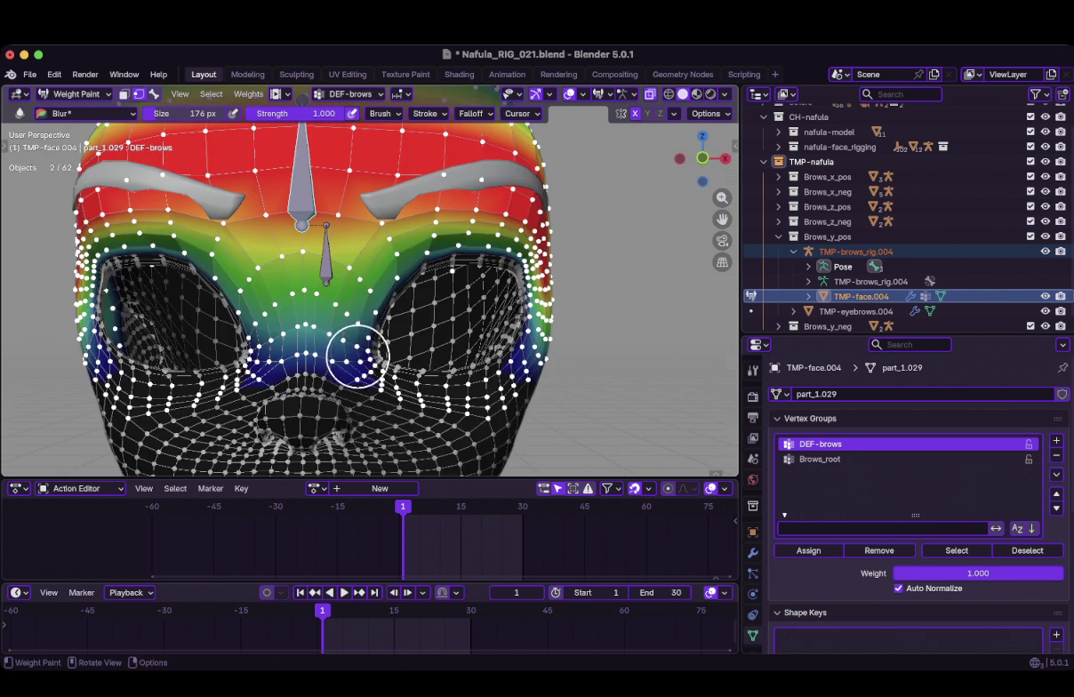
{"action": "scroll", "coordinate": [343, 352], "scroll_direction": "down", "scroll_amount": 1}
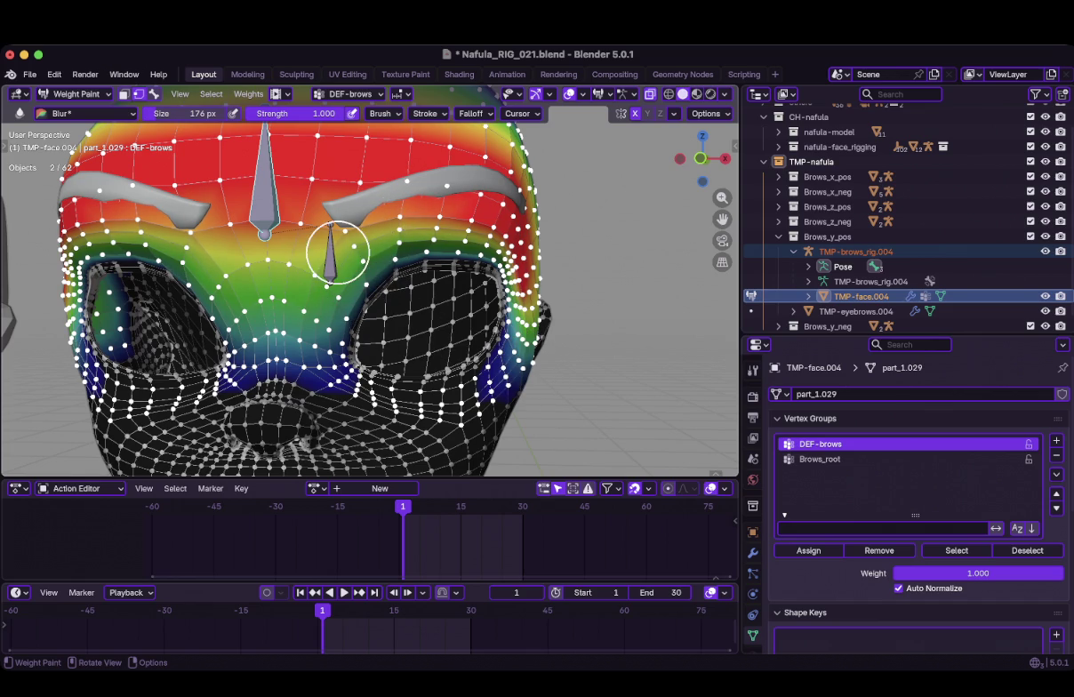
{"action": "scroll", "coordinate": [377, 231], "scroll_direction": "up", "scroll_amount": 2}
{"action": "key", "text": "ctrl+Tab"}
{"action": "scroll", "coordinate": [369, 284], "scroll_direction": "down", "scroll_amount": 3}
Go to frame 30 and put TMP-brows_rig.004 in Pose Mode, test-moving DEF-brows
{"action": "middle_click_drag", "start_coordinate": [368, 285], "coordinate": [480, 275]}
{"action": "left_click", "coordinate": [267, 239]}
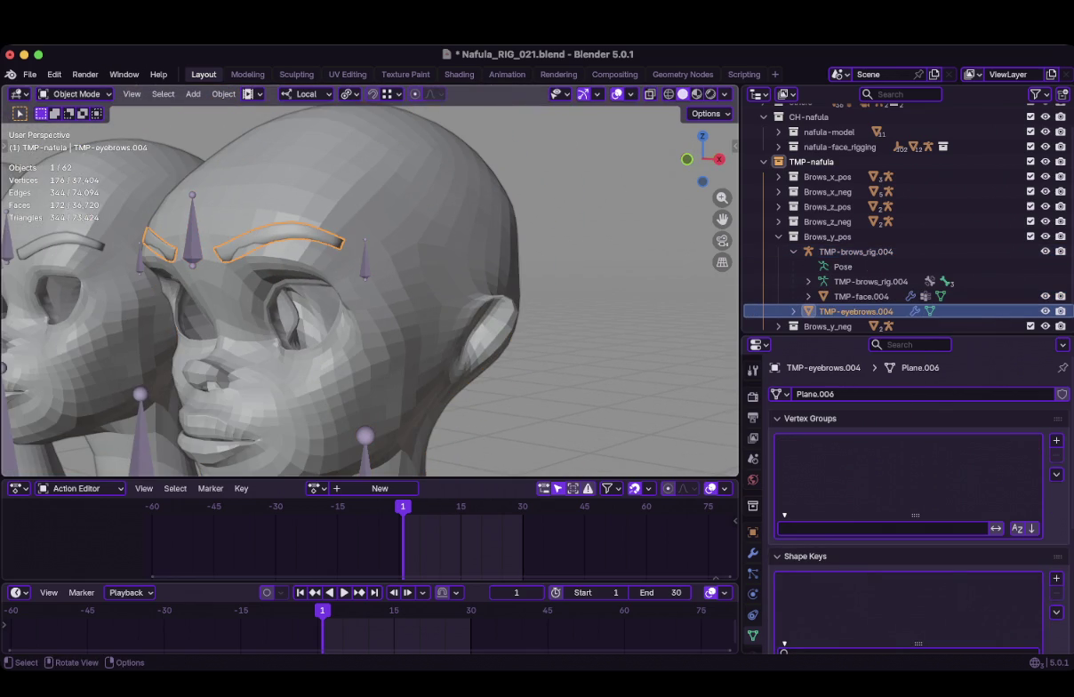
{"action": "mouse_move", "coordinate": [402, 506]}
{"action": "left_mouse_down"}
{"action": "mouse_move", "coordinate": [492, 506]}
{"action": "mouse_move", "coordinate": [477, 505]}
{"action": "left_mouse_up"}
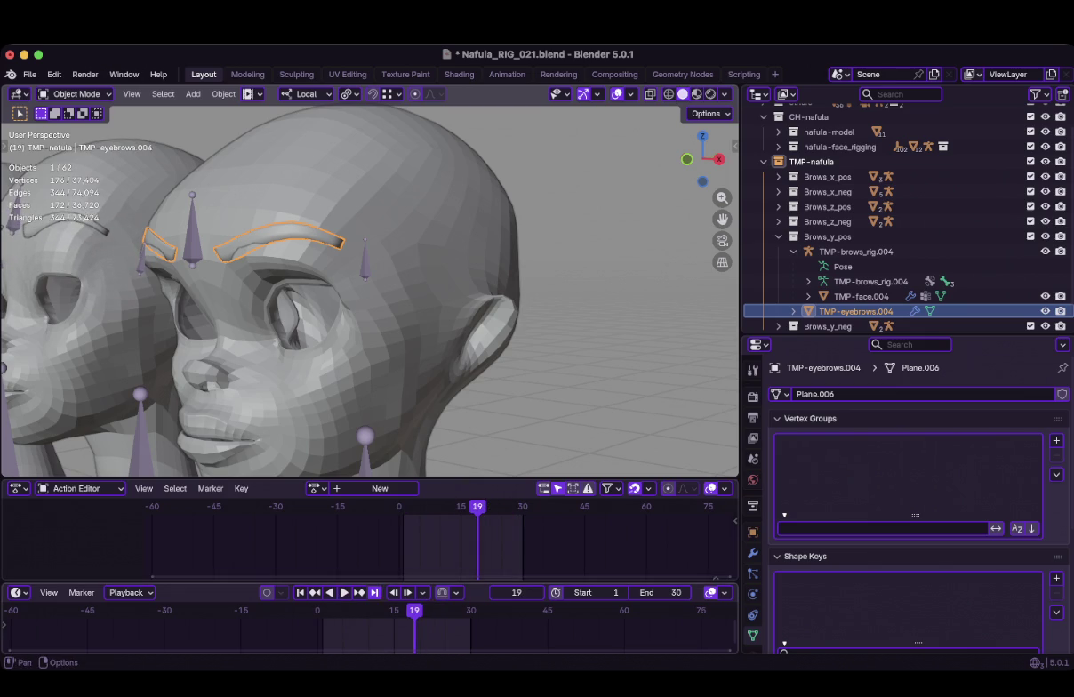
{"action": "key", "text": "shift+Right"}
{"action": "left_click", "coordinate": [193, 258]}
{"action": "key", "text": "ctrl+Tab"}
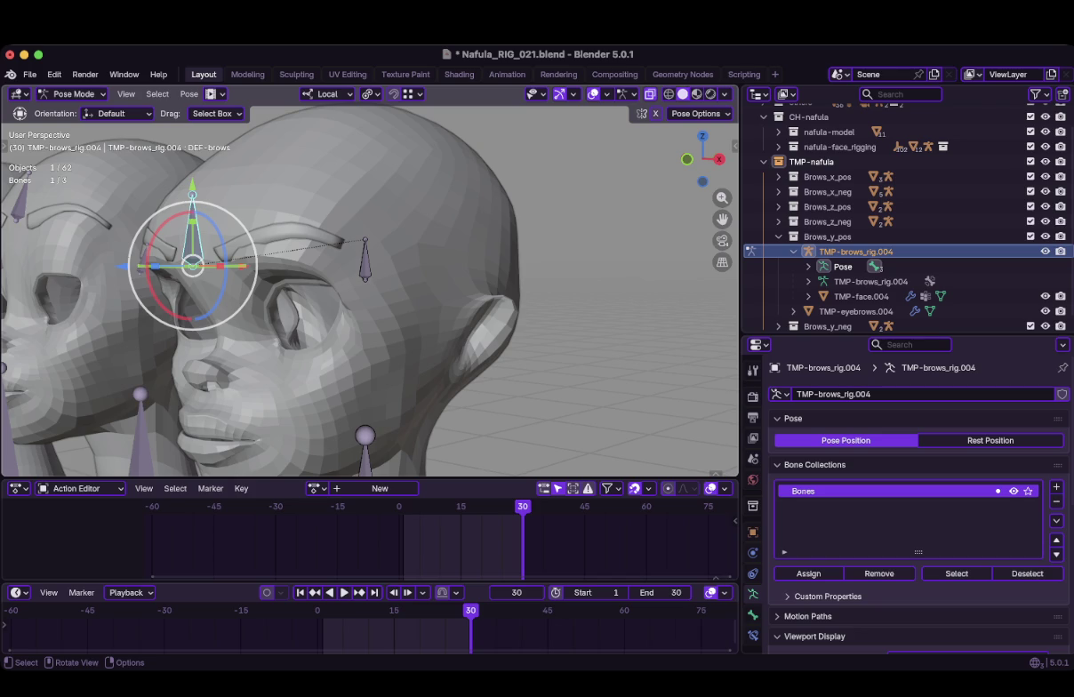
{"action": "left_click_drag", "start_coordinate": [193, 265], "coordinate": [222, 265]}
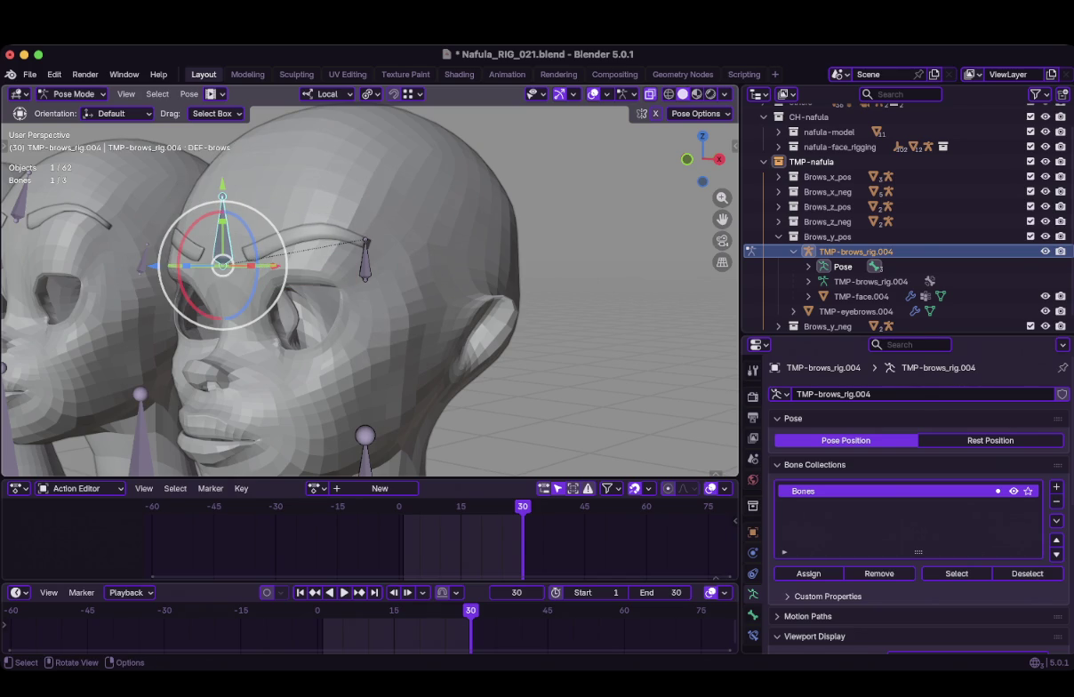
Raise the Brows_base bone by about 0.021428 m along its Z axis
{"action": "left_click", "coordinate": [364, 258]}
{"action": "middle_click_drag", "start_coordinate": [337, 267], "coordinate": [379, 270]}
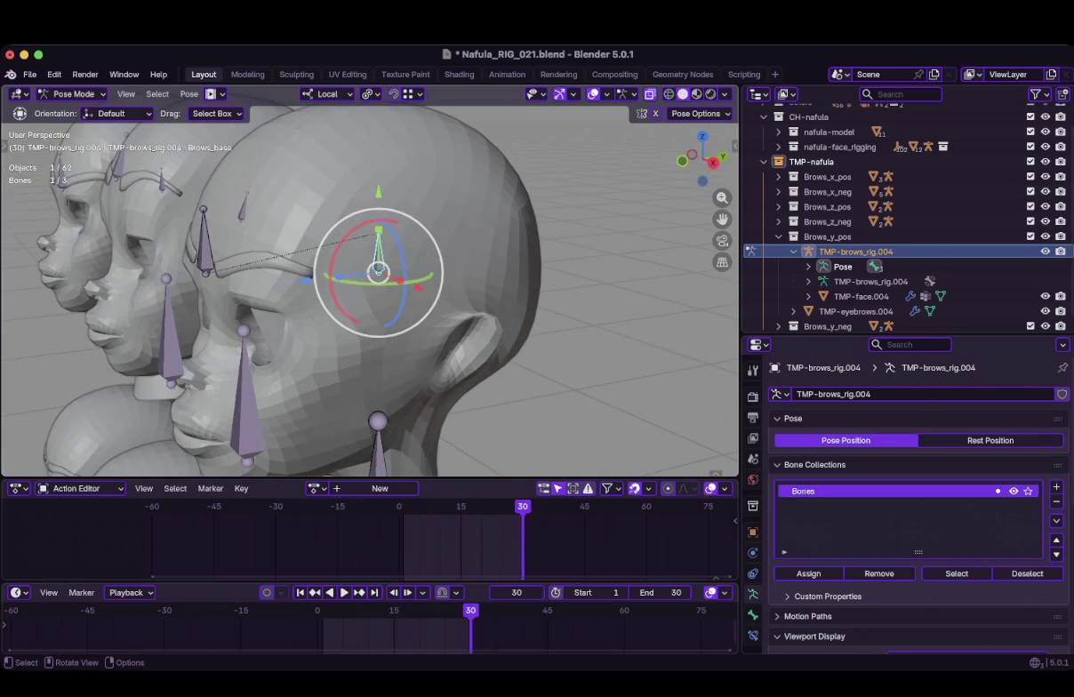
{"action": "key", "text": "g"}
{"action": "key", "text": "z"}
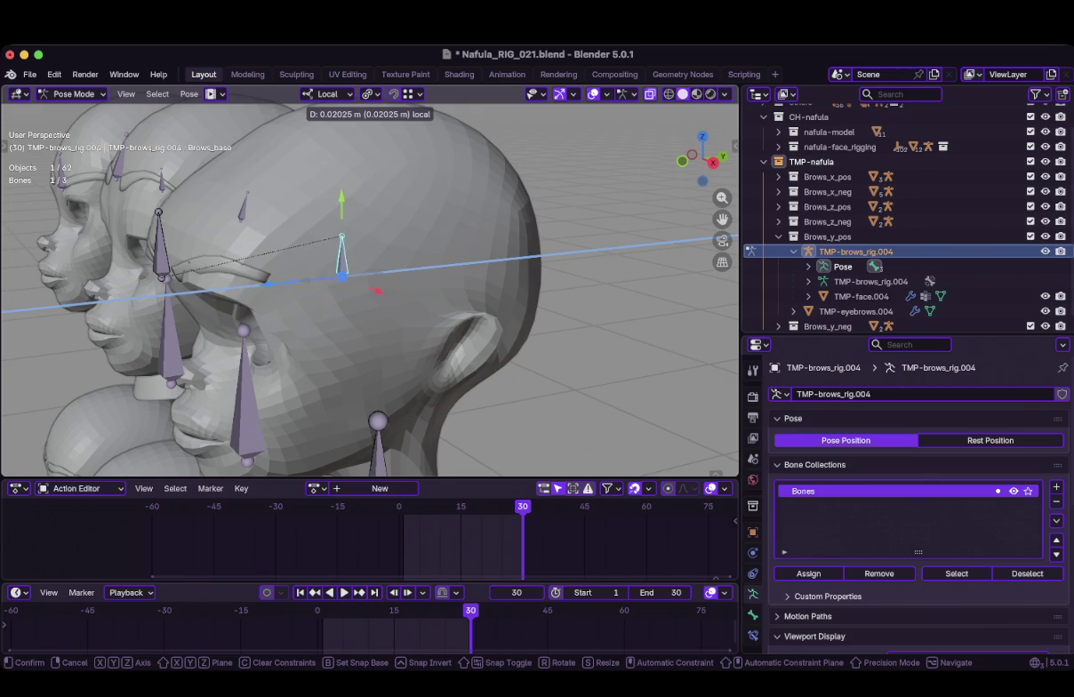
{"action": "left_click", "coordinate": [377, 290]}
{"action": "middle_click_drag", "start_coordinate": [377, 290], "coordinate": [427, 285]}
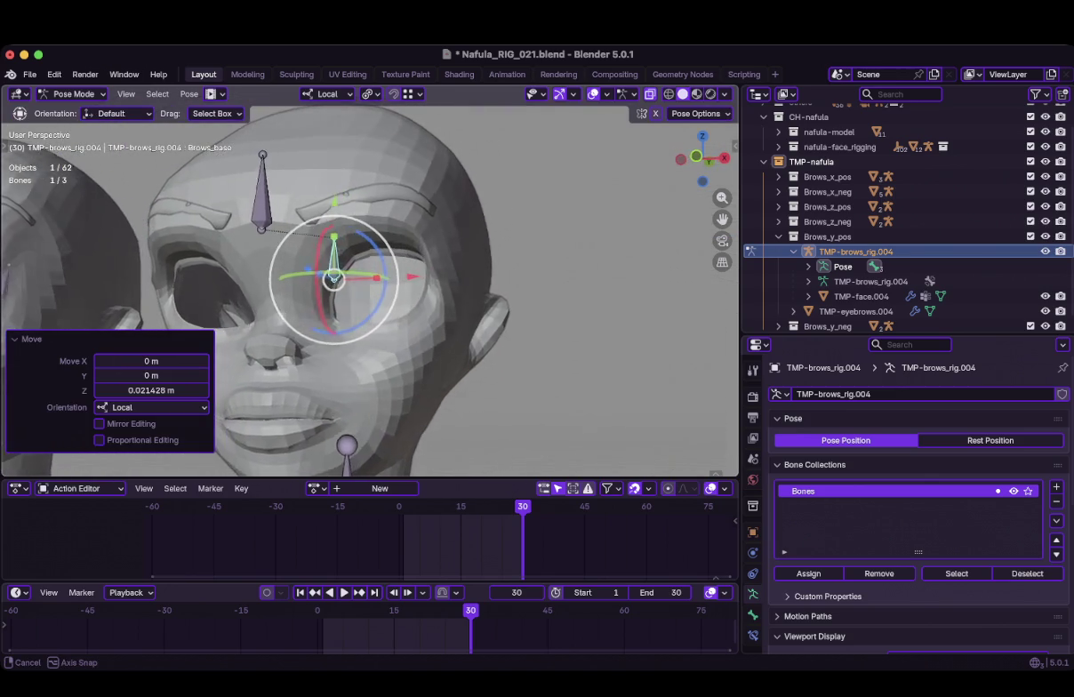
Keyframe DEF-brows raised at frame 30 and at its starting pose at frame 1
{"action": "left_click", "coordinate": [290, 191]}
{"action": "middle_click_drag", "start_coordinate": [290, 191], "coordinate": [206, 266]}
{"action": "key", "text": "i"}
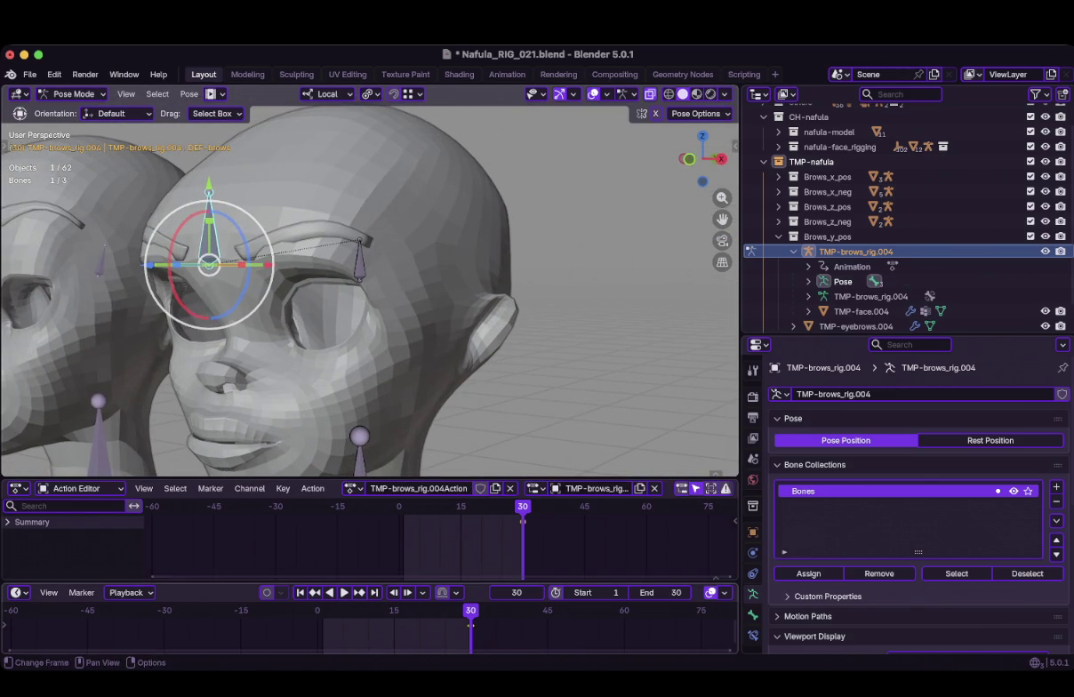
{"action": "key", "text": "shift+Left"}
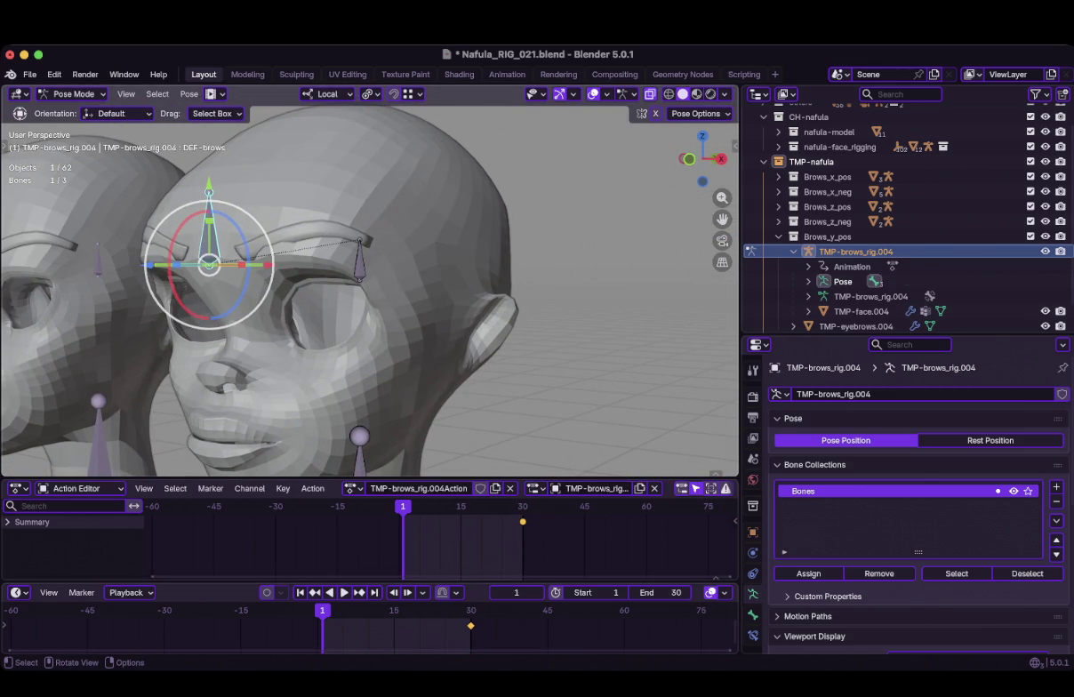
{"action": "left_click_drag", "start_coordinate": [209, 264], "coordinate": [235, 264]}
{"action": "key", "text": "i"}
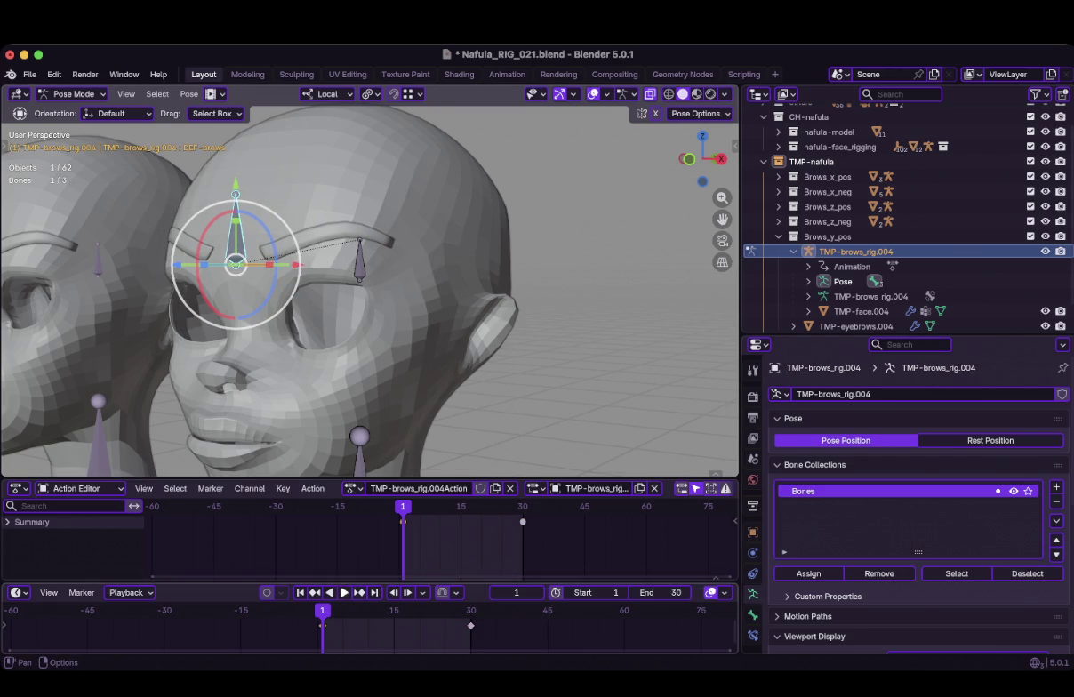
Play back the brow animation, then stop at frame 30 in Object Mode
{"action": "left_click", "coordinate": [344, 592]}
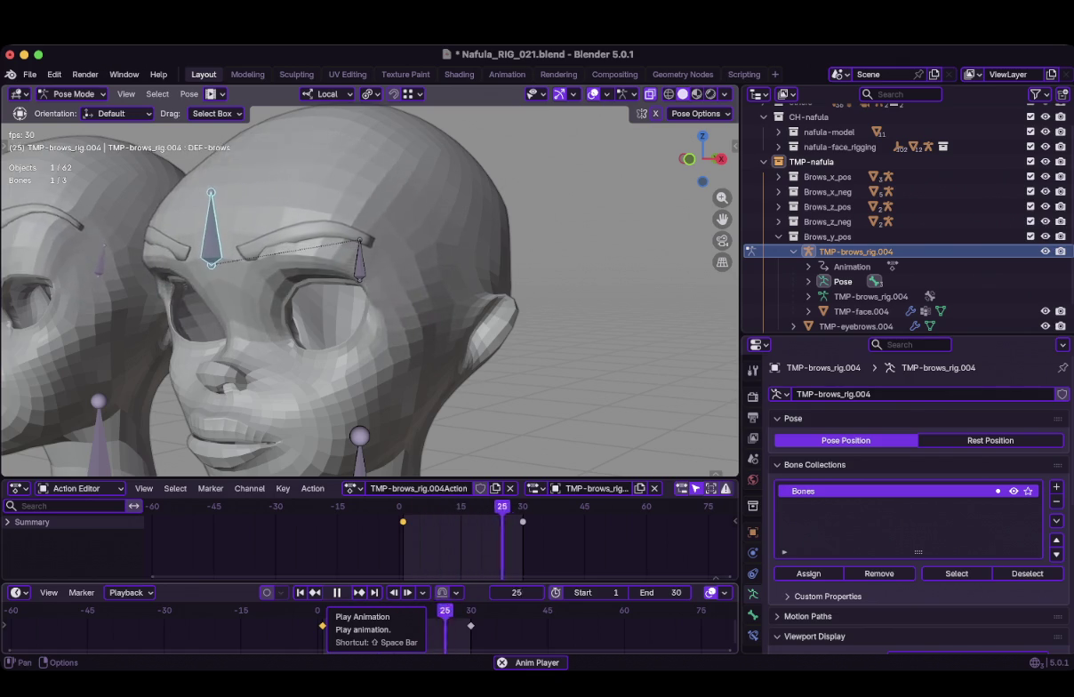
{"action": "left_click", "coordinate": [337, 592]}
{"action": "left_click", "coordinate": [470, 625]}
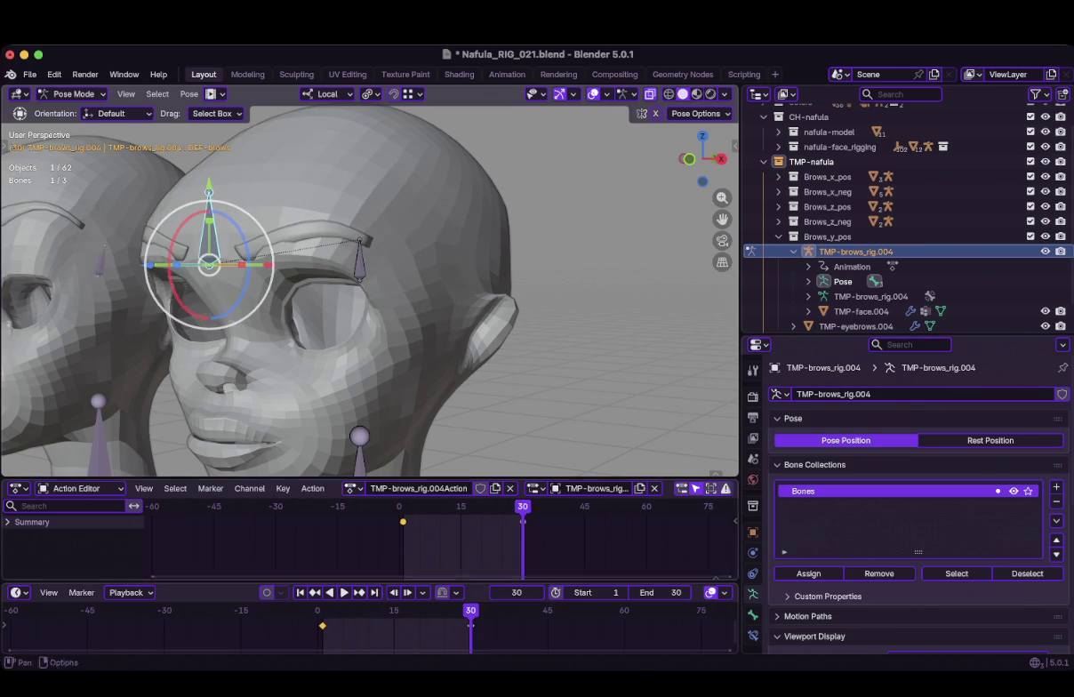
{"action": "key", "text": "ctrl+Tab"}
{"action": "left_click", "coordinate": [855, 326]}
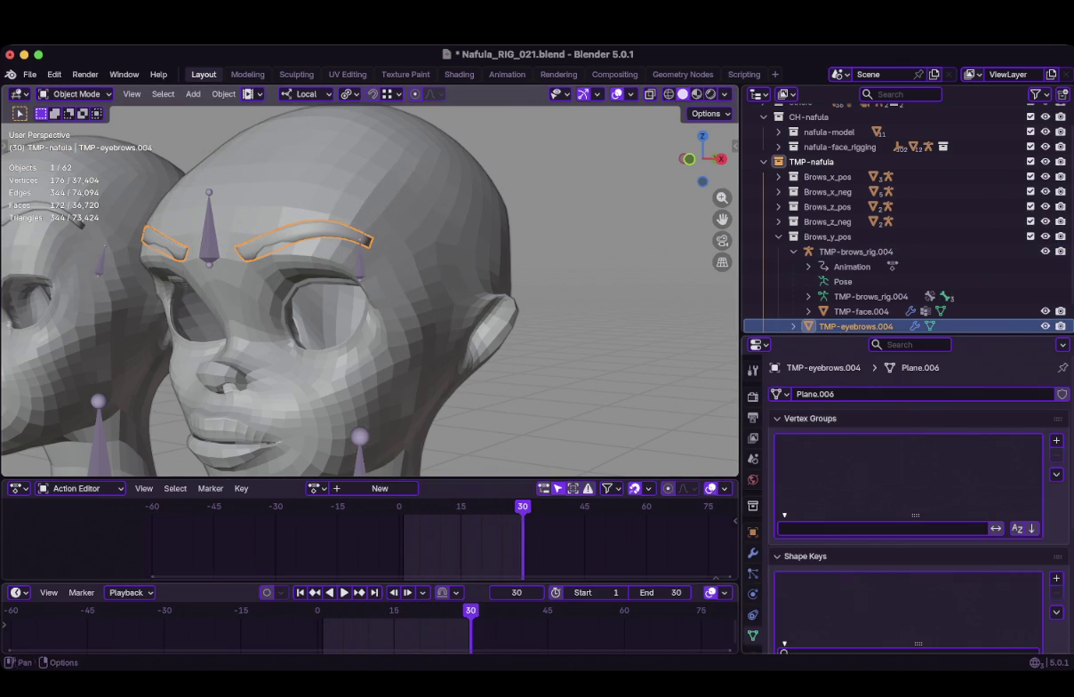
Raise the eyebrows' Solidify Thickness to 0.002 m, passing through 0.0015 m
{"action": "left_click", "coordinate": [752, 552]}
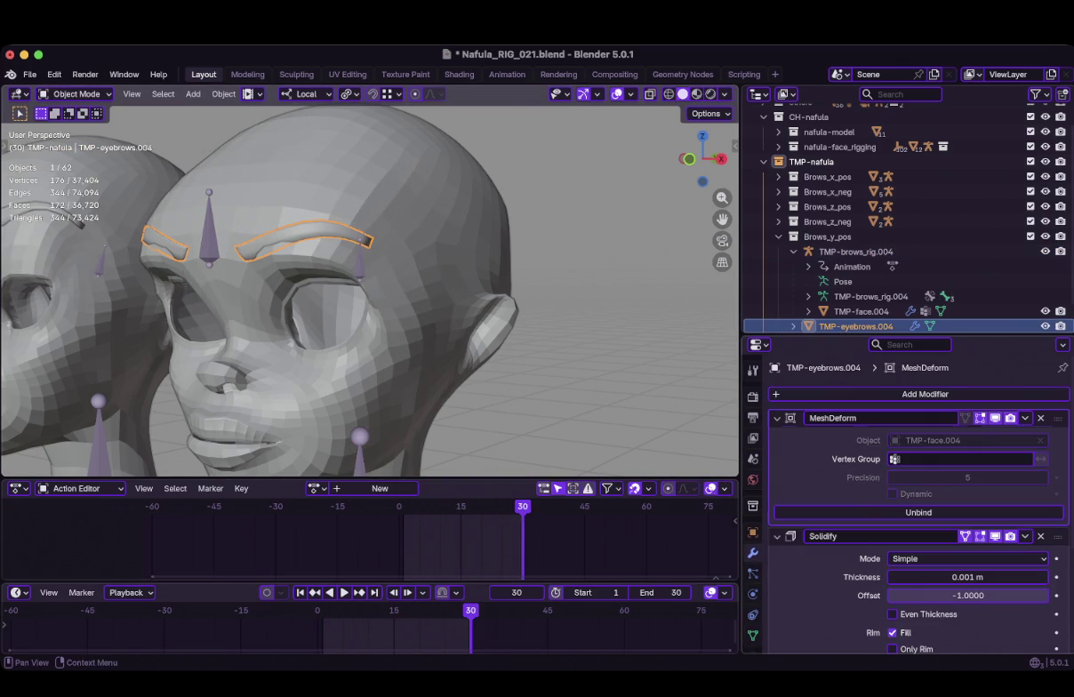
{"action": "left_click", "coordinate": [776, 418]}
{"action": "double_click", "coordinate": [925, 479]}
{"action": "key", "text": "shift+Left"}
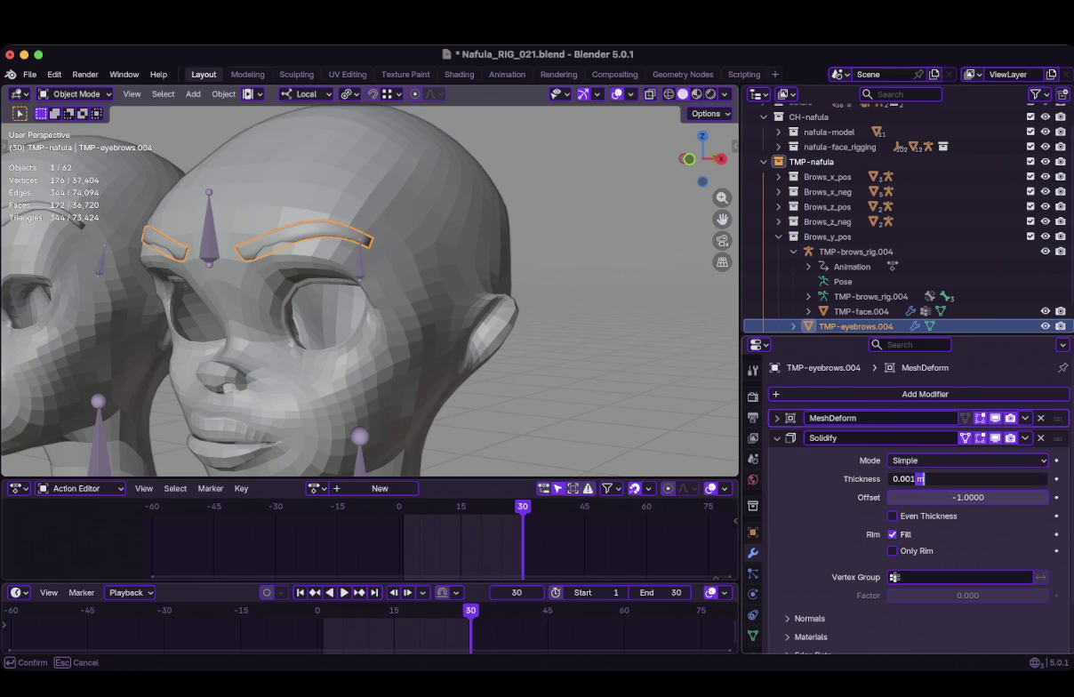
{"action": "type", "text": "5"}
{"action": "key", "text": "Return"}
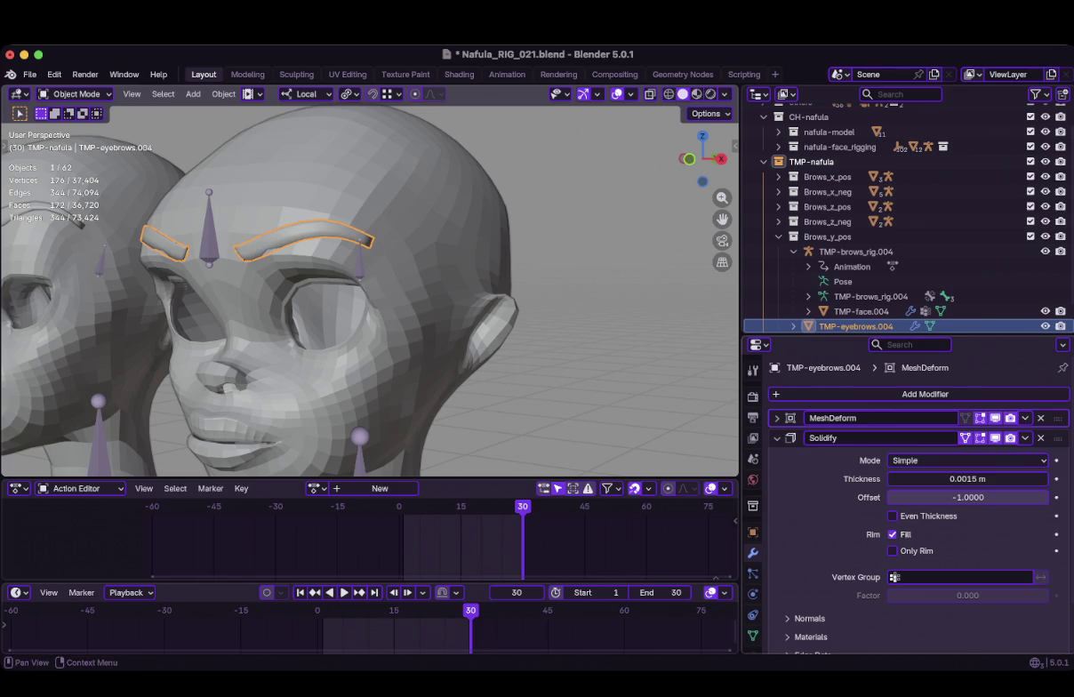
{"action": "double_click", "coordinate": [924, 479]}
{"action": "key", "text": "shift+Left"}
{"action": "key", "text": "shift+Left"}
{"action": "key", "text": "shift+Left"}
{"action": "type", "text": "2"}
{"action": "key", "text": "Return"}
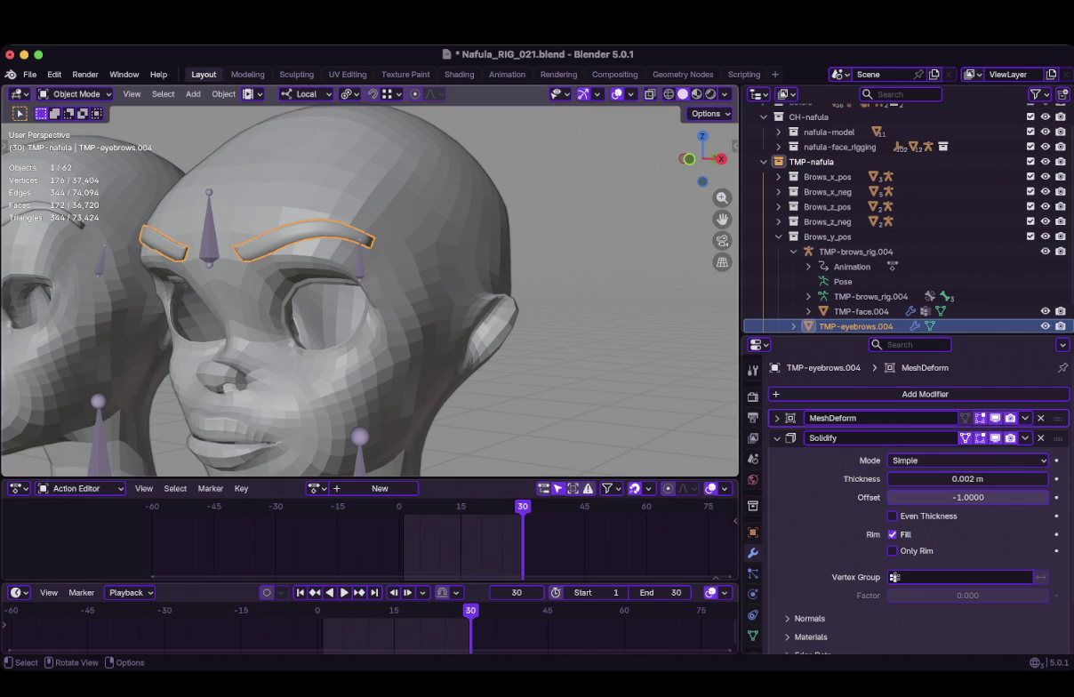
Collapse the Solidify panel, check the thicker brows, and select TMP-face.004
{"action": "left_click", "coordinate": [777, 437]}
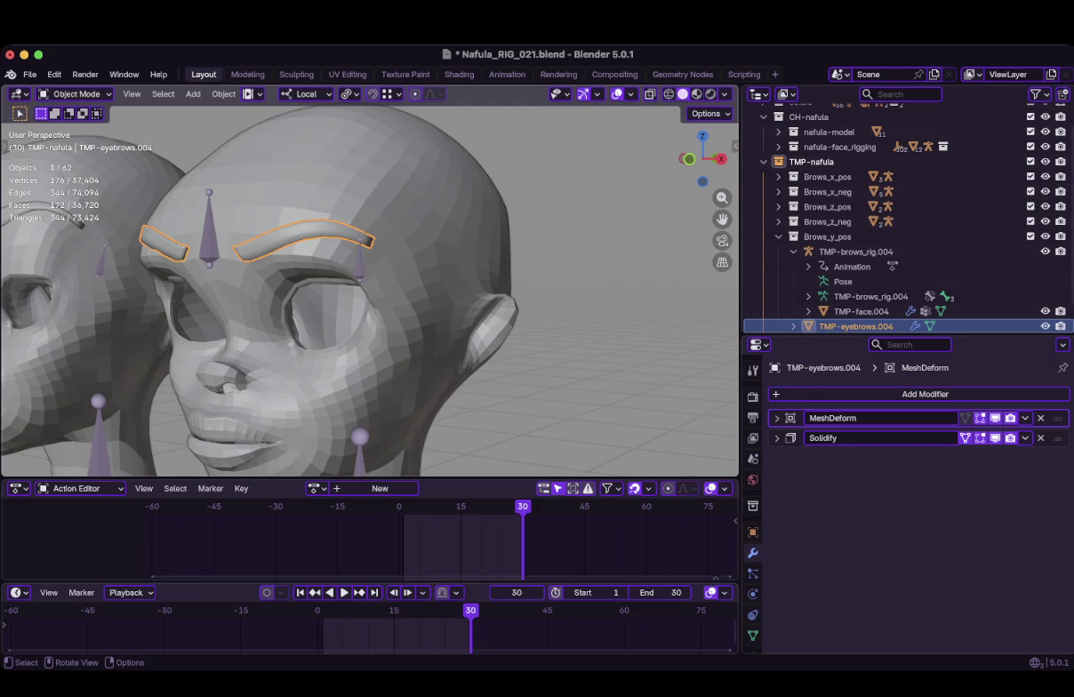
{"action": "scroll", "coordinate": [369, 291], "scroll_direction": "down", "scroll_amount": 5}
{"action": "scroll", "coordinate": [369, 291], "scroll_direction": "up", "scroll_amount": 5}
{"action": "mouse_move", "coordinate": [369, 291]}
{"action": "middle_mouse_down"}
{"action": "mouse_move", "coordinate": [356, 293]}
{"action": "mouse_move", "coordinate": [444, 302]}
{"action": "mouse_move", "coordinate": [409, 303]}
{"action": "middle_mouse_up"}
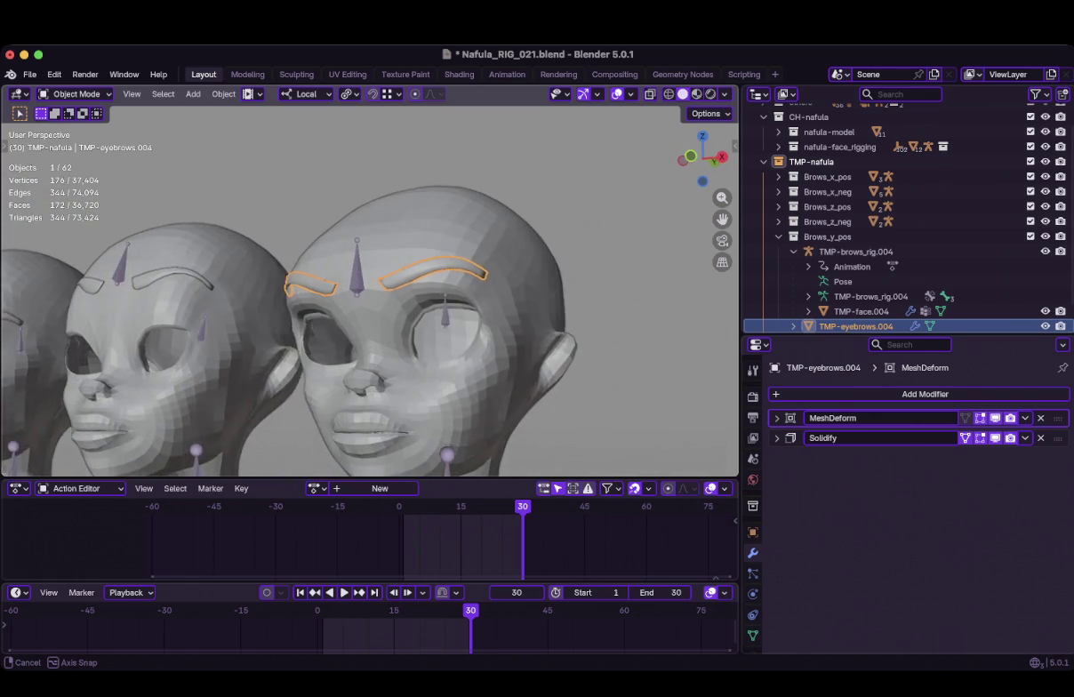
{"action": "left_click", "coordinate": [487, 313]}
{"action": "key", "text": "ctrl+Tab"}
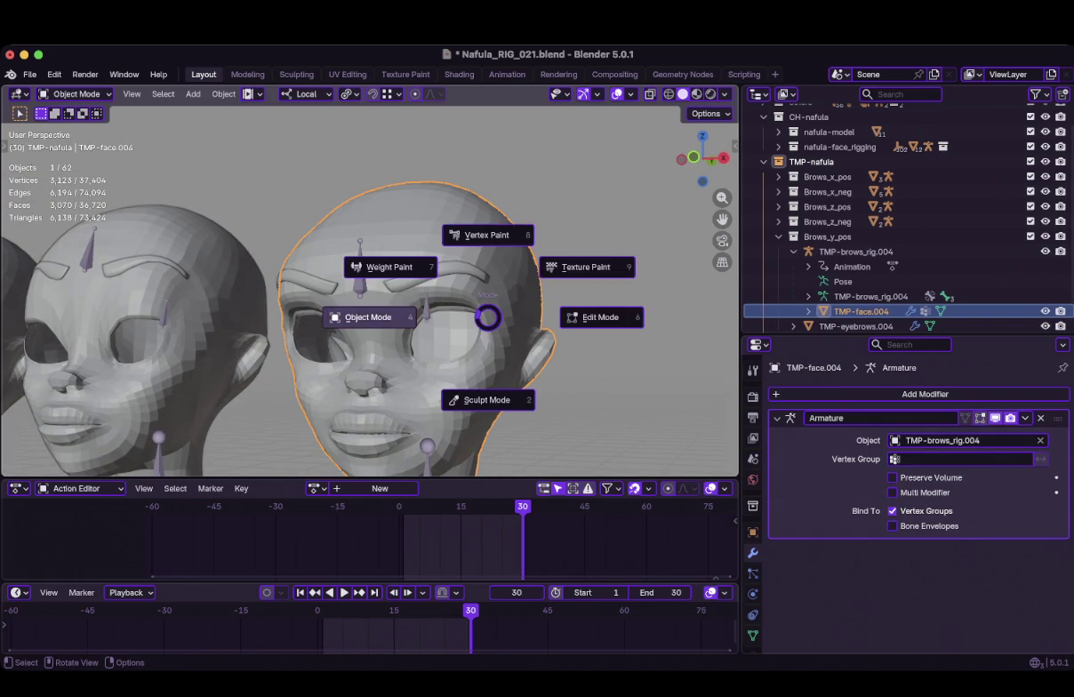
Switch the face to Weight Paint and blur the DEF-brows weights on the forehead
{"action": "left_click", "coordinate": [388, 265]}
{"action": "middle_click_drag", "start_coordinate": [533, 360], "coordinate": [493, 328]}
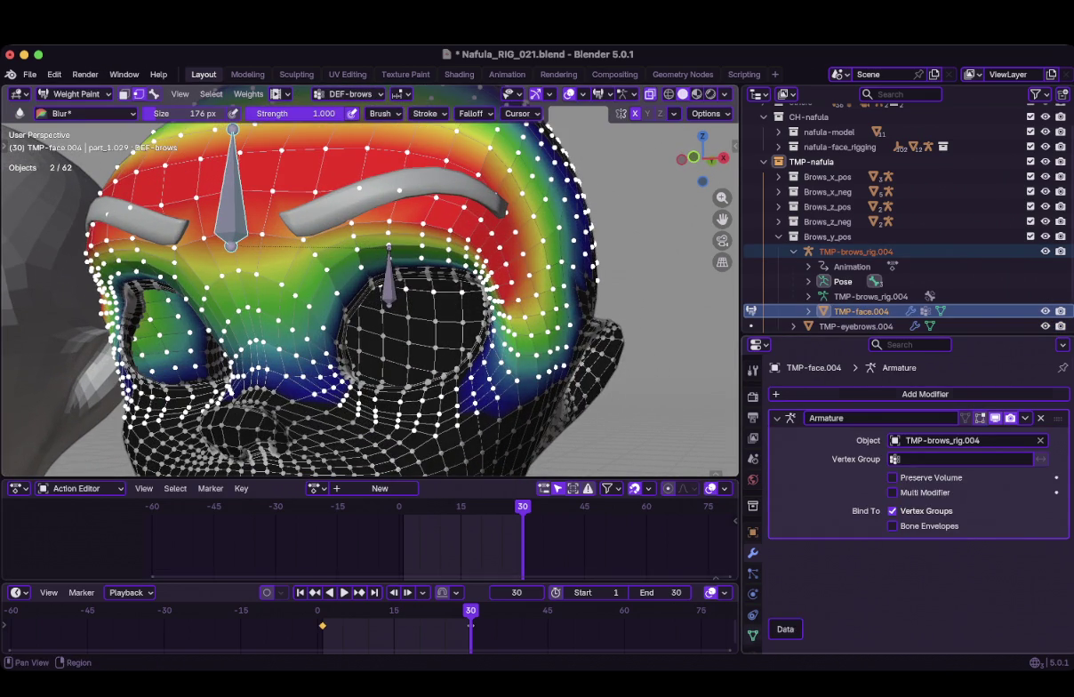
{"action": "left_click", "coordinate": [752, 634]}
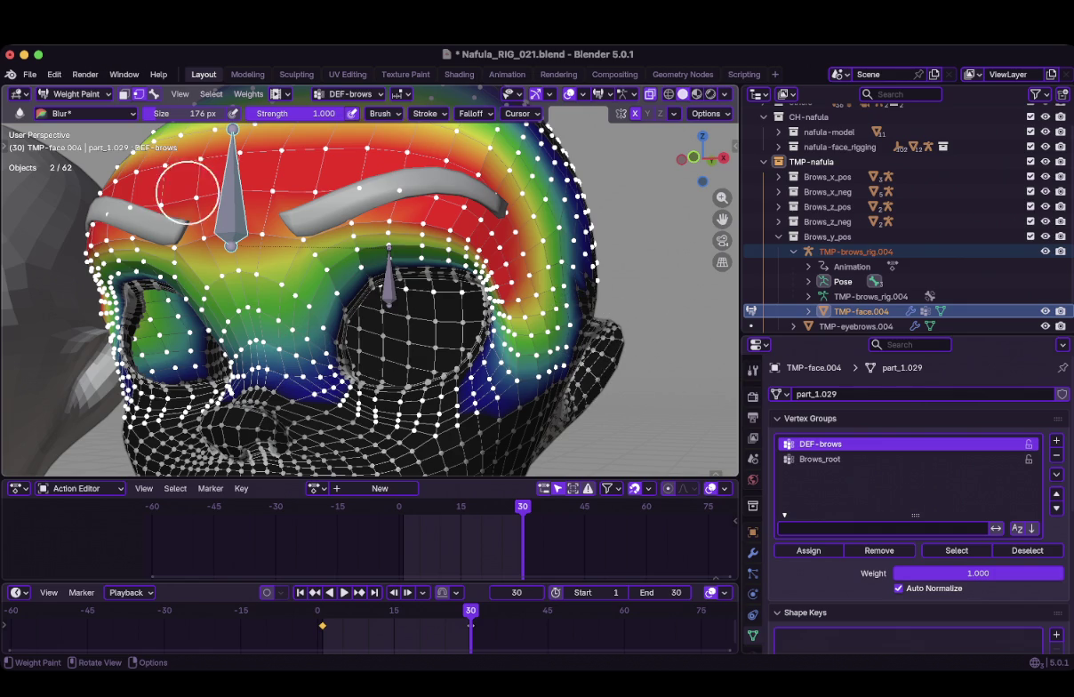
{"action": "left_click_drag", "start_coordinate": [517, 318], "coordinate": [503, 301]}
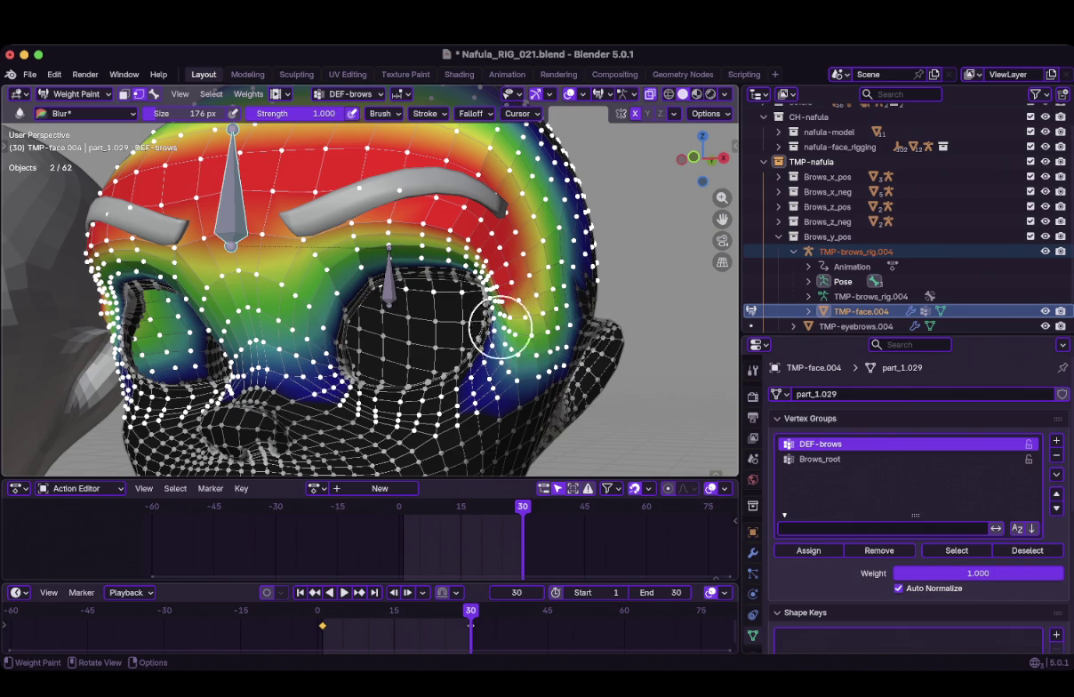
{"action": "middle_click_drag", "start_coordinate": [511, 325], "coordinate": [518, 297]}
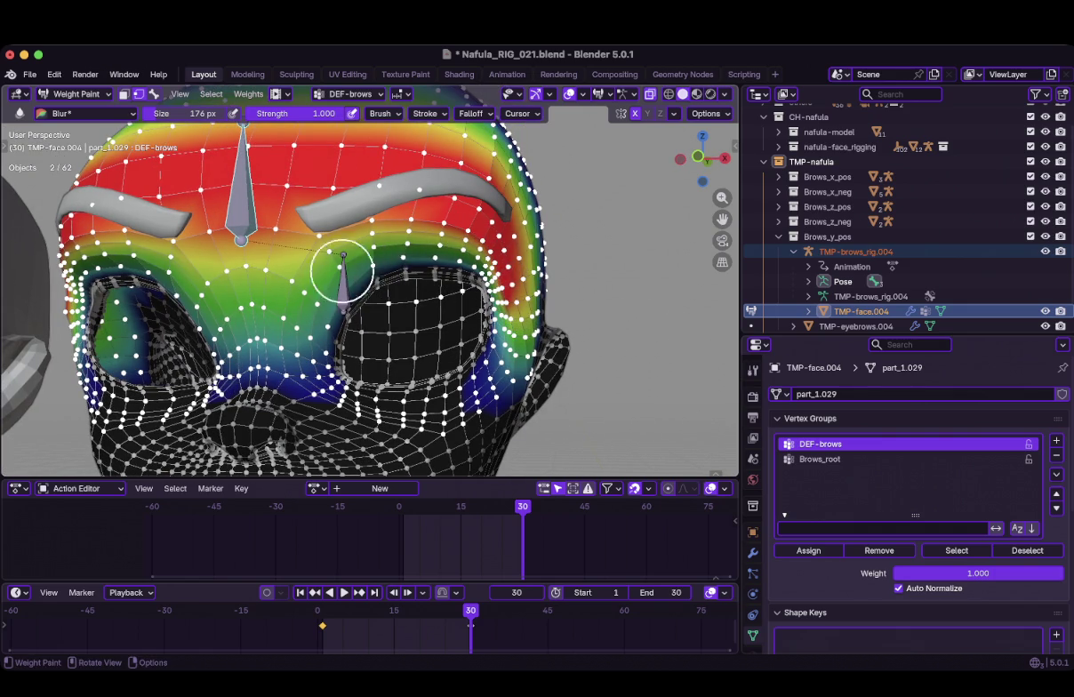
{"action": "mouse_move", "coordinate": [479, 300]}
{"action": "middle_mouse_down"}
{"action": "mouse_move", "coordinate": [495, 313]}
{"action": "mouse_move", "coordinate": [455, 348]}
{"action": "middle_mouse_up"}
{"action": "mouse_move", "coordinate": [561, 319]}
{"action": "middle_mouse_down"}
{"action": "mouse_move", "coordinate": [578, 322]}
{"action": "mouse_move", "coordinate": [561, 328]}
{"action": "mouse_move", "coordinate": [542, 311]}
{"action": "middle_mouse_up"}
Make Brows_root the active group and blur its weights around the eye
{"action": "left_click", "coordinate": [819, 459]}
{"action": "left_click_drag", "start_coordinate": [483, 323], "coordinate": [514, 349]}
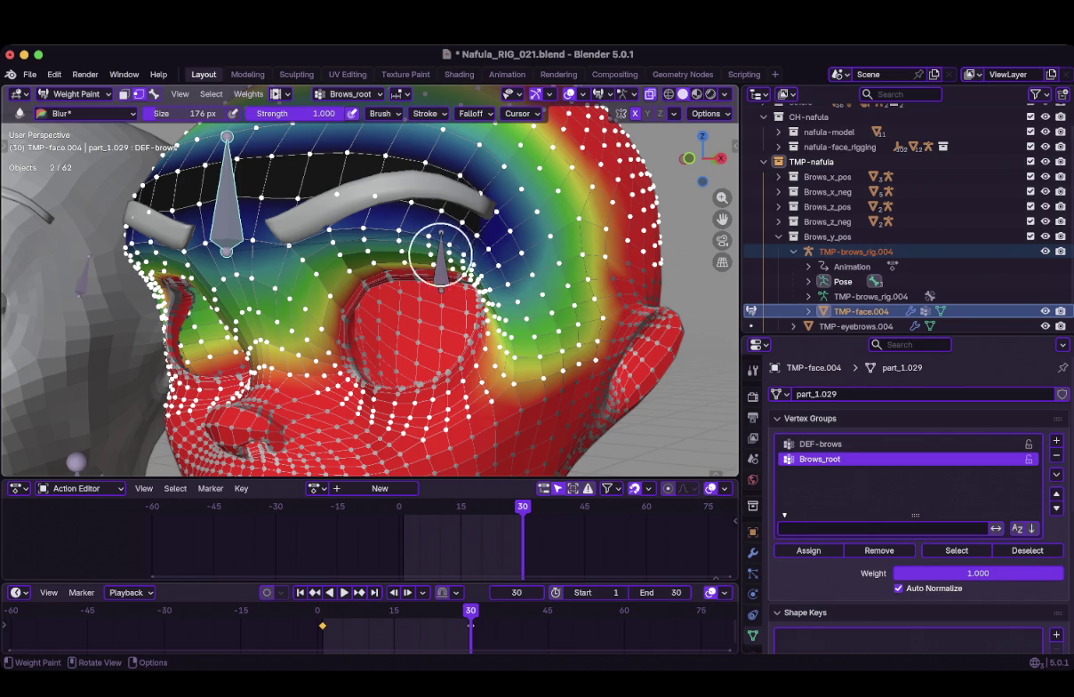
{"action": "mouse_move", "coordinate": [306, 321]}
{"action": "middle_mouse_down"}
{"action": "mouse_move", "coordinate": [355, 319]}
{"action": "mouse_move", "coordinate": [282, 299]}
{"action": "middle_mouse_up"}
{"action": "middle_click_drag", "start_coordinate": [432, 271], "coordinate": [413, 281]}
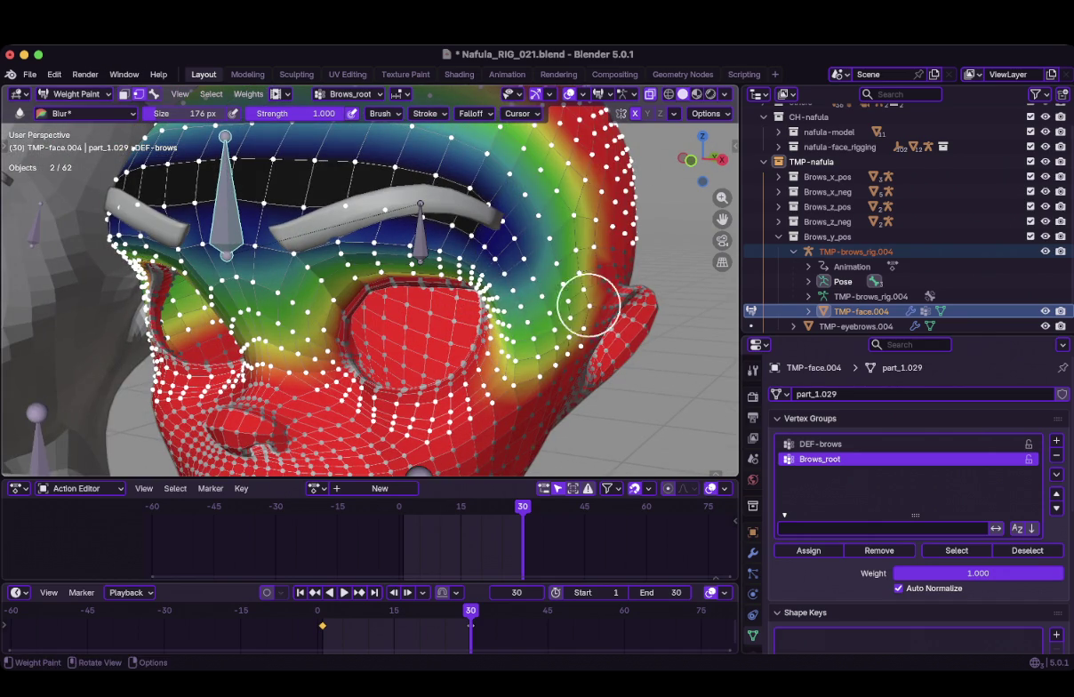
{"action": "mouse_move", "coordinate": [548, 264]}
{"action": "middle_mouse_down"}
{"action": "mouse_move", "coordinate": [373, 276]}
{"action": "mouse_move", "coordinate": [533, 267]}
{"action": "mouse_move", "coordinate": [498, 267]}
{"action": "middle_mouse_up"}
Return the face to Object Mode and bring up the mode pie menu
{"action": "key", "text": "ctrl+Tab"}
{"action": "scroll", "coordinate": [374, 276], "scroll_direction": "down", "scroll_amount": 3}
{"action": "scroll", "coordinate": [356, 275], "scroll_direction": "up", "scroll_amount": 3}
{"action": "scroll", "coordinate": [356, 276], "scroll_direction": "up", "scroll_amount": 2}
{"action": "key", "text": "ctrl+Tab"}
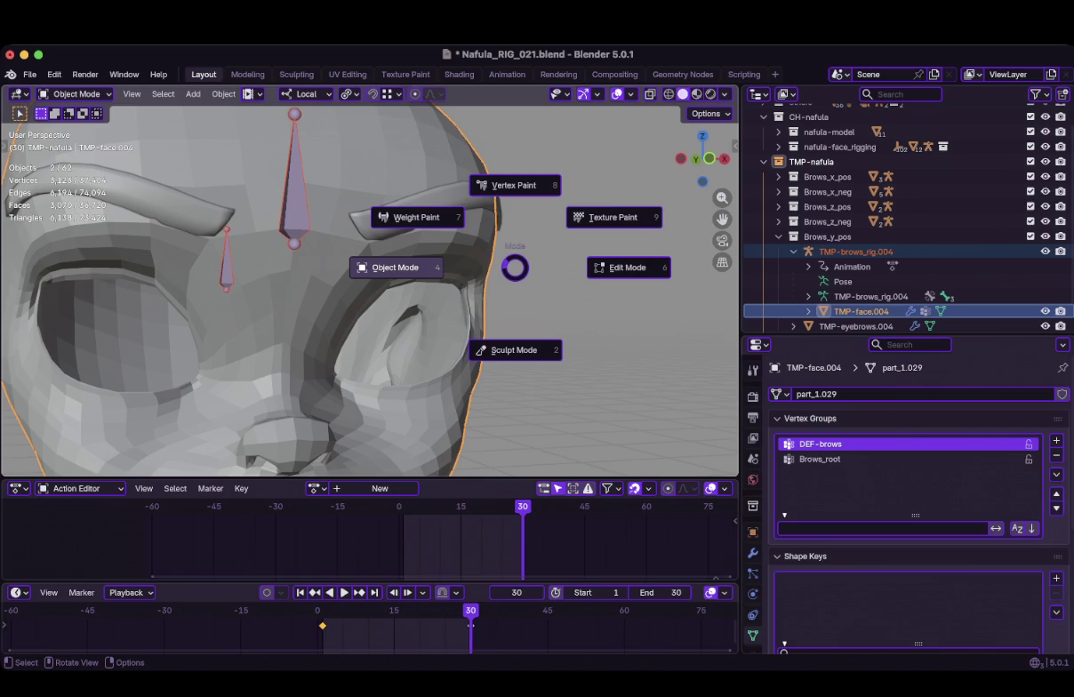
Enter Weight Paint on the face and blur the DEF-brows weights across the brows
{"action": "left_click", "coordinate": [416, 216]}
{"action": "middle_click_drag", "start_coordinate": [451, 251], "coordinate": [477, 305]}
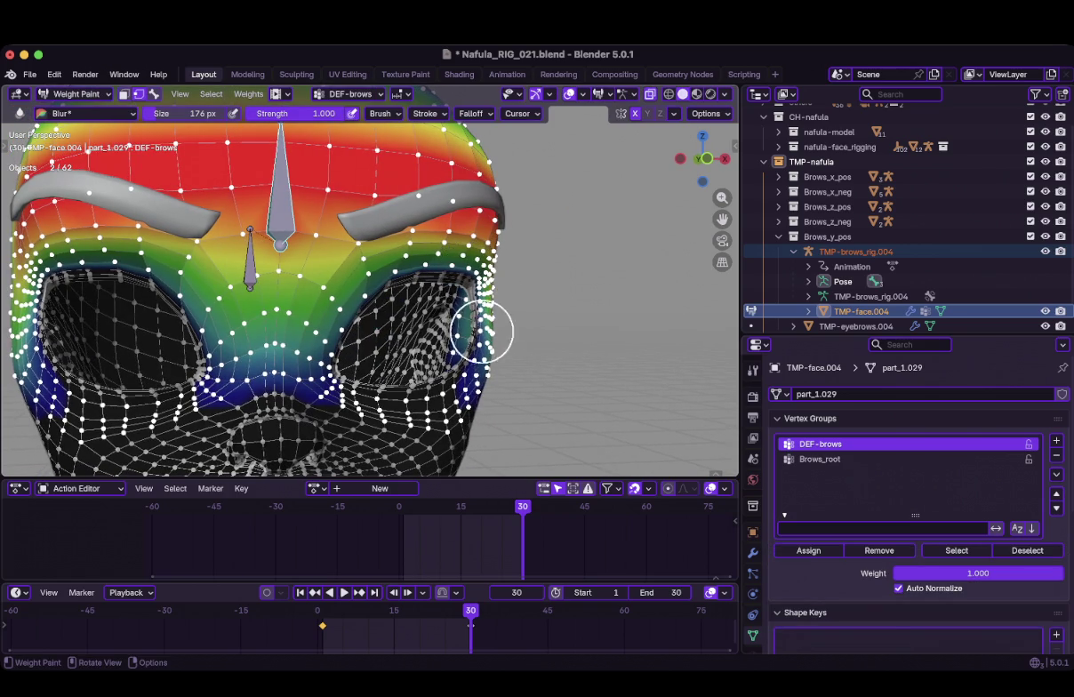
{"action": "mouse_move", "coordinate": [441, 264]}
{"action": "left_mouse_down"}
{"action": "mouse_move", "coordinate": [386, 269]}
{"action": "mouse_move", "coordinate": [329, 299]}
{"action": "left_mouse_up"}
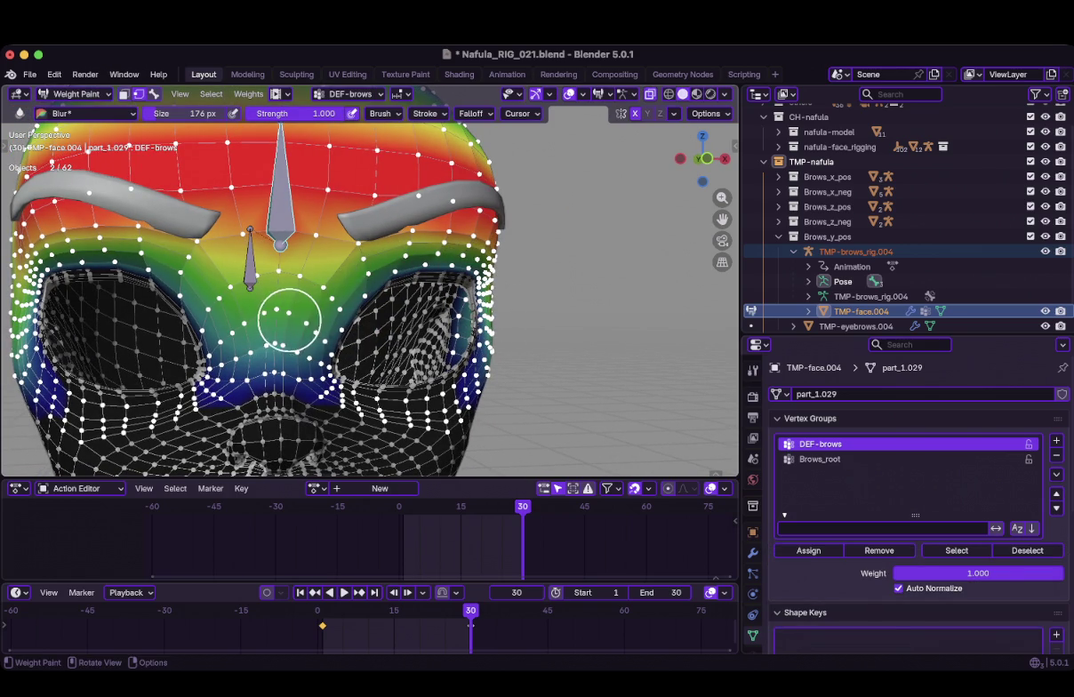
Compare the Brows_root weights from several angles, then return the face to Object Mode
{"action": "left_click", "coordinate": [819, 458]}
{"action": "scroll", "coordinate": [664, 376], "scroll_direction": "down", "scroll_amount": 2}
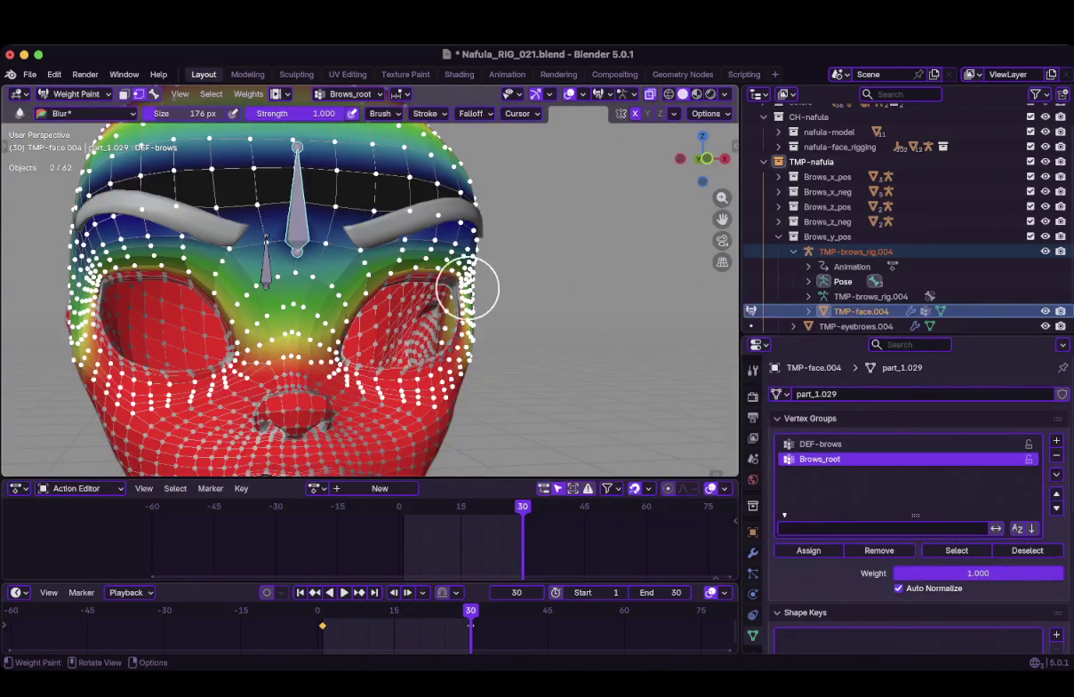
{"action": "middle_click_drag", "start_coordinate": [470, 289], "coordinate": [335, 288]}
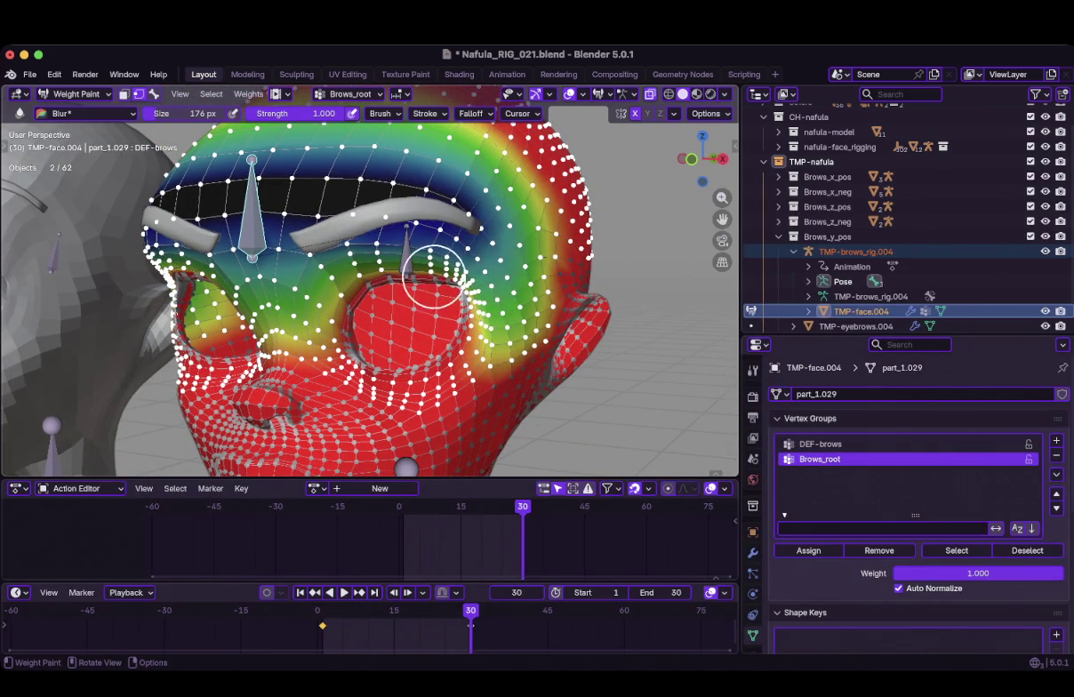
{"action": "mouse_move", "coordinate": [412, 249]}
{"action": "middle_mouse_down"}
{"action": "mouse_move", "coordinate": [444, 251]}
{"action": "mouse_move", "coordinate": [432, 247]}
{"action": "middle_mouse_up"}
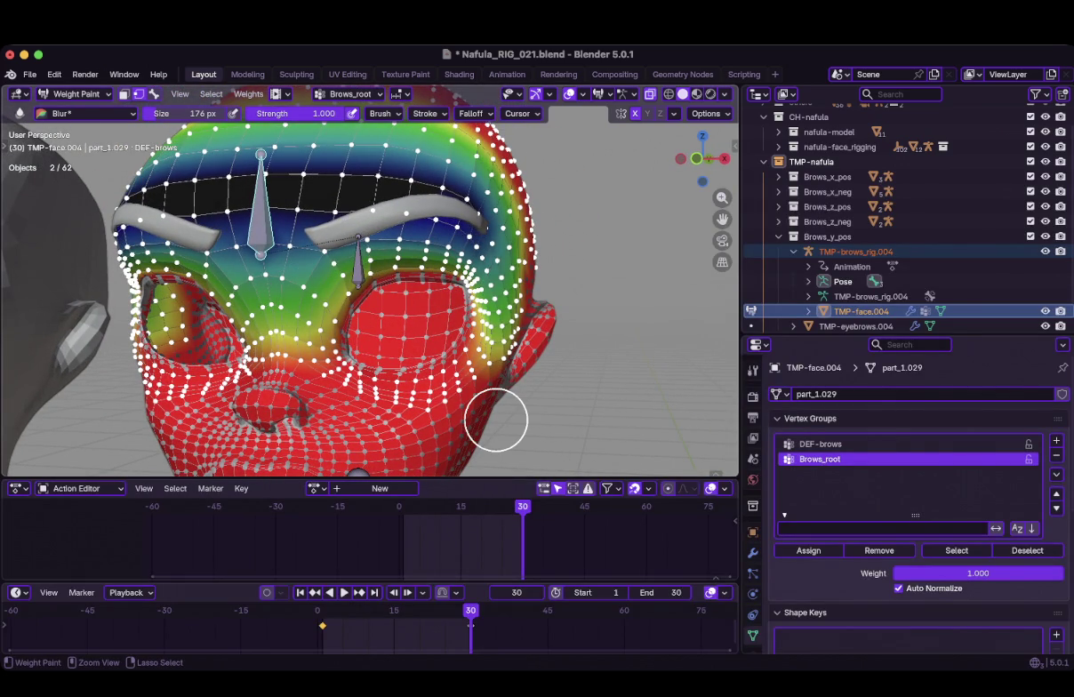
{"action": "left_click", "coordinate": [347, 337]}
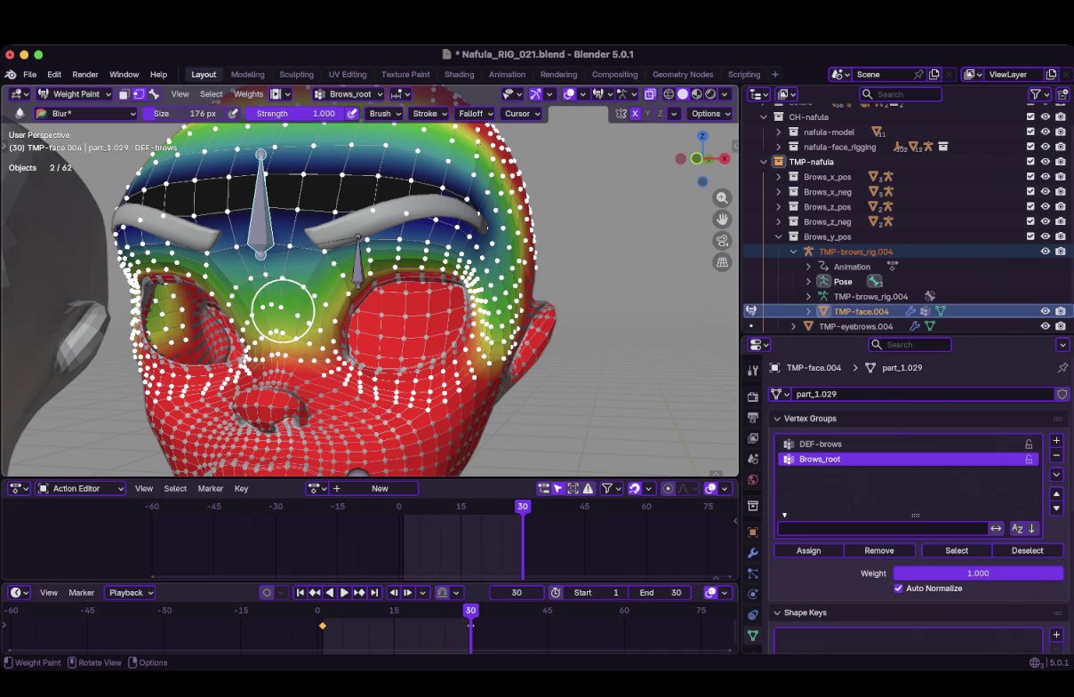
{"action": "key", "text": "ctrl+Tab"}
{"action": "left_click", "coordinate": [160, 307]}
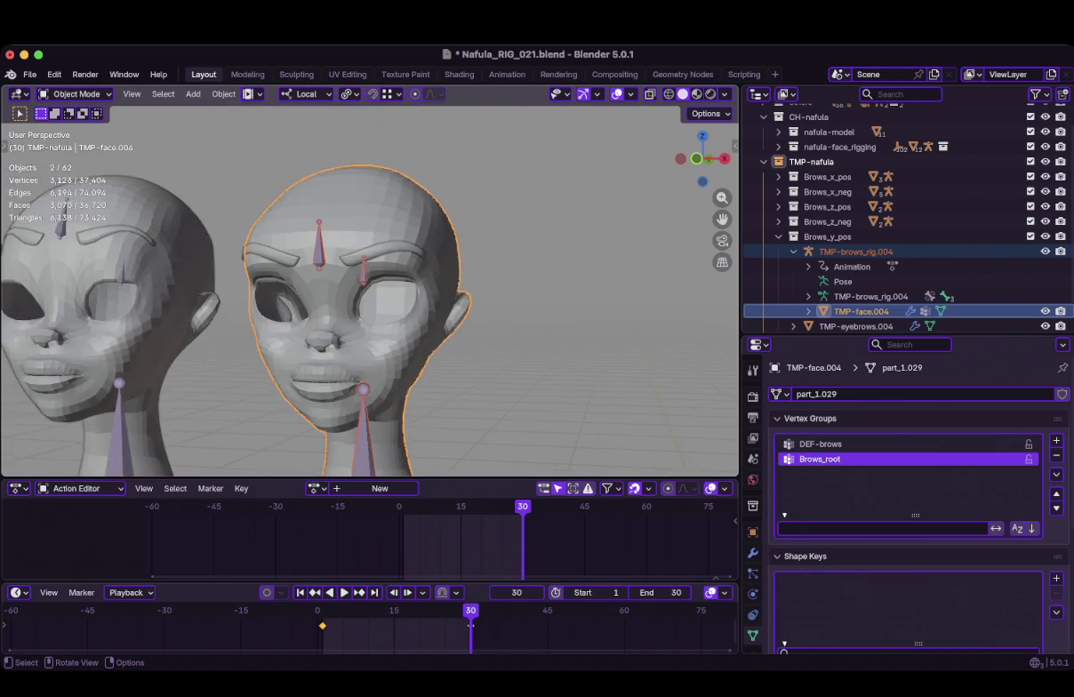
Deselect everything, inspect the heads in front view, and save Nafula_RIG_021.blend
{"action": "key", "text": "KP_1"}
{"action": "key", "text": "alt+a"}
{"action": "scroll", "coordinate": [369, 291], "scroll_direction": "up", "scroll_amount": 2}
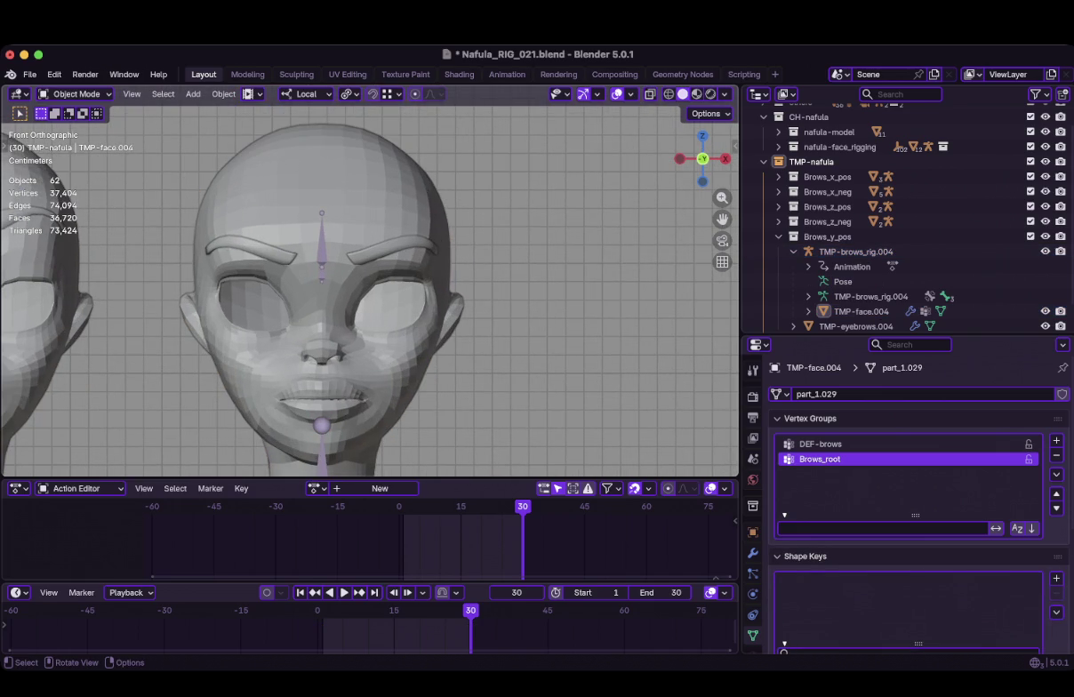
{"action": "scroll", "coordinate": [370, 292], "scroll_direction": "down", "scroll_amount": 2}
{"action": "middle_click_drag", "start_coordinate": [370, 291], "coordinate": [445, 293]}
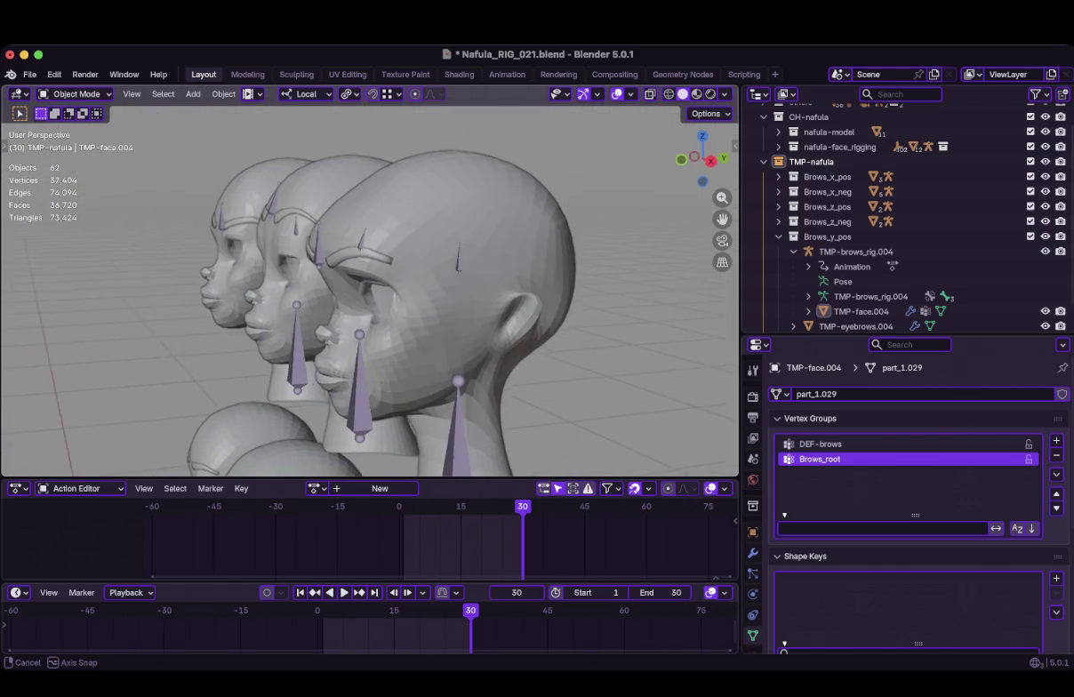
{"action": "key", "text": "KP_1"}
{"action": "key", "text": "ctrl+s"}
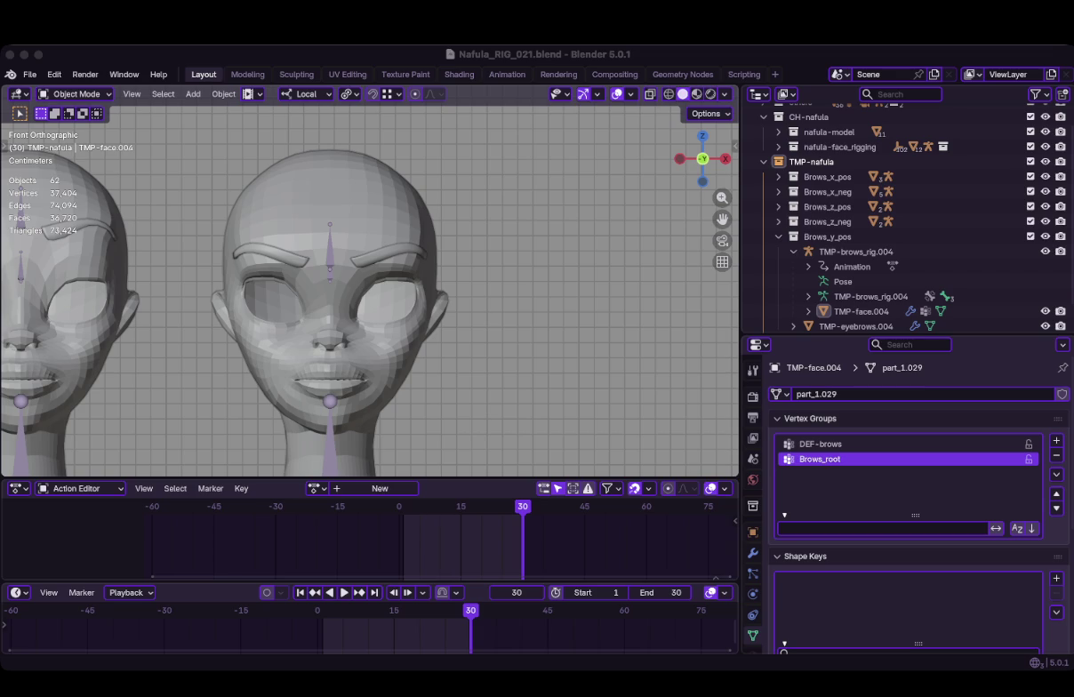
Orbit around the heads and select the TMP-face.004 head mesh
{"action": "middle_click_drag", "start_coordinate": [400, 266], "coordinate": [267, 338]}
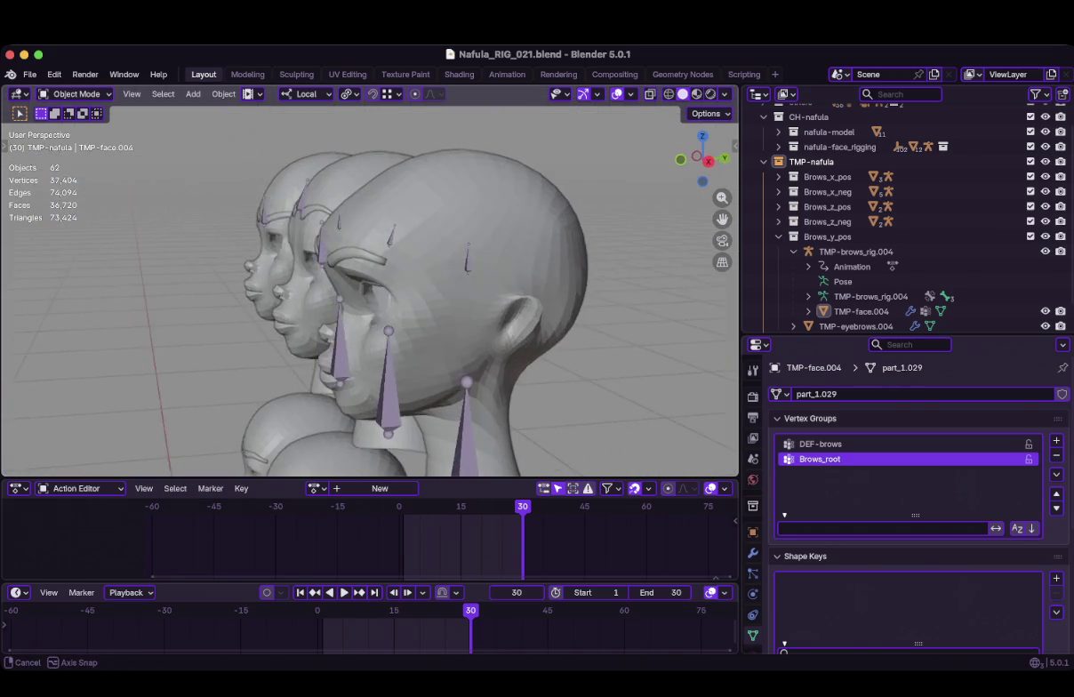
{"action": "middle_click_drag", "start_coordinate": [373, 284], "coordinate": [267, 293]}
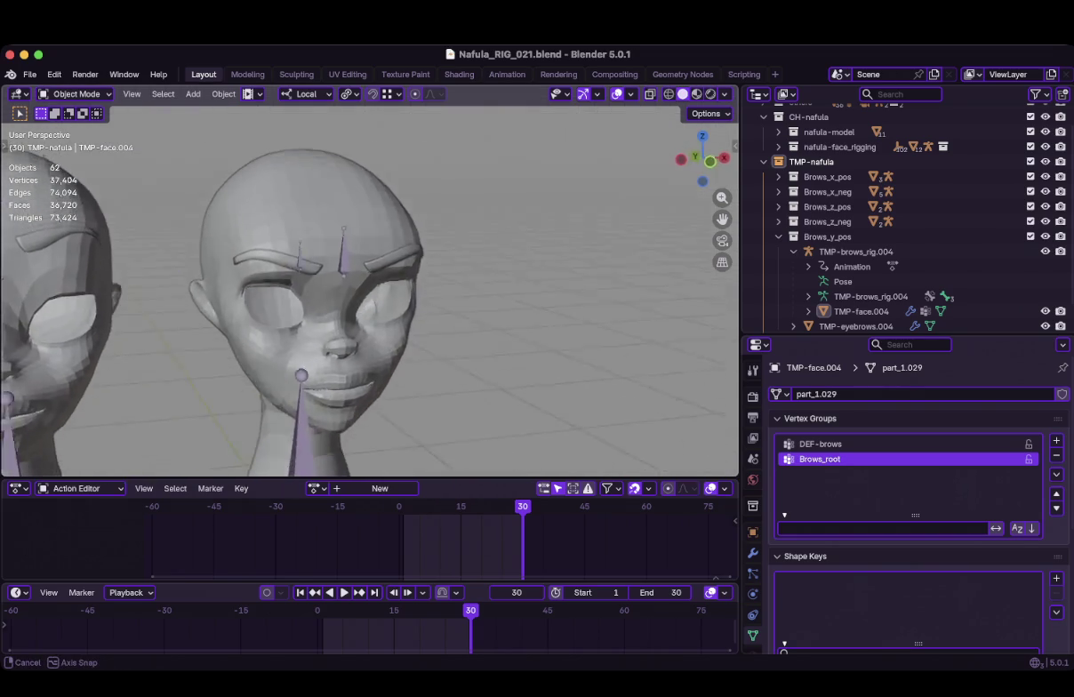
{"action": "mouse_move", "coordinate": [373, 294]}
{"action": "middle_mouse_down"}
{"action": "mouse_move", "coordinate": [338, 284]}
{"action": "mouse_move", "coordinate": [356, 293]}
{"action": "mouse_move", "coordinate": [486, 266]}
{"action": "middle_mouse_up"}
{"action": "left_click", "coordinate": [861, 311]}
{"action": "key", "text": "ctrl+Tab"}
Enter Weight Paint and make Brows_root the active vertex group after checking DEF-brows
{"action": "left_click", "coordinate": [368, 211]}
{"action": "middle_click_drag", "start_coordinate": [324, 189], "coordinate": [293, 213]}
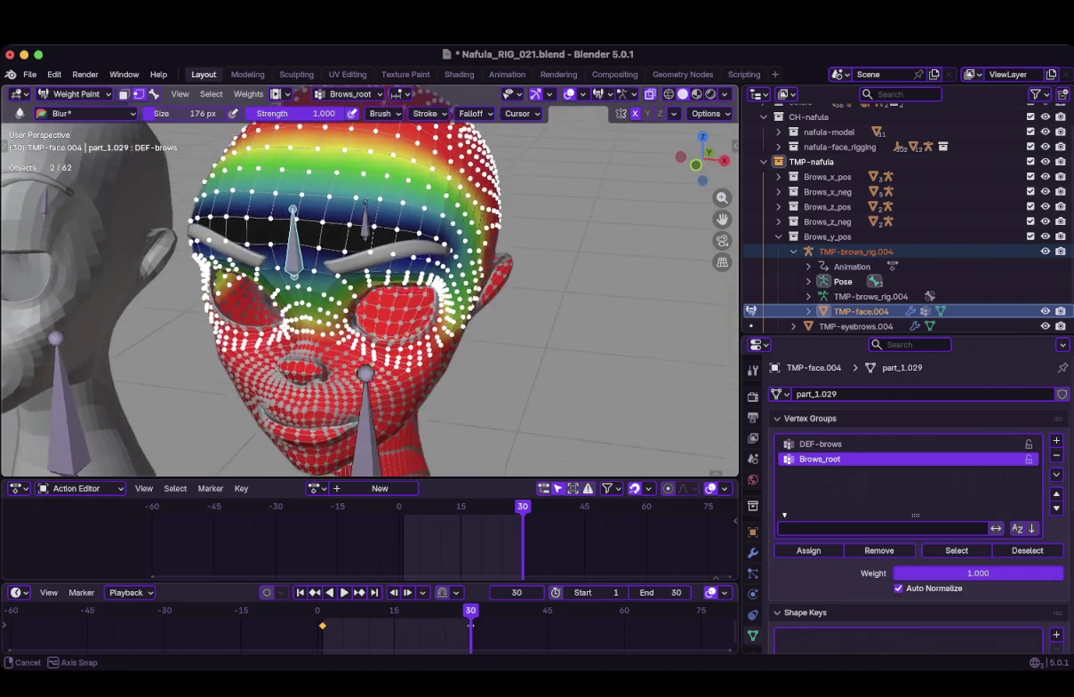
{"action": "left_click", "coordinate": [820, 443]}
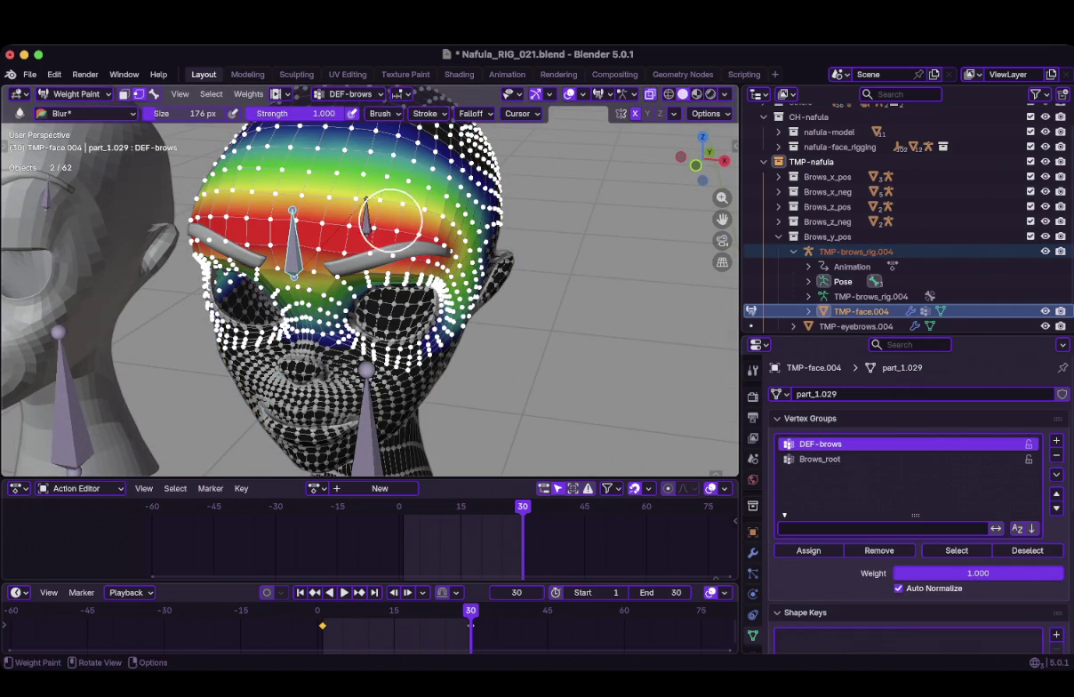
{"action": "left_click", "coordinate": [819, 459]}
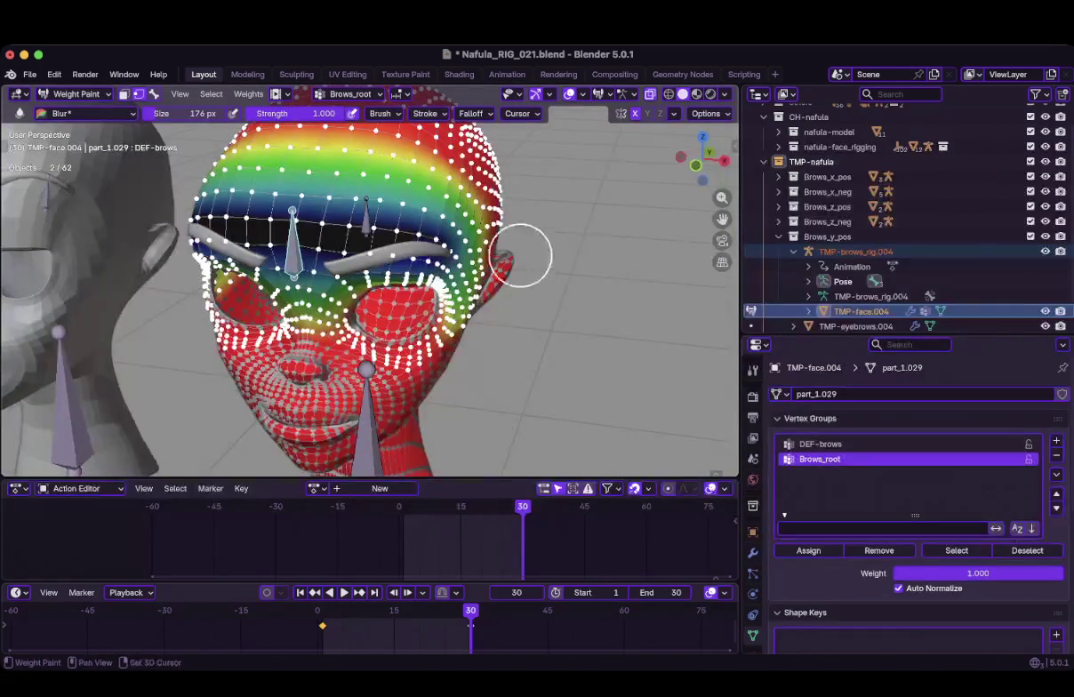
{"action": "middle_click_drag", "start_coordinate": [521, 256], "coordinate": [527, 301]}
With the Paint brush at weight 1.0, paint full Brows_root weight over forehead, nose and brows
{"action": "left_click", "coordinate": [85, 113]}
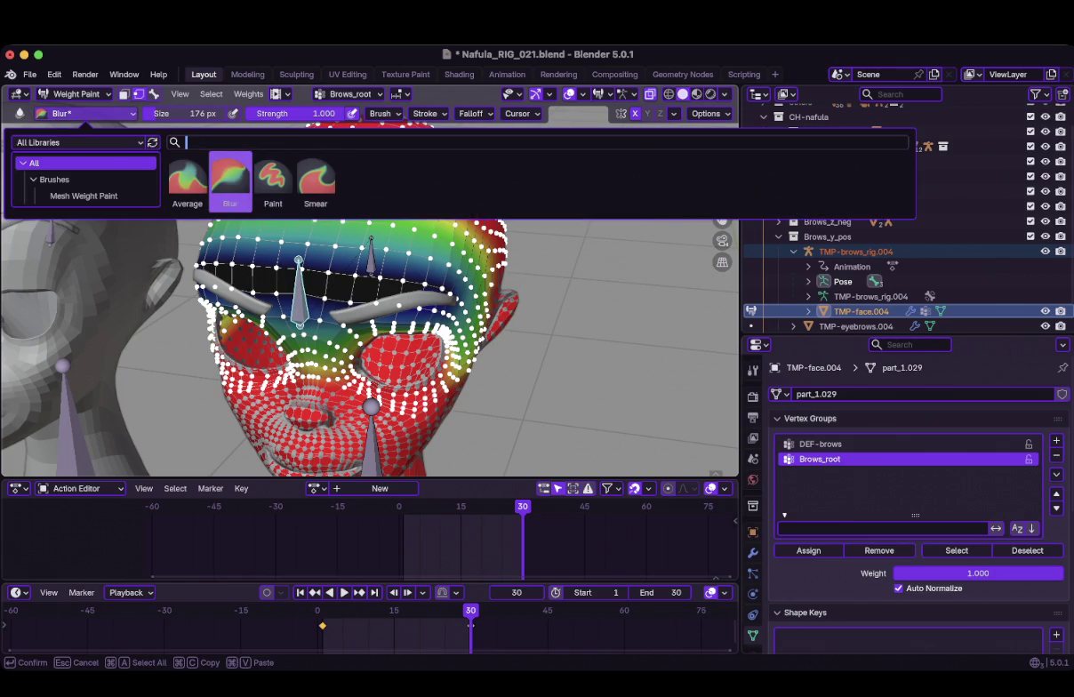
{"action": "left_click", "coordinate": [270, 176]}
{"action": "mouse_move", "coordinate": [444, 249]}
{"action": "left_mouse_down"}
{"action": "mouse_move", "coordinate": [384, 218]}
{"action": "mouse_move", "coordinate": [385, 205]}
{"action": "left_mouse_up"}
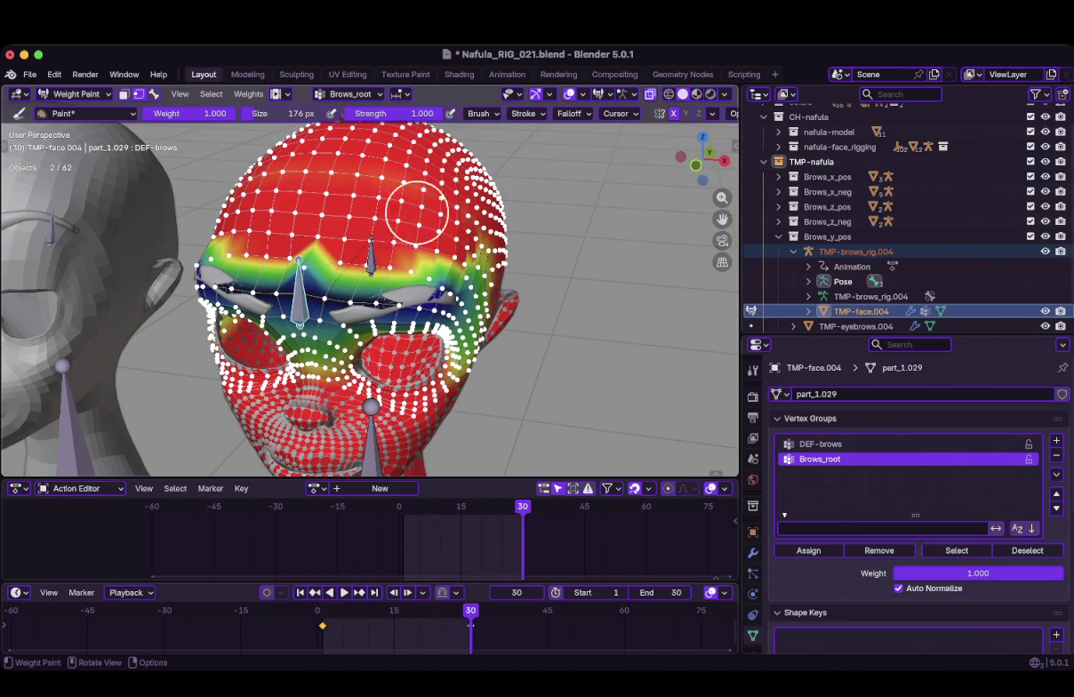
{"action": "mouse_move", "coordinate": [397, 218]}
{"action": "middle_mouse_down"}
{"action": "mouse_move", "coordinate": [329, 207]}
{"action": "mouse_move", "coordinate": [456, 252]}
{"action": "middle_mouse_up"}
{"action": "mouse_move", "coordinate": [422, 237]}
{"action": "left_mouse_down"}
{"action": "mouse_move", "coordinate": [365, 206]}
{"action": "mouse_move", "coordinate": [444, 227]}
{"action": "mouse_move", "coordinate": [503, 288]}
{"action": "mouse_move", "coordinate": [426, 192]}
{"action": "mouse_move", "coordinate": [505, 321]}
{"action": "mouse_move", "coordinate": [467, 330]}
{"action": "mouse_move", "coordinate": [436, 360]}
{"action": "mouse_move", "coordinate": [480, 352]}
{"action": "left_mouse_up"}
{"action": "mouse_move", "coordinate": [480, 353]}
{"action": "middle_mouse_down"}
{"action": "mouse_move", "coordinate": [467, 356]}
{"action": "mouse_move", "coordinate": [491, 359]}
{"action": "middle_mouse_up"}
{"action": "mouse_move", "coordinate": [388, 320]}
{"action": "left_mouse_down"}
{"action": "mouse_move", "coordinate": [293, 320]}
{"action": "mouse_move", "coordinate": [316, 347]}
{"action": "mouse_move", "coordinate": [302, 324]}
{"action": "left_mouse_up"}
{"action": "mouse_move", "coordinate": [293, 334]}
{"action": "middle_mouse_down"}
{"action": "mouse_move", "coordinate": [232, 338]}
{"action": "mouse_move", "coordinate": [297, 160]}
{"action": "middle_mouse_up"}
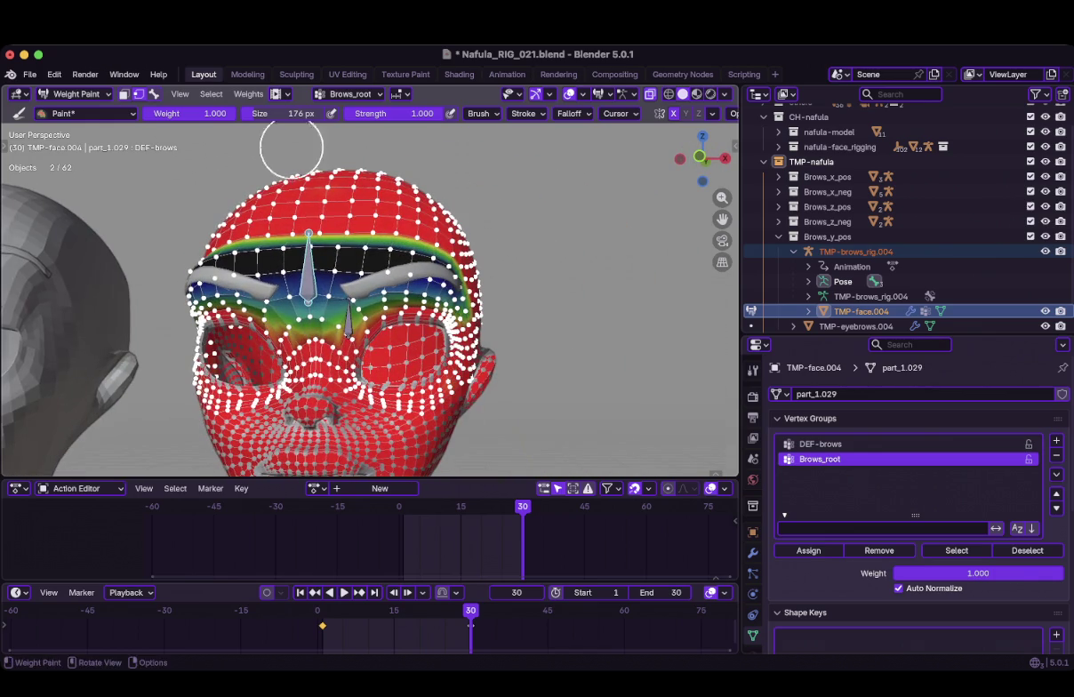
Switch to the Blur brush and soften the Brows_root weights along the brows, comparing with DEF-brows
{"action": "left_click", "coordinate": [86, 113]}
{"action": "left_click", "coordinate": [228, 169]}
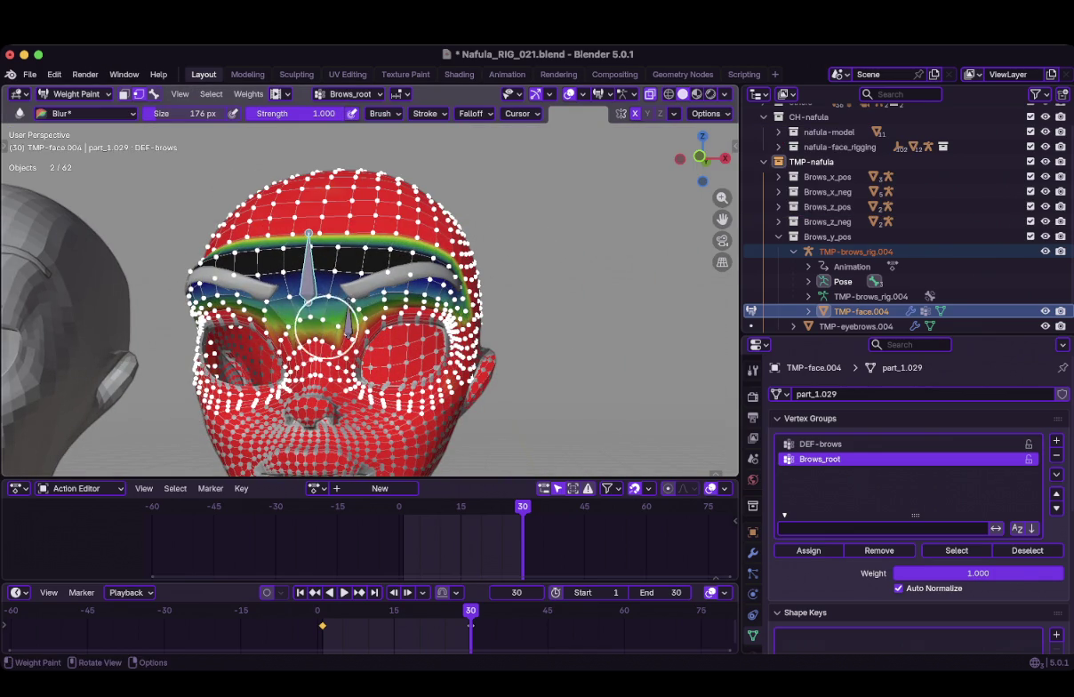
{"action": "middle_click_drag", "start_coordinate": [415, 311], "coordinate": [345, 236]}
{"action": "mouse_move", "coordinate": [346, 235]}
{"action": "left_mouse_down"}
{"action": "mouse_move", "coordinate": [372, 287]}
{"action": "mouse_move", "coordinate": [300, 263]}
{"action": "left_mouse_up"}
{"action": "middle_click_drag", "start_coordinate": [300, 263], "coordinate": [426, 244]}
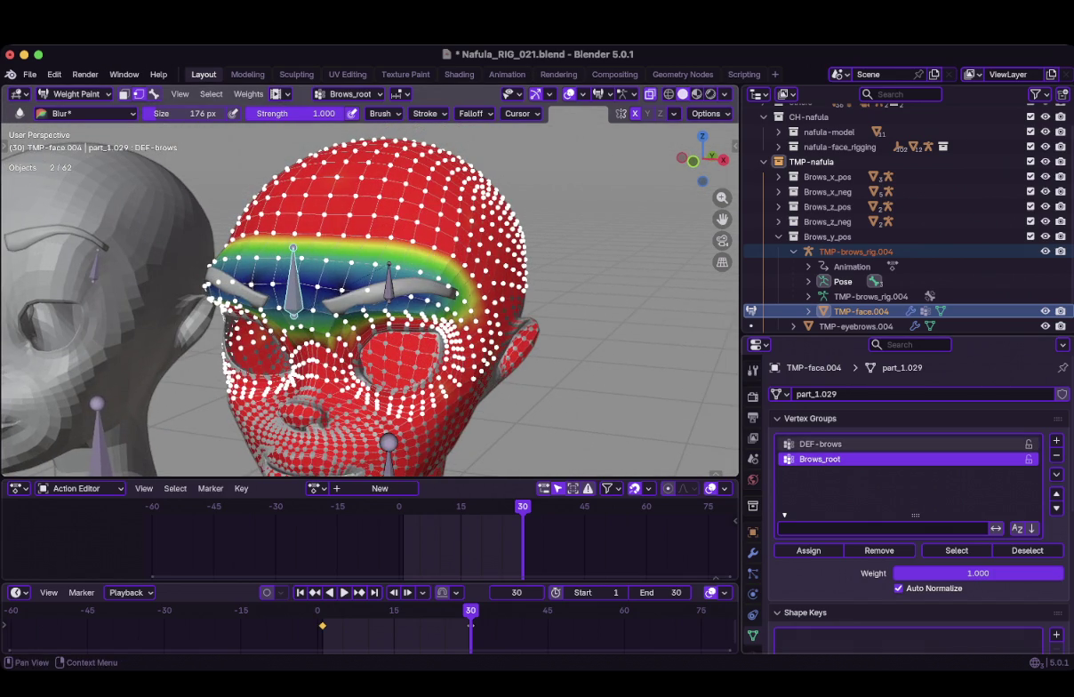
{"action": "left_click", "coordinate": [817, 443]}
{"action": "left_click", "coordinate": [818, 459]}
Return to the Paint brush at full weight and make DEF-brows the active group
{"action": "middle_click_drag", "start_coordinate": [431, 259], "coordinate": [236, 151]}
{"action": "left_click", "coordinate": [84, 113]}
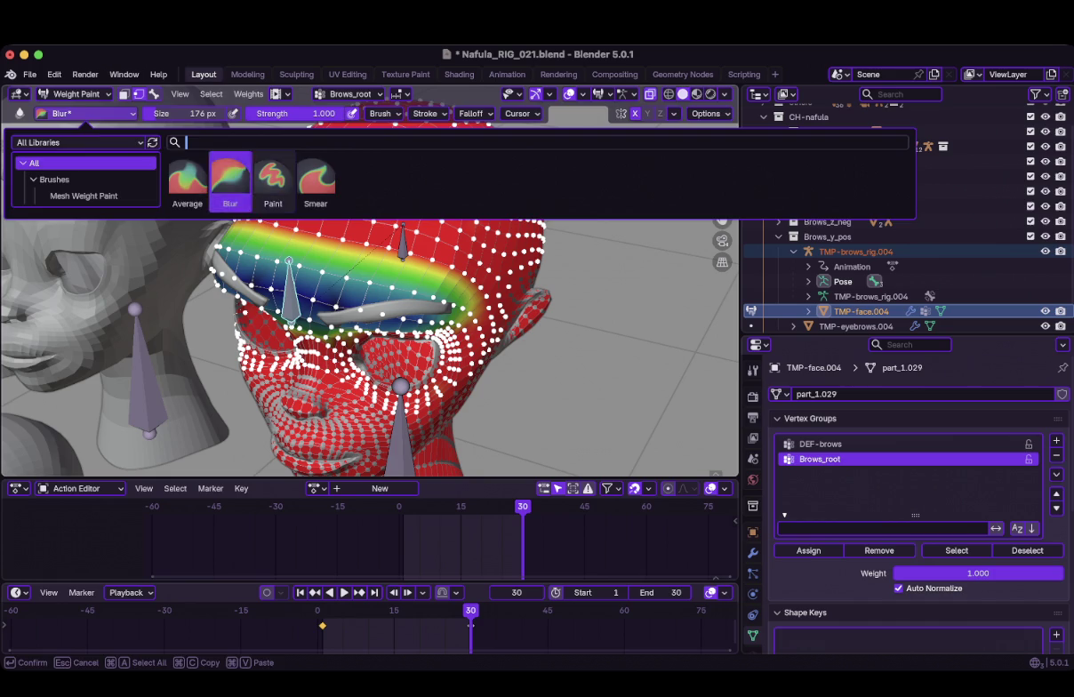
{"action": "left_click", "coordinate": [258, 171]}
{"action": "middle_click_drag", "start_coordinate": [451, 163], "coordinate": [486, 168]}
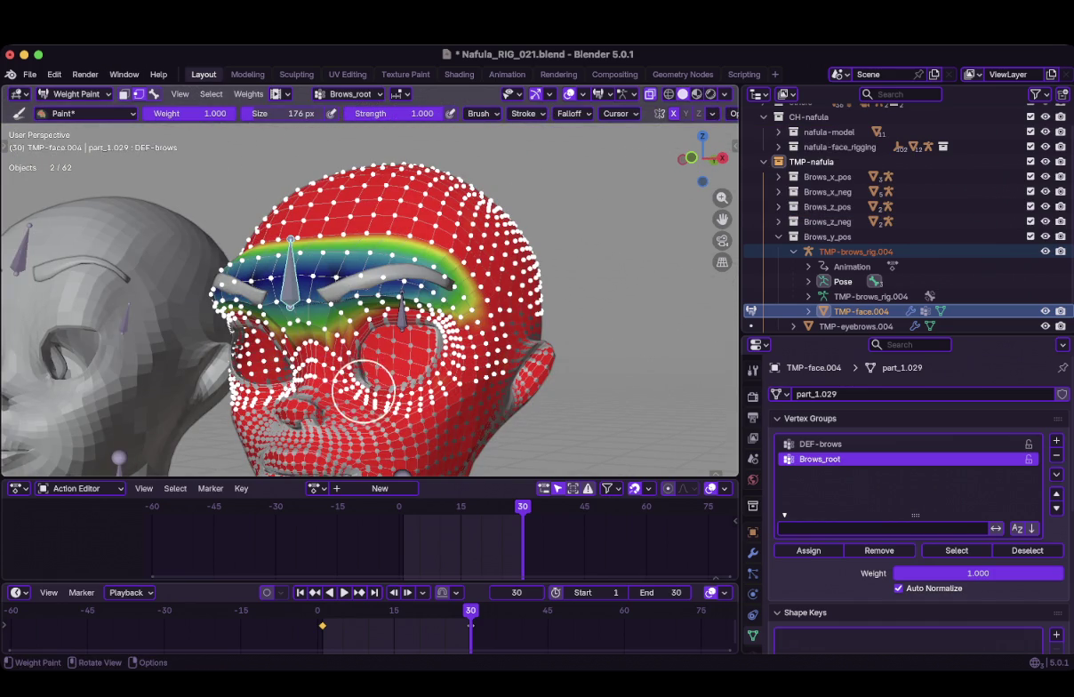
{"action": "mouse_move", "coordinate": [364, 390]}
{"action": "middle_mouse_down"}
{"action": "mouse_move", "coordinate": [479, 329]}
{"action": "mouse_move", "coordinate": [457, 211]}
{"action": "middle_mouse_up"}
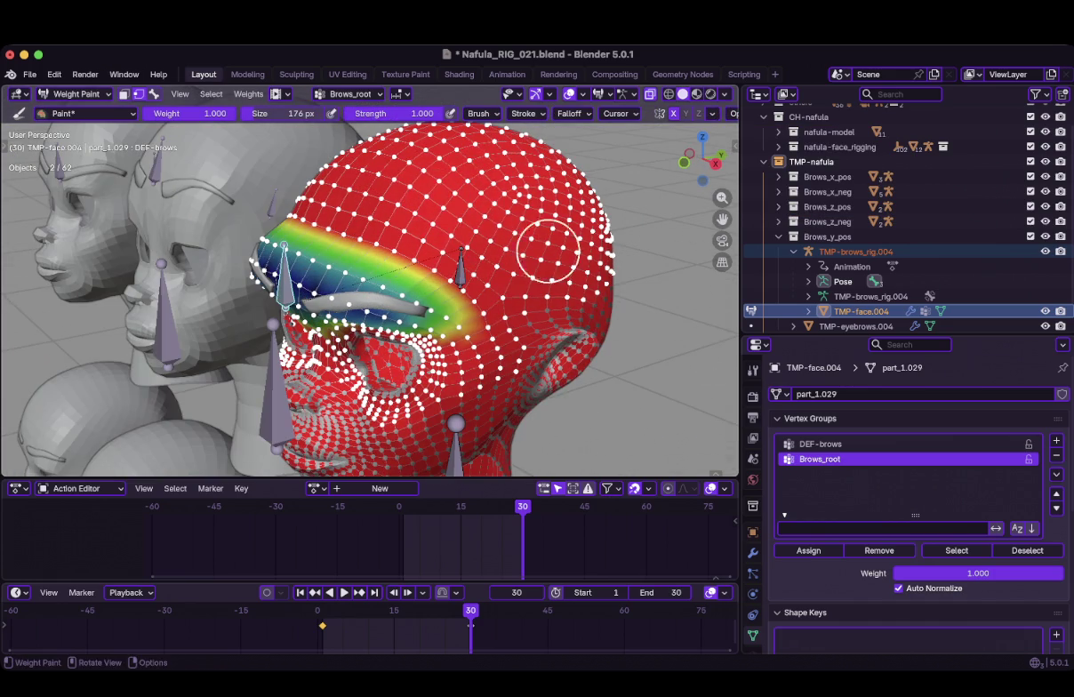
{"action": "left_click", "coordinate": [818, 443]}
{"action": "middle_click_drag", "start_coordinate": [558, 324], "coordinate": [648, 148]}
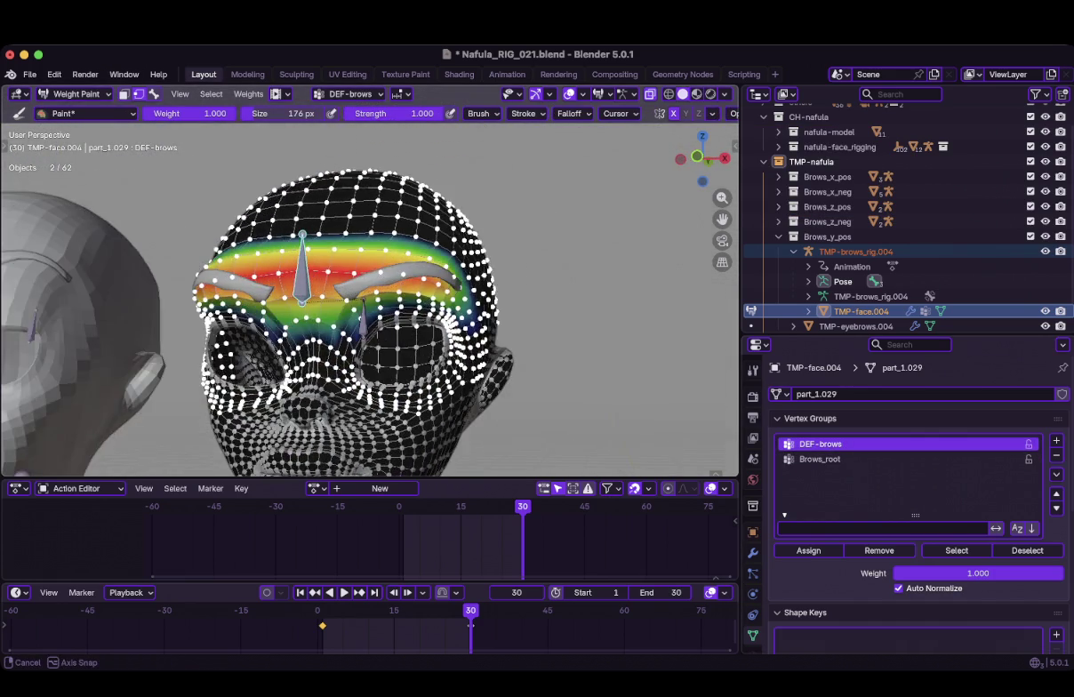
Paint extra DEF-brows weight along the lower brow edge and brow area
{"action": "scroll", "coordinate": [626, 314], "scroll_direction": "up", "scroll_amount": 4}
{"action": "mouse_move", "coordinate": [626, 314]}
{"action": "middle_mouse_down"}
{"action": "mouse_move", "coordinate": [407, 279]}
{"action": "mouse_move", "coordinate": [489, 294]}
{"action": "middle_mouse_up"}
{"action": "left_click_drag", "start_coordinate": [417, 298], "coordinate": [442, 308]}
{"action": "mouse_move", "coordinate": [311, 305]}
{"action": "middle_mouse_down"}
{"action": "mouse_move", "coordinate": [445, 291]}
{"action": "mouse_move", "coordinate": [418, 284]}
{"action": "middle_mouse_up"}
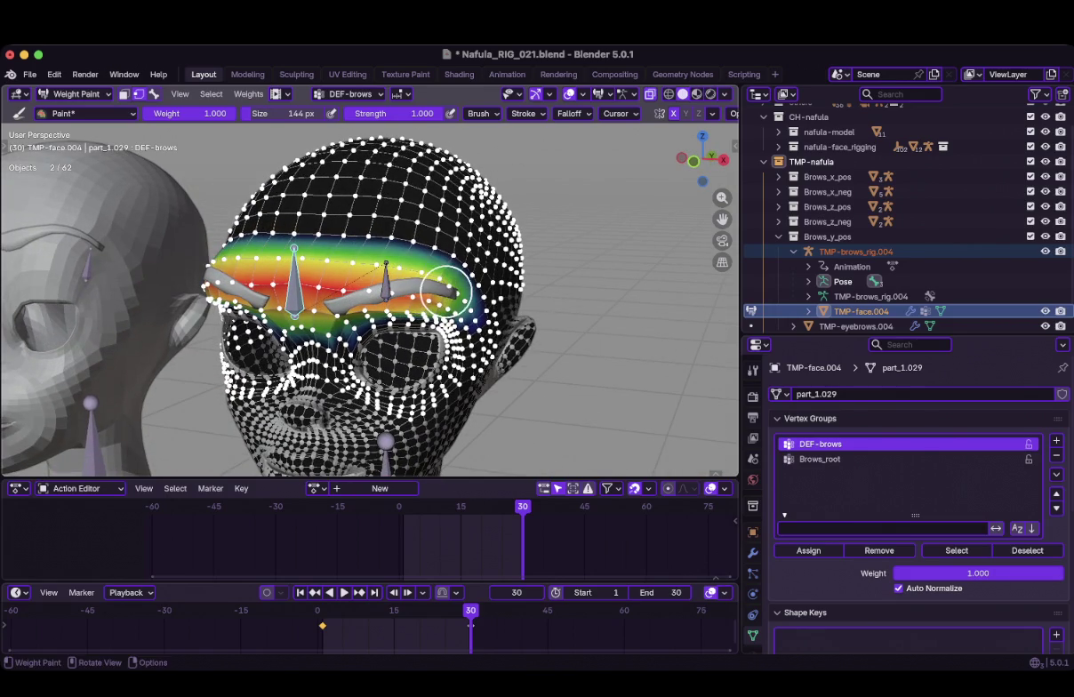
{"action": "middle_click_drag", "start_coordinate": [378, 282], "coordinate": [439, 277]}
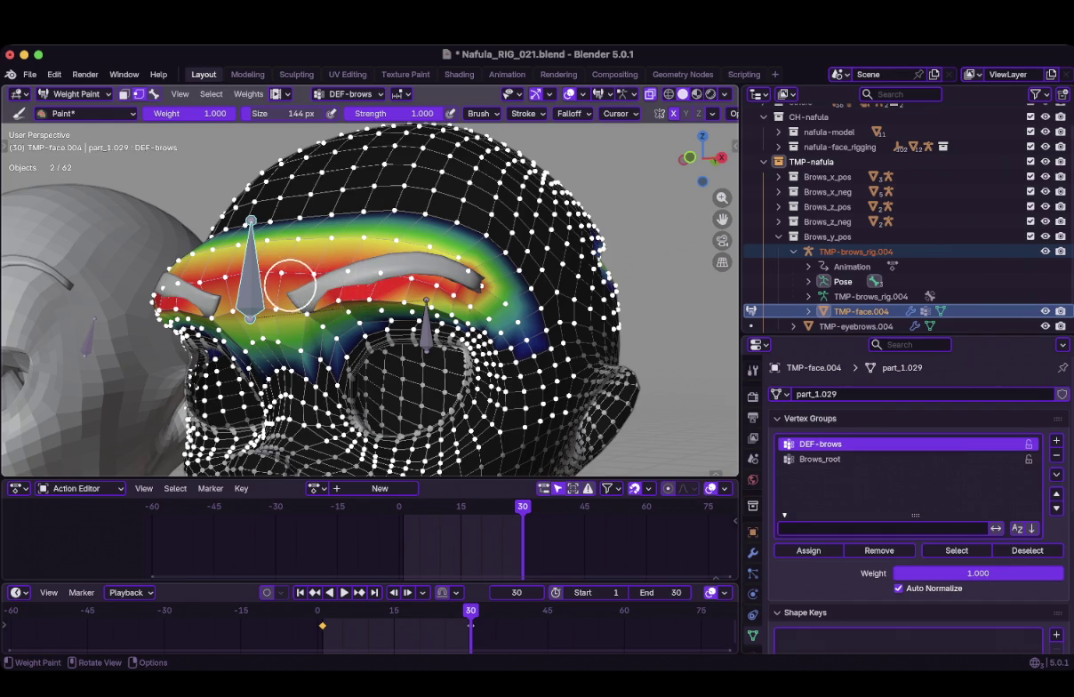
{"action": "left_click_drag", "start_coordinate": [295, 285], "coordinate": [304, 305]}
{"action": "middle_click_drag", "start_coordinate": [299, 298], "coordinate": [498, 293]}
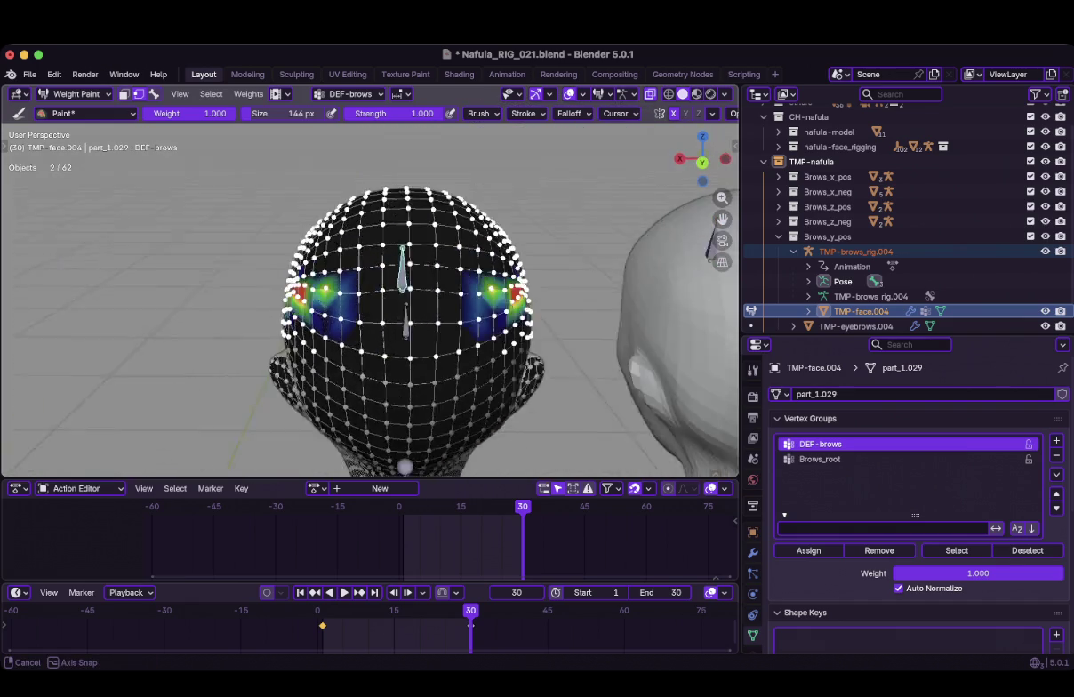
{"action": "middle_click_drag", "start_coordinate": [498, 293], "coordinate": [559, 352]}
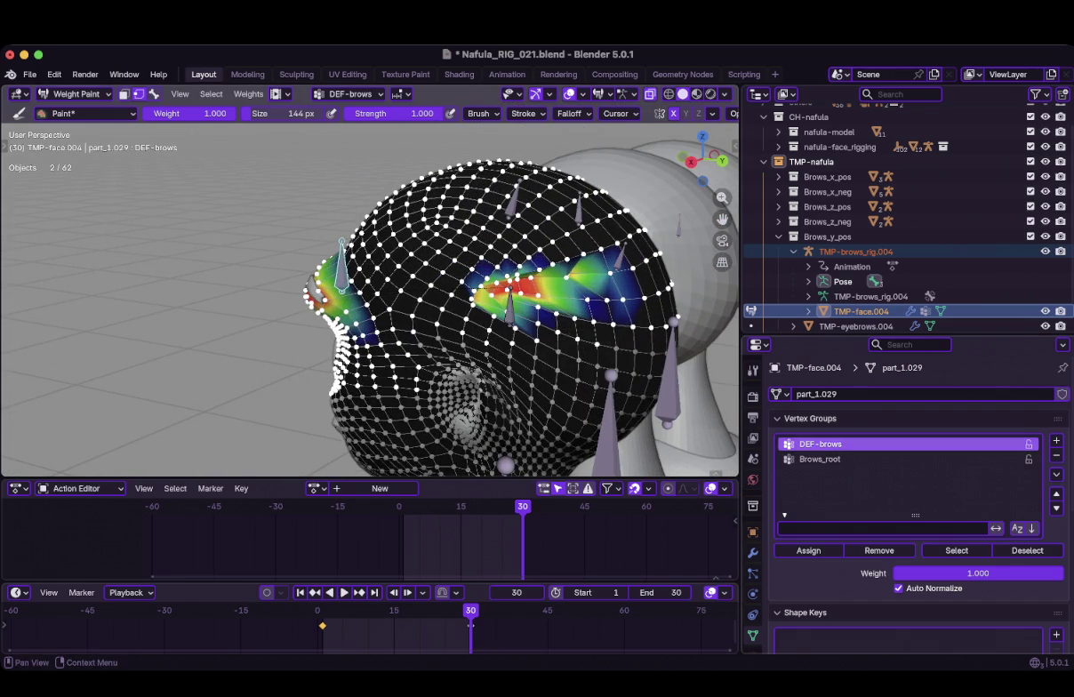
Switch to Brows_root, enlarge the brush to 292 px, and paint full weight over the brows
{"action": "left_click", "coordinate": [820, 459]}
{"action": "key", "text": "f"}
{"action": "left_click", "coordinate": [559, 299]}
{"action": "left_click_drag", "start_coordinate": [559, 299], "coordinate": [472, 297]}
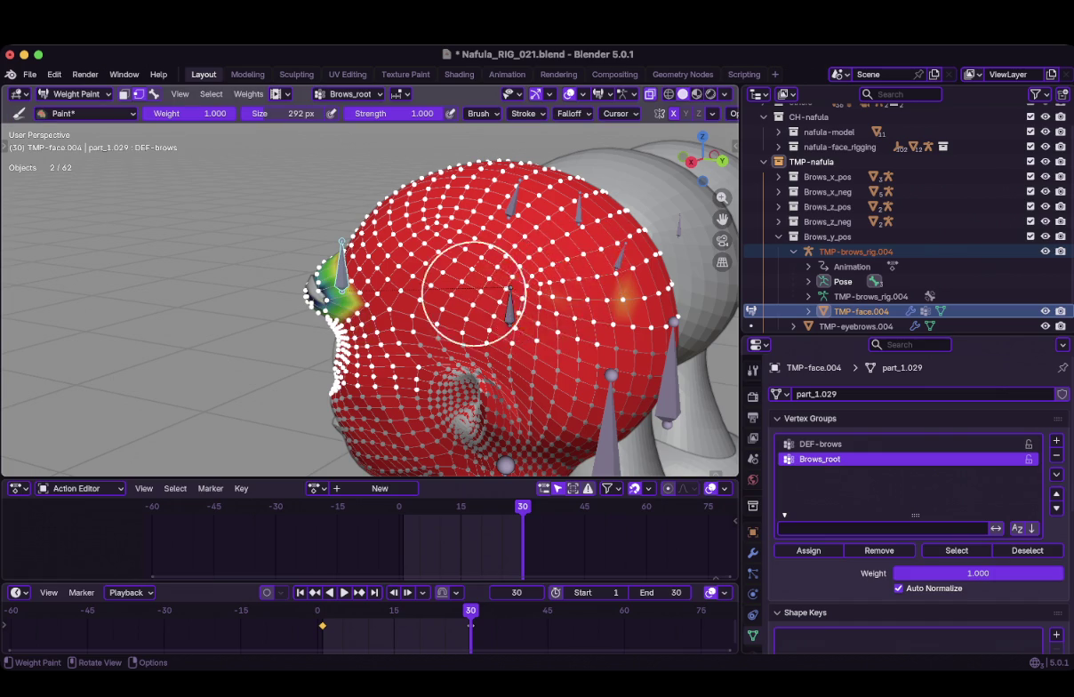
Return to the DEF-brows group and blur its weights across the brow with the Blur brush
{"action": "middle_click_drag", "start_coordinate": [643, 311], "coordinate": [497, 281]}
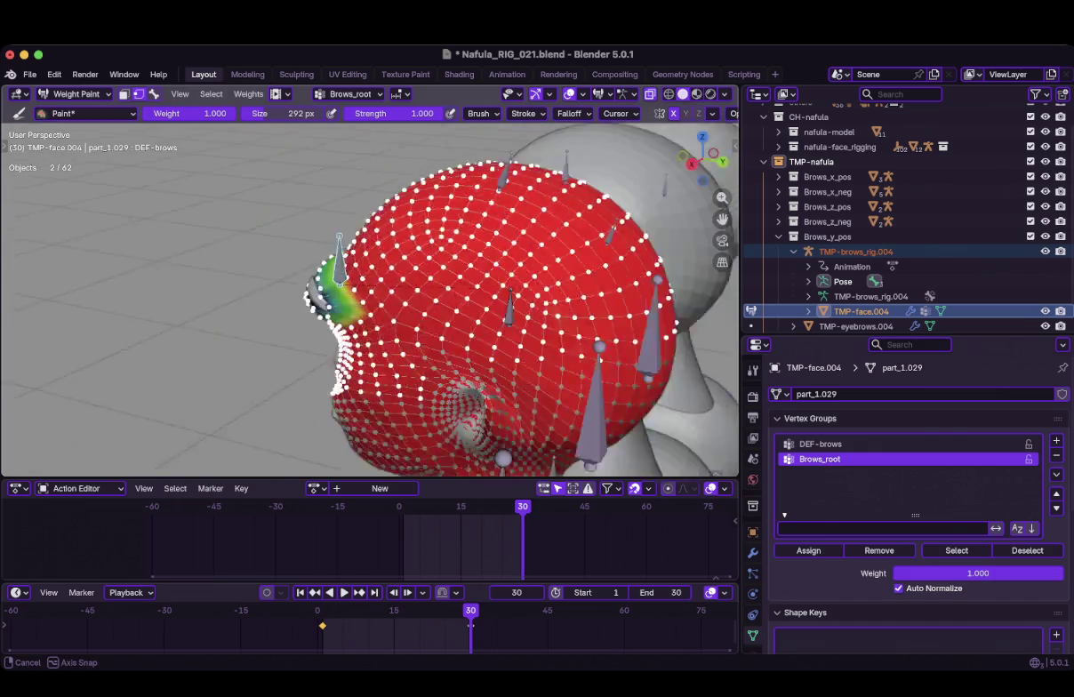
{"action": "scroll", "coordinate": [526, 284], "scroll_direction": "up", "scroll_amount": 2}
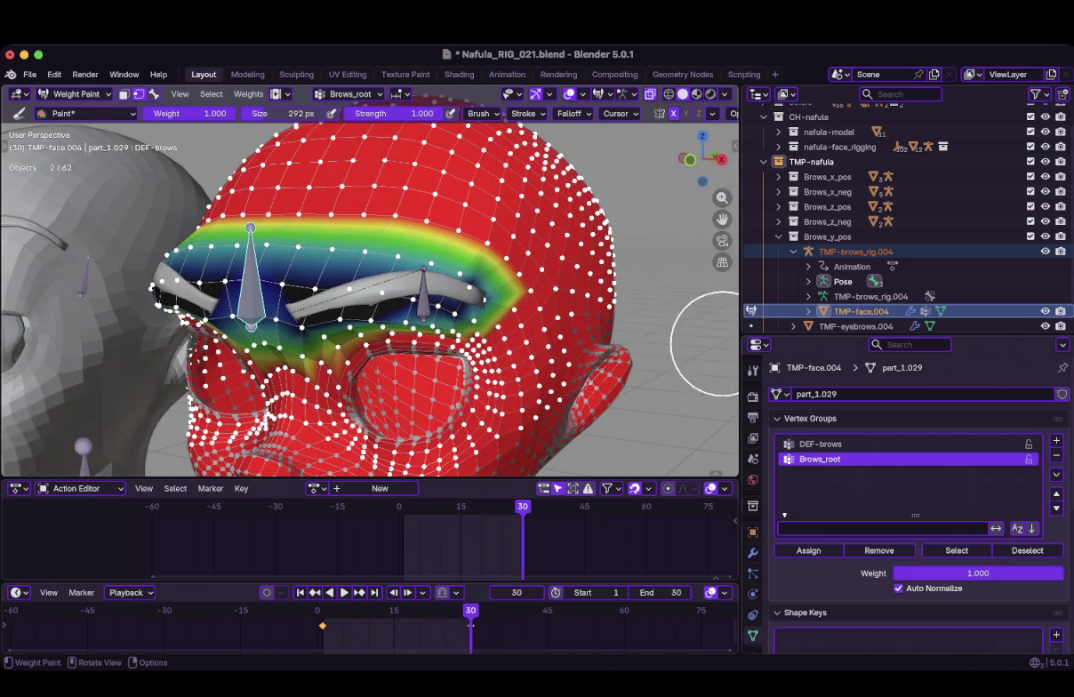
{"action": "key", "text": "ctrl+z"}
{"action": "left_click", "coordinate": [86, 113]}
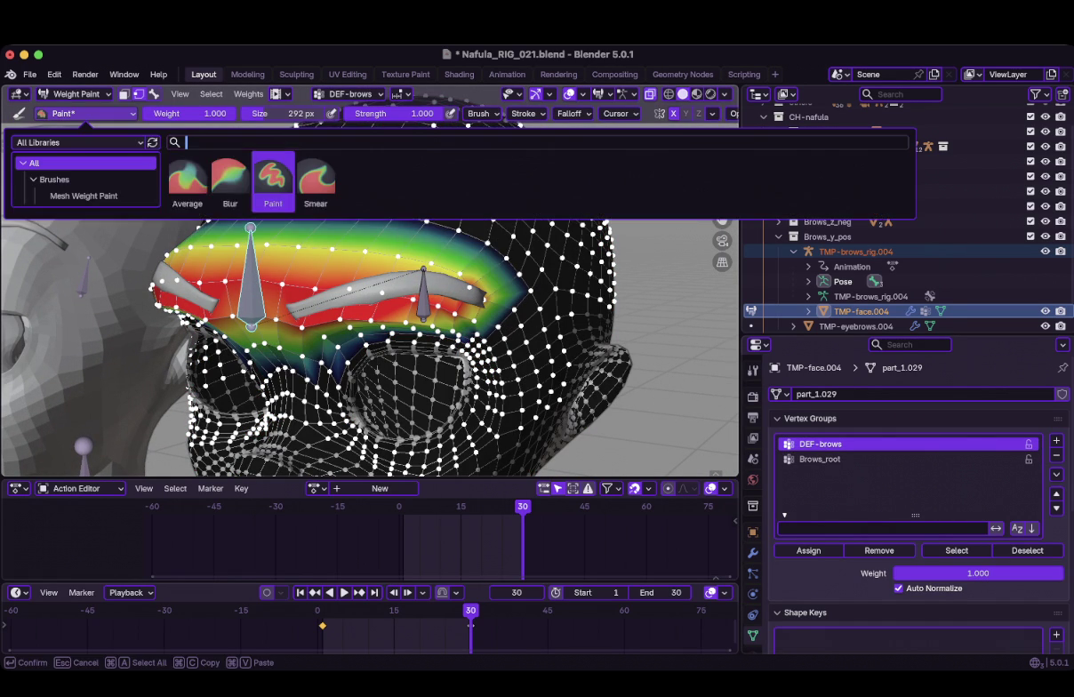
{"action": "left_click", "coordinate": [230, 180]}
{"action": "left_click_drag", "start_coordinate": [398, 223], "coordinate": [476, 238]}
Shrink the Blur brush to 148 px and blur the weights toward the end of the brow
{"action": "mouse_move", "coordinate": [476, 239]}
{"action": "middle_mouse_down"}
{"action": "mouse_move", "coordinate": [383, 242]}
{"action": "mouse_move", "coordinate": [514, 304]}
{"action": "middle_mouse_up"}
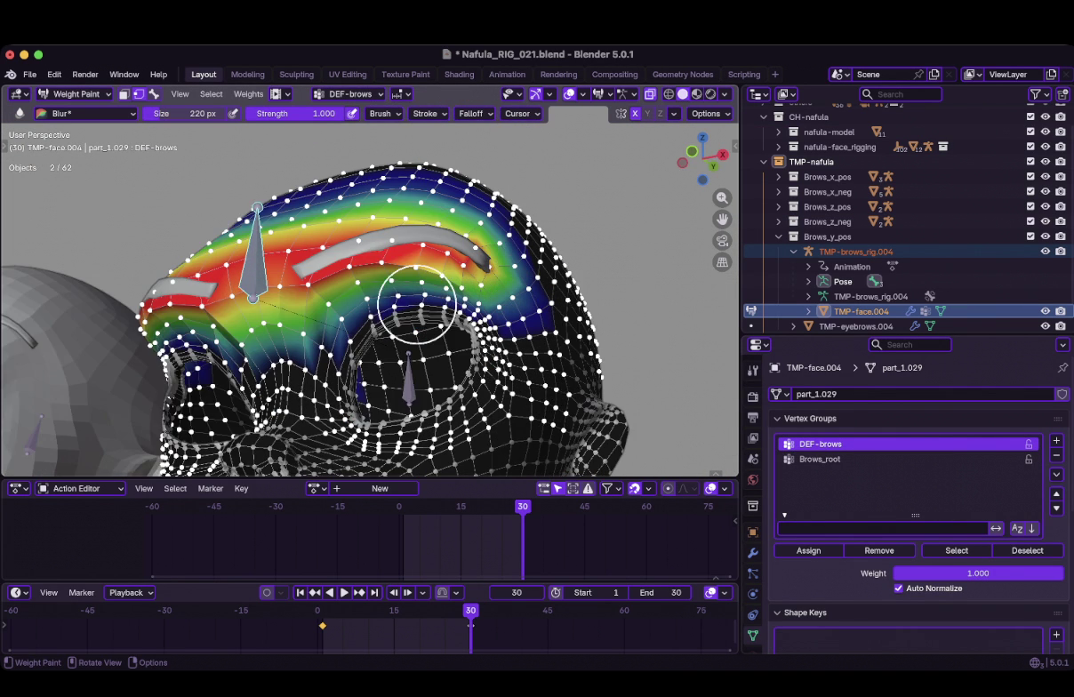
{"action": "mouse_move", "coordinate": [417, 303]}
{"action": "middle_mouse_down"}
{"action": "mouse_move", "coordinate": [382, 300]}
{"action": "mouse_move", "coordinate": [297, 373]}
{"action": "mouse_move", "coordinate": [377, 334]}
{"action": "middle_mouse_up"}
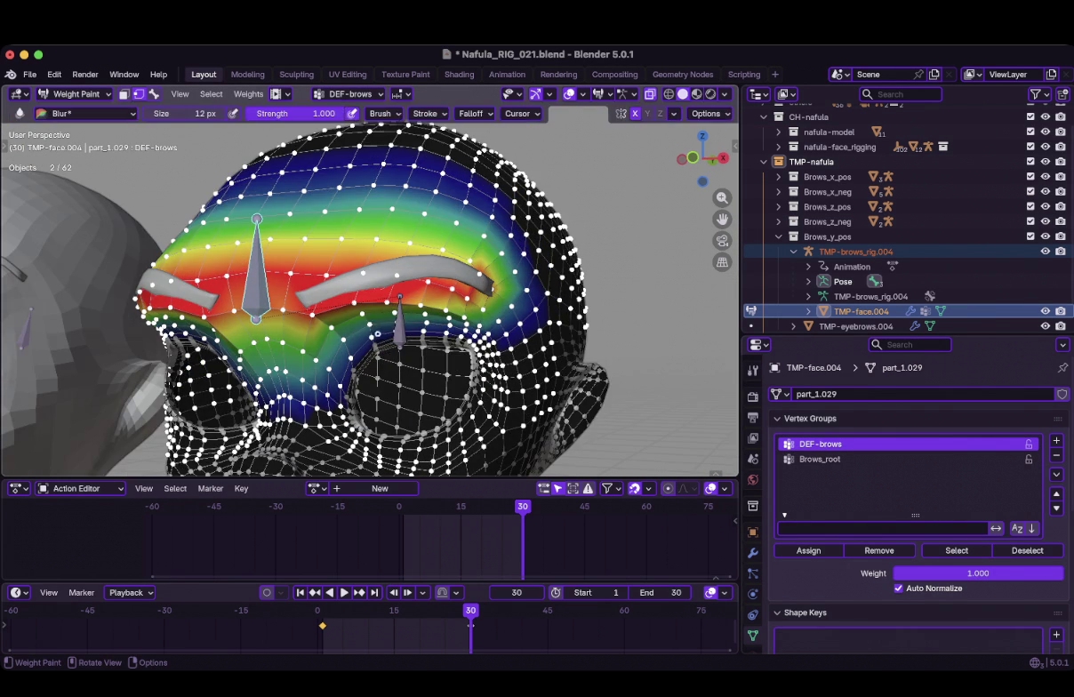
{"action": "key", "text": "f"}
{"action": "left_click", "coordinate": [406, 319]}
{"action": "mouse_move", "coordinate": [358, 318]}
{"action": "middle_mouse_down"}
{"action": "mouse_move", "coordinate": [551, 314]}
{"action": "mouse_move", "coordinate": [486, 213]}
{"action": "middle_mouse_up"}
{"action": "mouse_move", "coordinate": [486, 212]}
{"action": "left_mouse_down"}
{"action": "mouse_move", "coordinate": [500, 268]}
{"action": "mouse_move", "coordinate": [391, 199]}
{"action": "mouse_move", "coordinate": [310, 196]}
{"action": "left_mouse_up"}
{"action": "middle_click_drag", "start_coordinate": [310, 196], "coordinate": [367, 310]}
{"action": "left_click", "coordinate": [819, 459]}
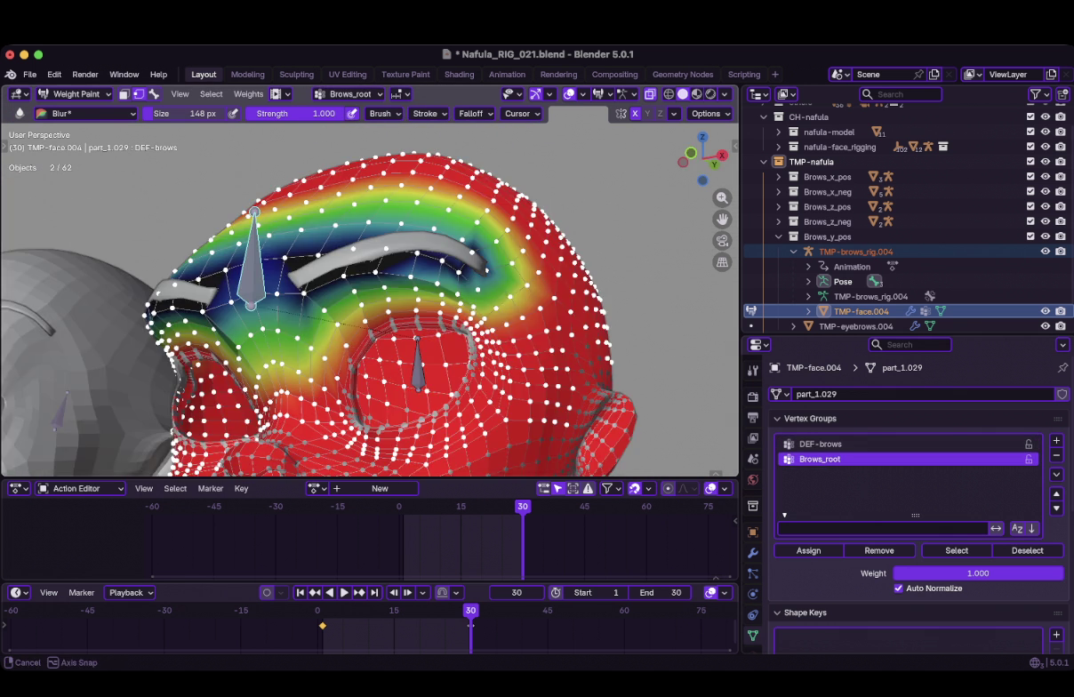
{"action": "middle_click_drag", "start_coordinate": [436, 286], "coordinate": [418, 267]}
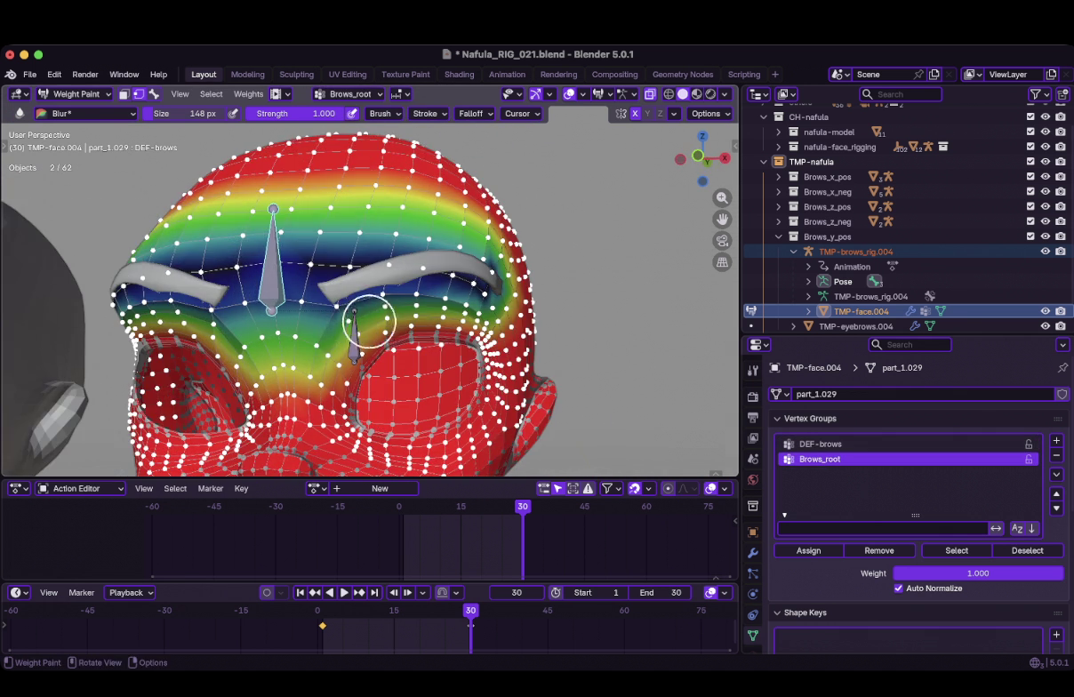
{"action": "middle_click_drag", "start_coordinate": [389, 318], "coordinate": [479, 283]}
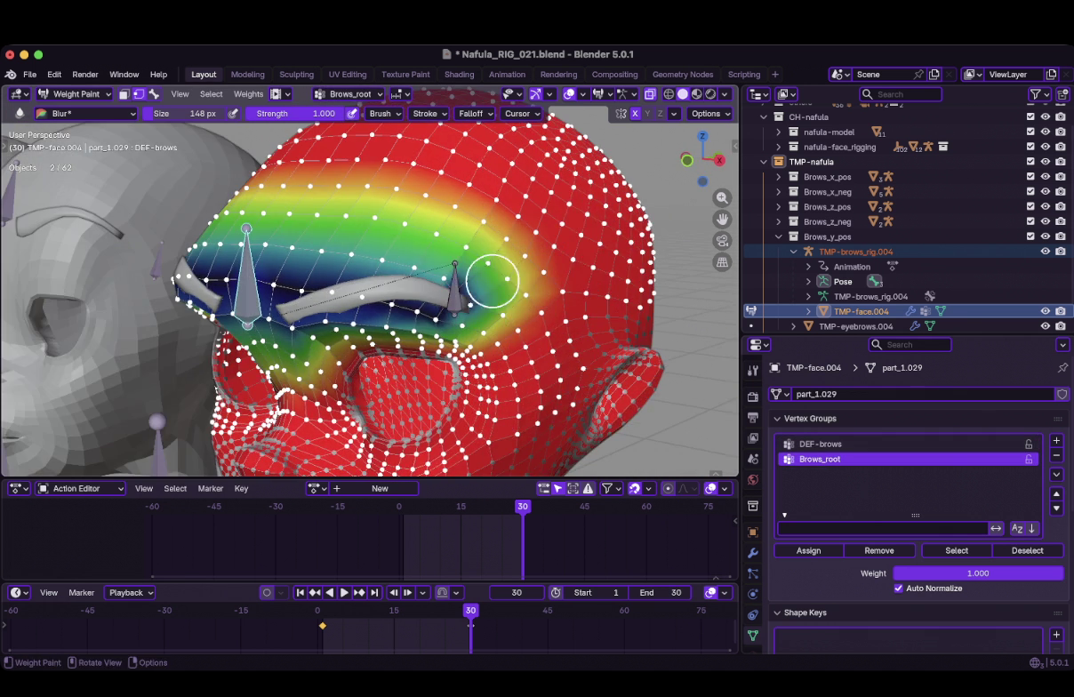
{"action": "mouse_move", "coordinate": [360, 233]}
{"action": "middle_mouse_down"}
{"action": "mouse_move", "coordinate": [302, 236]}
{"action": "mouse_move", "coordinate": [276, 204]}
{"action": "middle_mouse_up"}
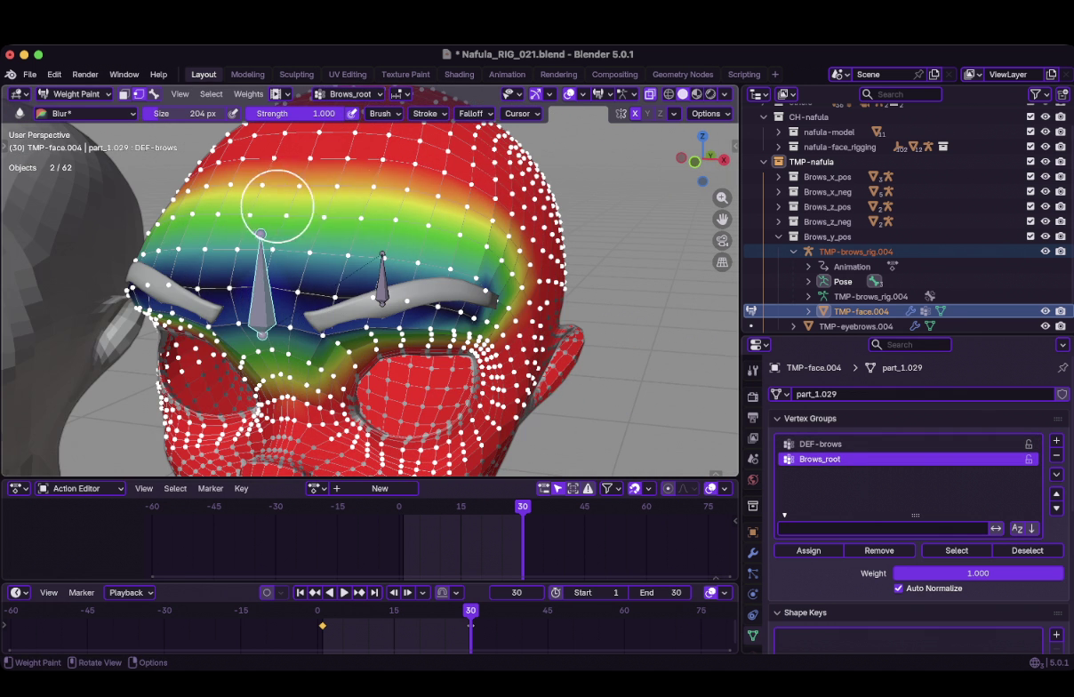
{"action": "middle_click_drag", "start_coordinate": [442, 227], "coordinate": [492, 238]}
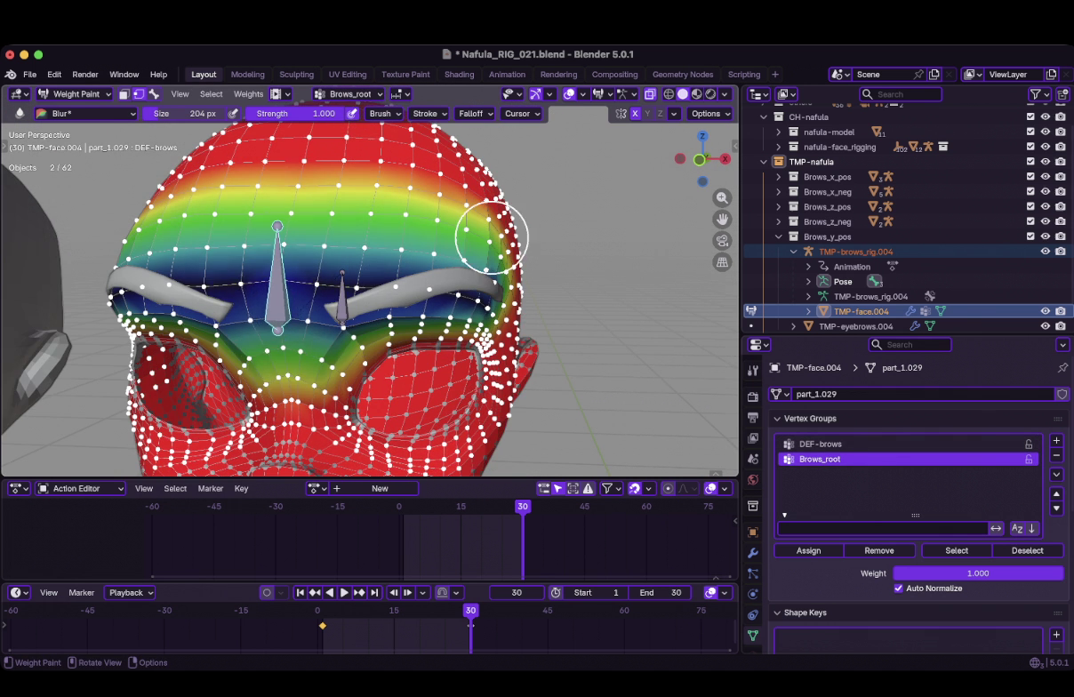
{"action": "key", "text": "bracketleft"}
{"action": "key", "text": "bracketleft"}
{"action": "key", "text": "bracketleft"}
{"action": "left_click", "coordinate": [818, 443]}
{"action": "mouse_move", "coordinate": [400, 293]}
{"action": "middle_mouse_down"}
{"action": "mouse_move", "coordinate": [365, 322]}
{"action": "mouse_move", "coordinate": [423, 328]}
{"action": "mouse_move", "coordinate": [547, 293]}
{"action": "middle_mouse_up"}
Switch back to the Paint brush and undo the last paint stroke
{"action": "key", "text": "1"}
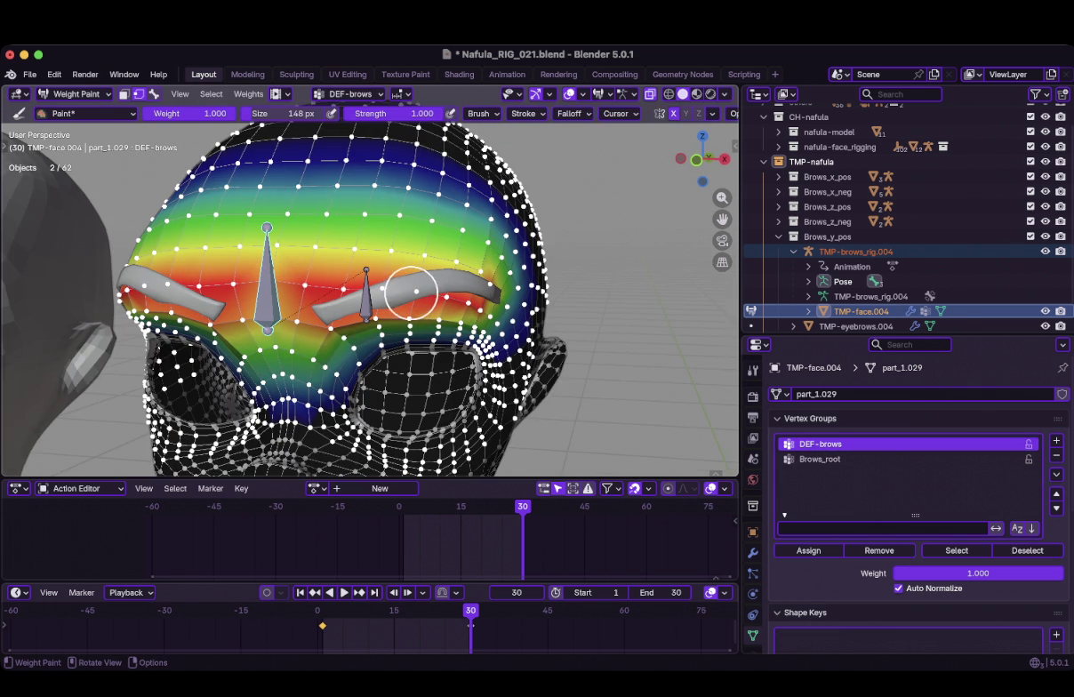
{"action": "mouse_move", "coordinate": [363, 311]}
{"action": "middle_mouse_down"}
{"action": "mouse_move", "coordinate": [342, 334]}
{"action": "mouse_move", "coordinate": [464, 285]}
{"action": "middle_mouse_up"}
{"action": "key", "text": "ctrl+z"}
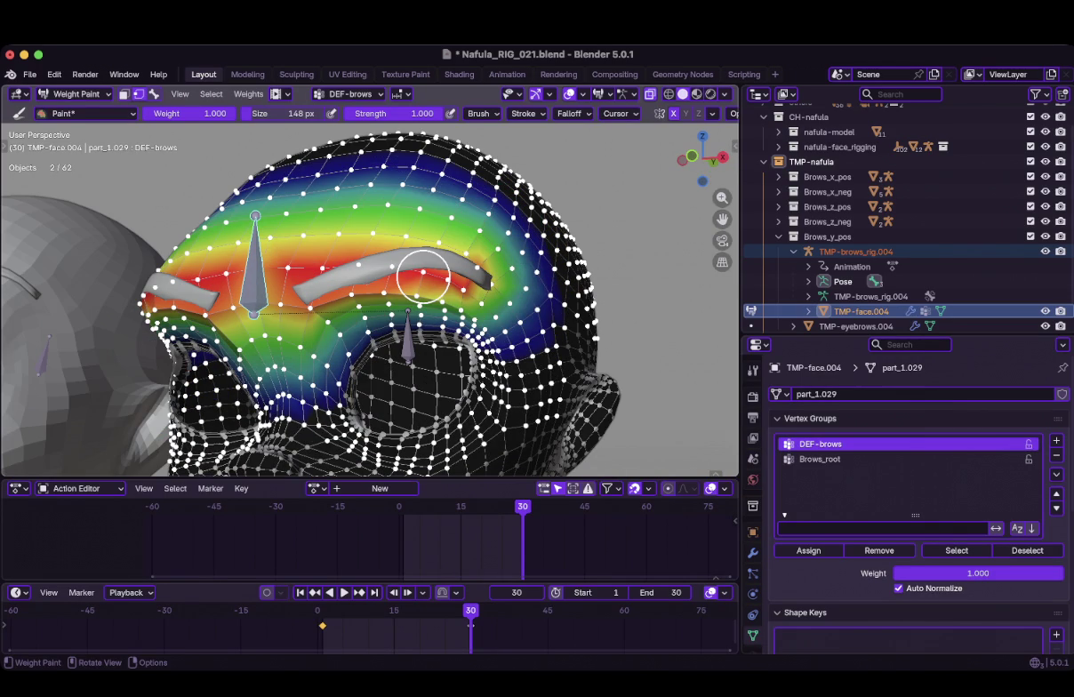
{"action": "mouse_move", "coordinate": [418, 278]}
{"action": "middle_mouse_down"}
{"action": "mouse_move", "coordinate": [383, 294]}
{"action": "mouse_move", "coordinate": [311, 298]}
{"action": "middle_mouse_up"}
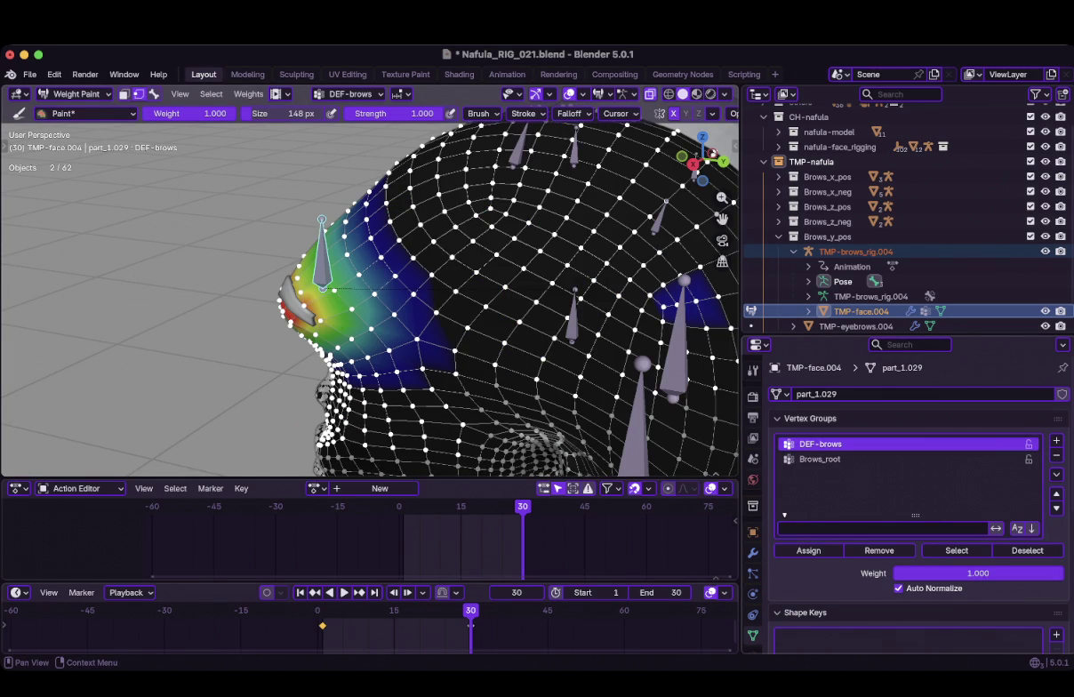
Enlarge the brush to 372 px on Brows_root, then reselect the DEF-brows group
{"action": "left_click", "coordinate": [820, 459]}
{"action": "key", "text": "f"}
{"action": "left_click", "coordinate": [668, 309]}
{"action": "scroll", "coordinate": [435, 295], "scroll_direction": "down", "scroll_amount": 2}
{"action": "mouse_move", "coordinate": [602, 308]}
{"action": "middle_mouse_down"}
{"action": "mouse_move", "coordinate": [436, 295]}
{"action": "mouse_move", "coordinate": [497, 285]}
{"action": "mouse_move", "coordinate": [373, 293]}
{"action": "mouse_move", "coordinate": [360, 306]}
{"action": "middle_mouse_up"}
{"action": "left_click", "coordinate": [820, 444]}
Check the faces in Object Mode, then back in Weight Paint blur the red DEF-brows band around the brow
{"action": "key", "text": "ctrl+Tab"}
{"action": "mouse_move", "coordinate": [360, 307]}
{"action": "middle_mouse_down"}
{"action": "mouse_move", "coordinate": [524, 298]}
{"action": "mouse_move", "coordinate": [462, 293]}
{"action": "mouse_move", "coordinate": [345, 259]}
{"action": "mouse_move", "coordinate": [373, 267]}
{"action": "middle_mouse_up"}
{"action": "scroll", "coordinate": [373, 293], "scroll_direction": "up", "scroll_amount": 3}
{"action": "key", "text": "ctrl+Tab"}
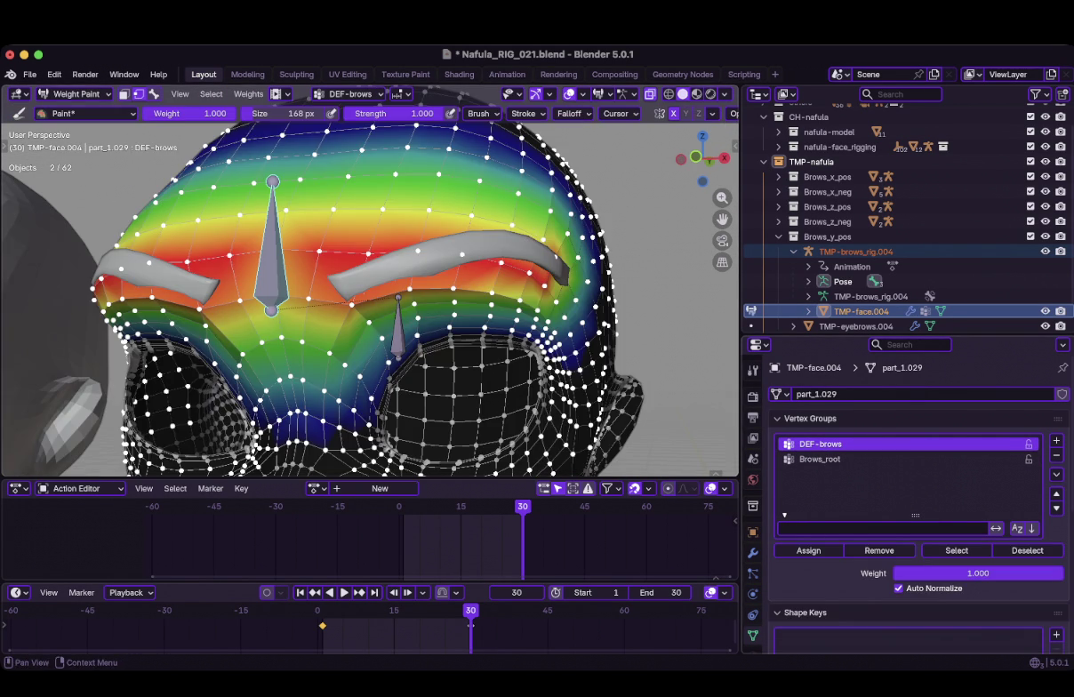
{"action": "left_click", "coordinate": [85, 113]}
{"action": "left_click", "coordinate": [229, 178]}
{"action": "mouse_move", "coordinate": [385, 309]}
{"action": "left_mouse_down"}
{"action": "mouse_move", "coordinate": [457, 300]}
{"action": "mouse_move", "coordinate": [435, 323]}
{"action": "left_mouse_up"}
Set the Paint brush strength to 0.3 and build up DEF-brows weight along both brows
{"action": "key", "text": "shift+space"}
{"action": "left_click", "coordinate": [391, 113]}
{"action": "type", "text": "0.3"}
{"action": "key", "text": "Return"}
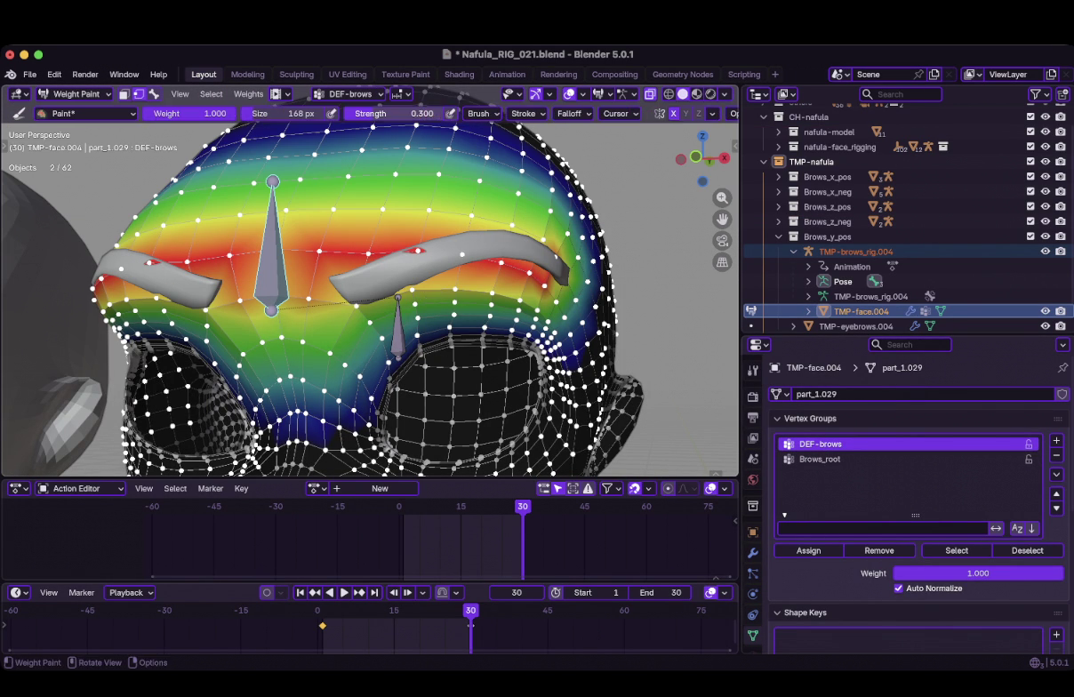
{"action": "mouse_move", "coordinate": [510, 264]}
{"action": "left_mouse_down"}
{"action": "mouse_move", "coordinate": [333, 309]}
{"action": "mouse_move", "coordinate": [510, 317]}
{"action": "mouse_move", "coordinate": [366, 324]}
{"action": "mouse_move", "coordinate": [326, 347]}
{"action": "left_mouse_up"}
{"action": "mouse_move", "coordinate": [326, 347]}
{"action": "middle_mouse_down"}
{"action": "mouse_move", "coordinate": [367, 324]}
{"action": "mouse_move", "coordinate": [362, 266]}
{"action": "middle_mouse_up"}
{"action": "scroll", "coordinate": [367, 324], "scroll_direction": "down", "scroll_amount": 2}
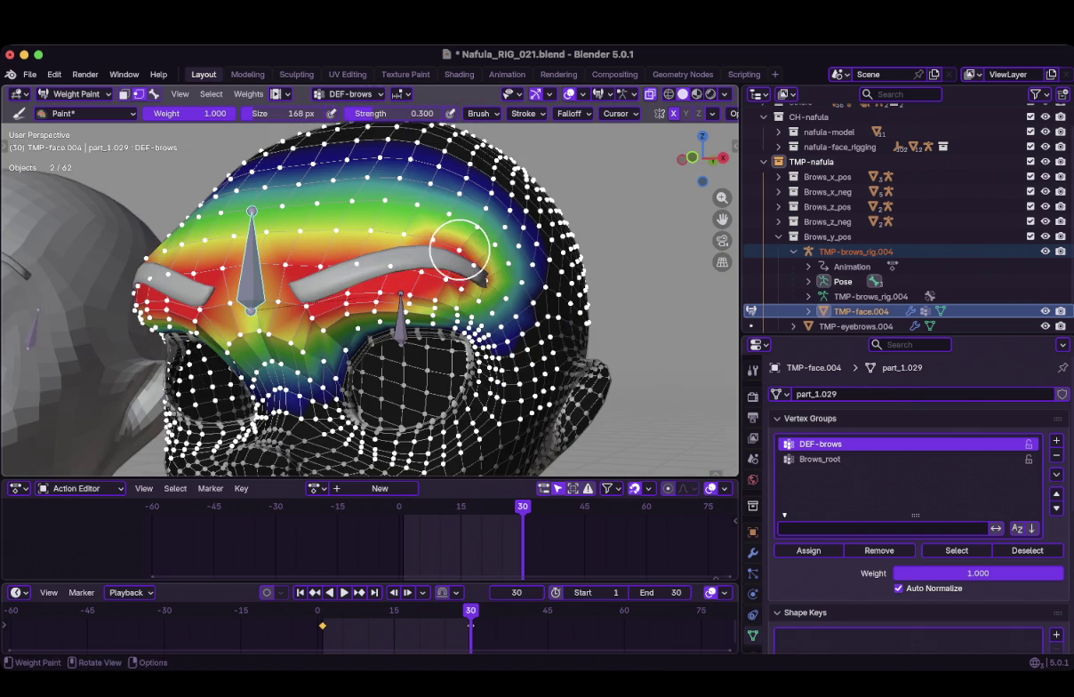
{"action": "middle_click_drag", "start_coordinate": [344, 280], "coordinate": [374, 271]}
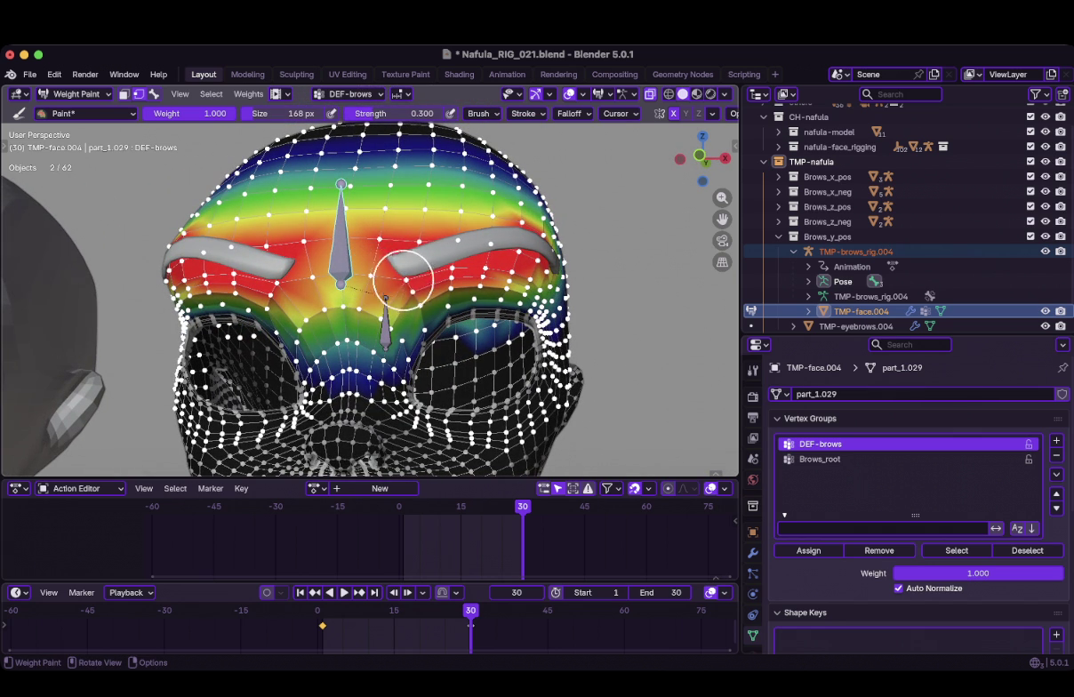
{"action": "mouse_move", "coordinate": [413, 248]}
{"action": "middle_mouse_down"}
{"action": "mouse_move", "coordinate": [430, 271]}
{"action": "mouse_move", "coordinate": [418, 293]}
{"action": "middle_mouse_up"}
Select Brows_root and blur its weights over the brow and eye with the Blur brush
{"action": "left_click", "coordinate": [820, 459]}
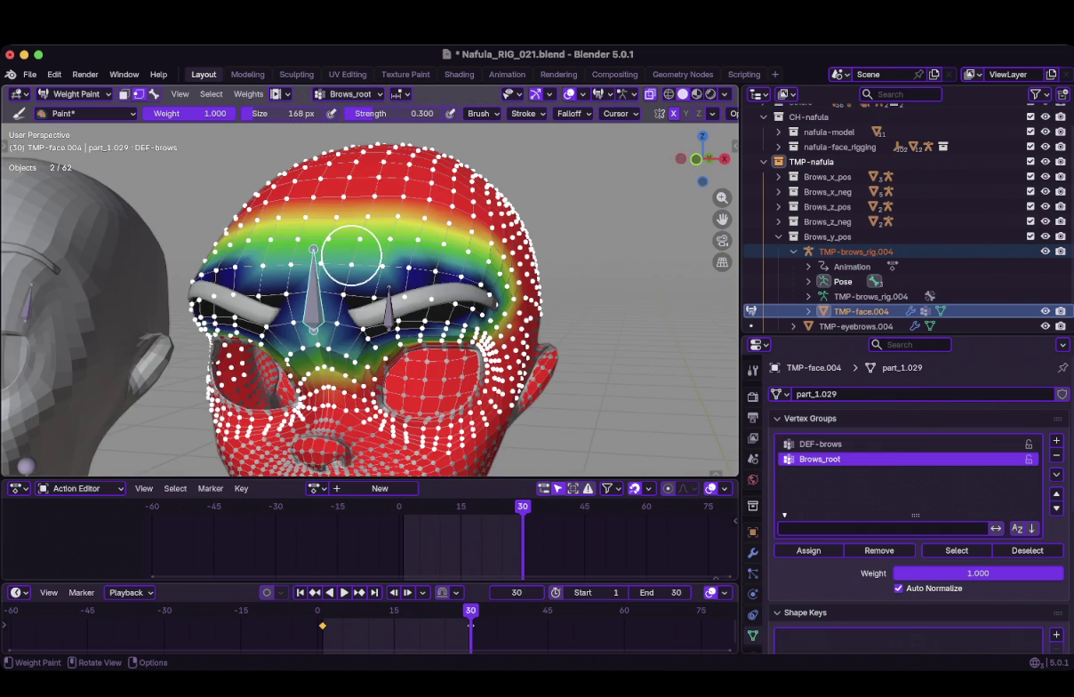
{"action": "left_click", "coordinate": [67, 113]}
{"action": "left_click", "coordinate": [229, 182]}
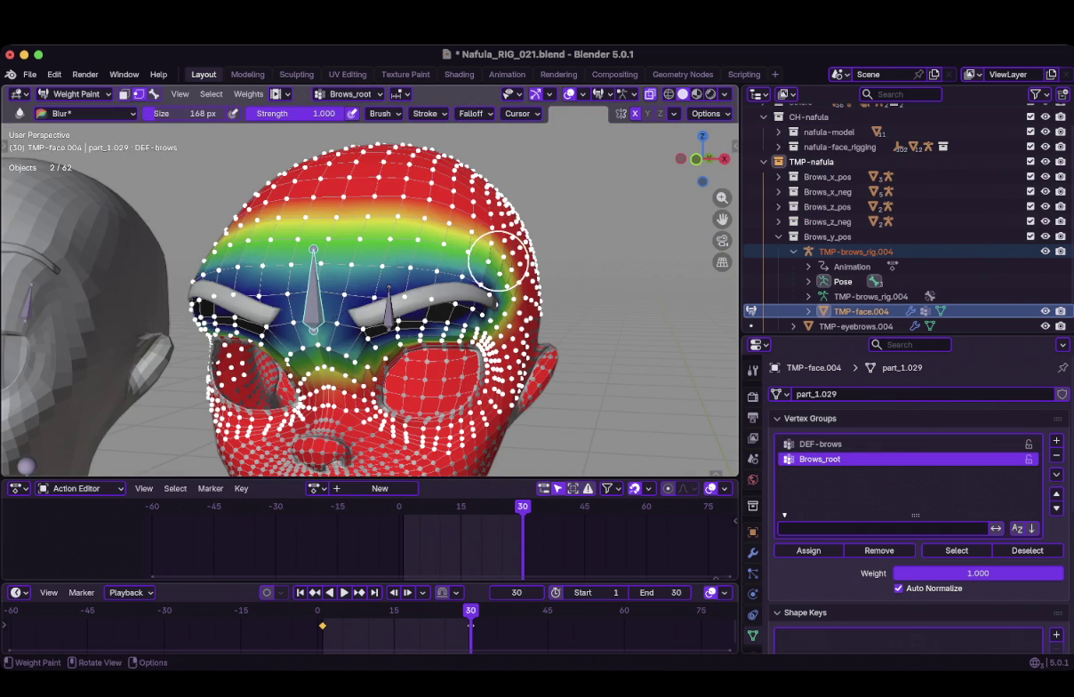
{"action": "middle_click_drag", "start_coordinate": [503, 294], "coordinate": [495, 264]}
{"action": "mouse_move", "coordinate": [495, 264]}
{"action": "left_mouse_down"}
{"action": "mouse_move", "coordinate": [365, 271]}
{"action": "mouse_move", "coordinate": [324, 306]}
{"action": "mouse_move", "coordinate": [378, 266]}
{"action": "left_mouse_up"}
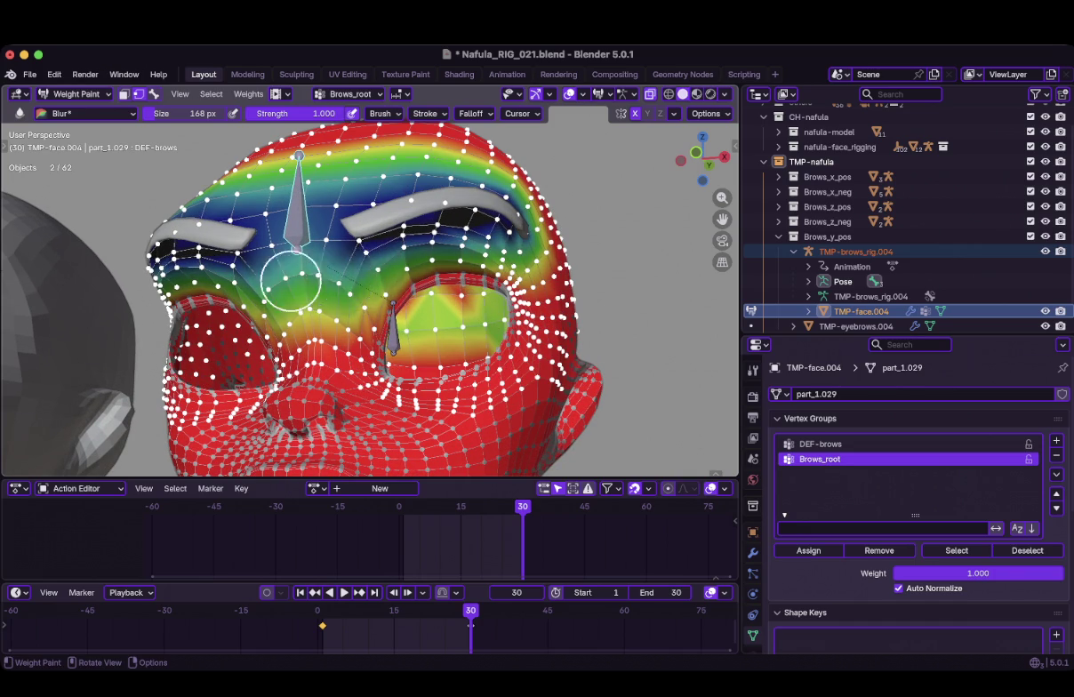
Set the Blur brush to 132 px, compare DEF-brows and Brows_root, then return to Object Mode
{"action": "middle_click_drag", "start_coordinate": [288, 276], "coordinate": [320, 297]}
{"action": "key", "text": "f"}
{"action": "left_click", "coordinate": [342, 305]}
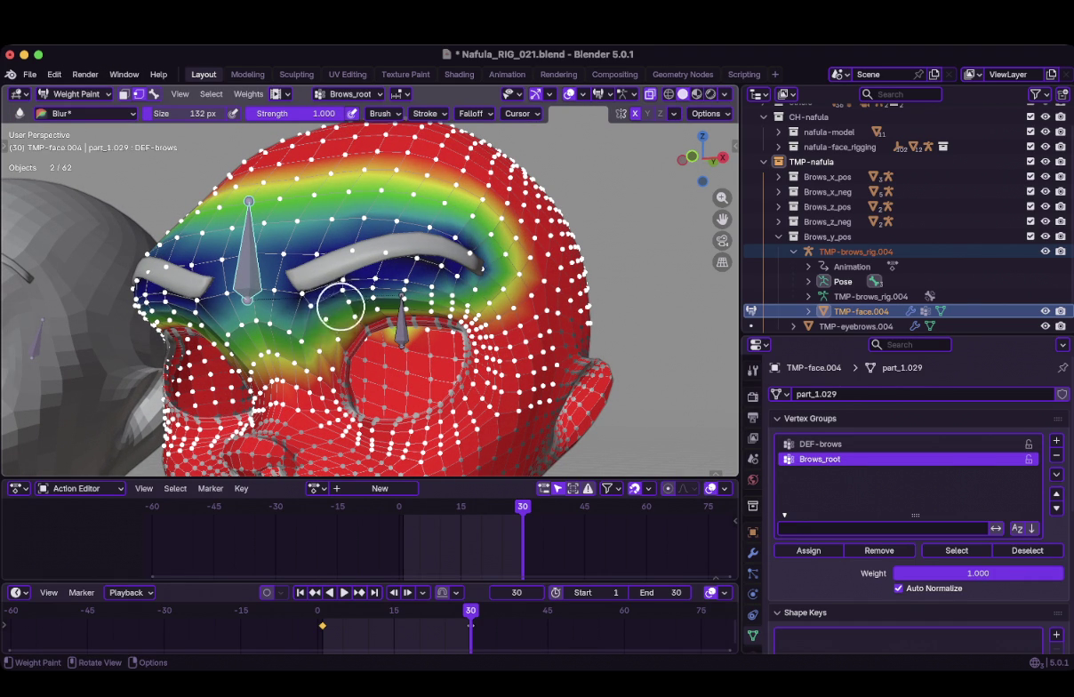
{"action": "left_click", "coordinate": [826, 444]}
{"action": "middle_click_drag", "start_coordinate": [445, 311], "coordinate": [569, 303]}
{"action": "left_click", "coordinate": [820, 458]}
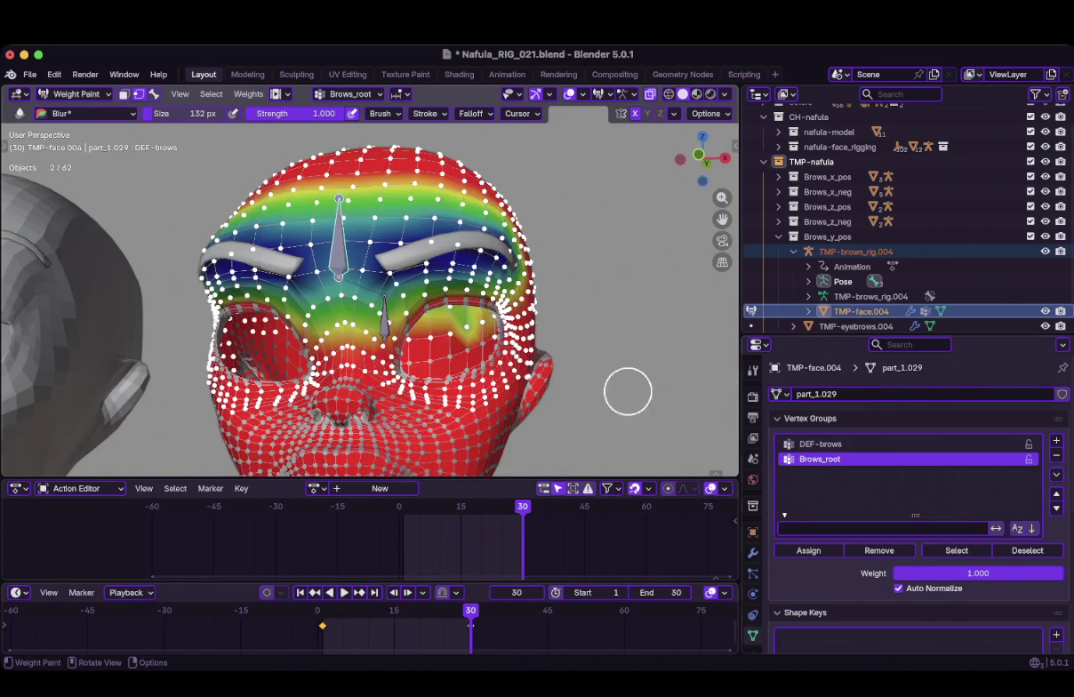
{"action": "scroll", "coordinate": [436, 295], "scroll_direction": "up", "scroll_amount": 3}
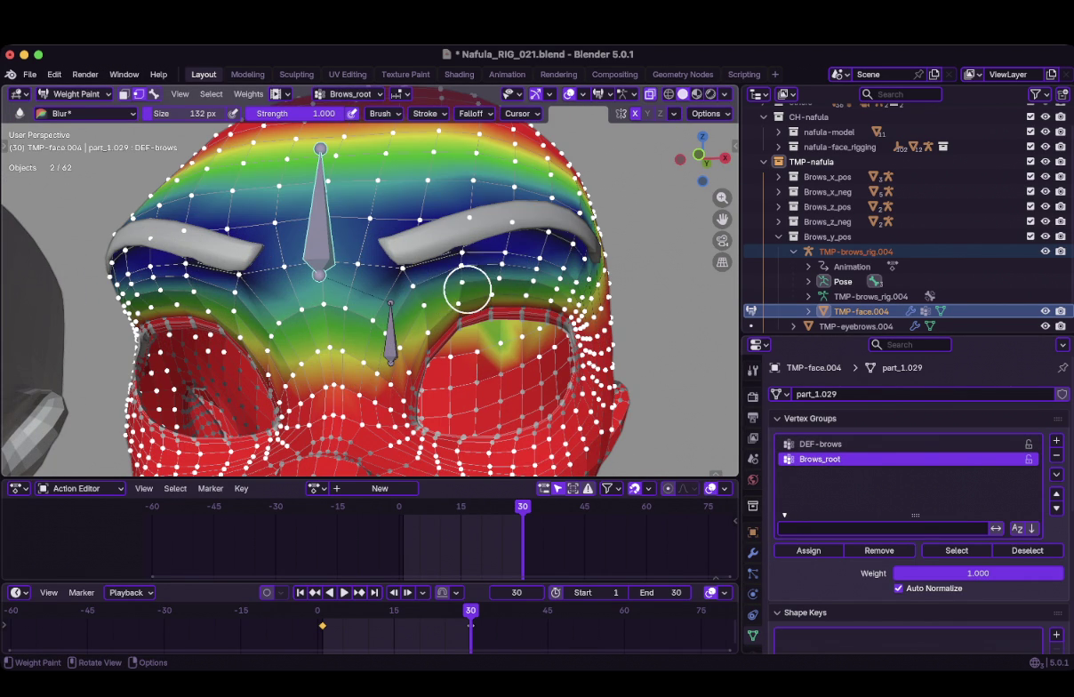
{"action": "key", "text": "ctrl+Tab"}
{"action": "scroll", "coordinate": [539, 290], "scroll_direction": "down", "scroll_amount": 2}
Orbit to check the head from above, then save Nafula_RIG_021.blend
{"action": "middle_click_drag", "start_coordinate": [539, 291], "coordinate": [614, 285]}
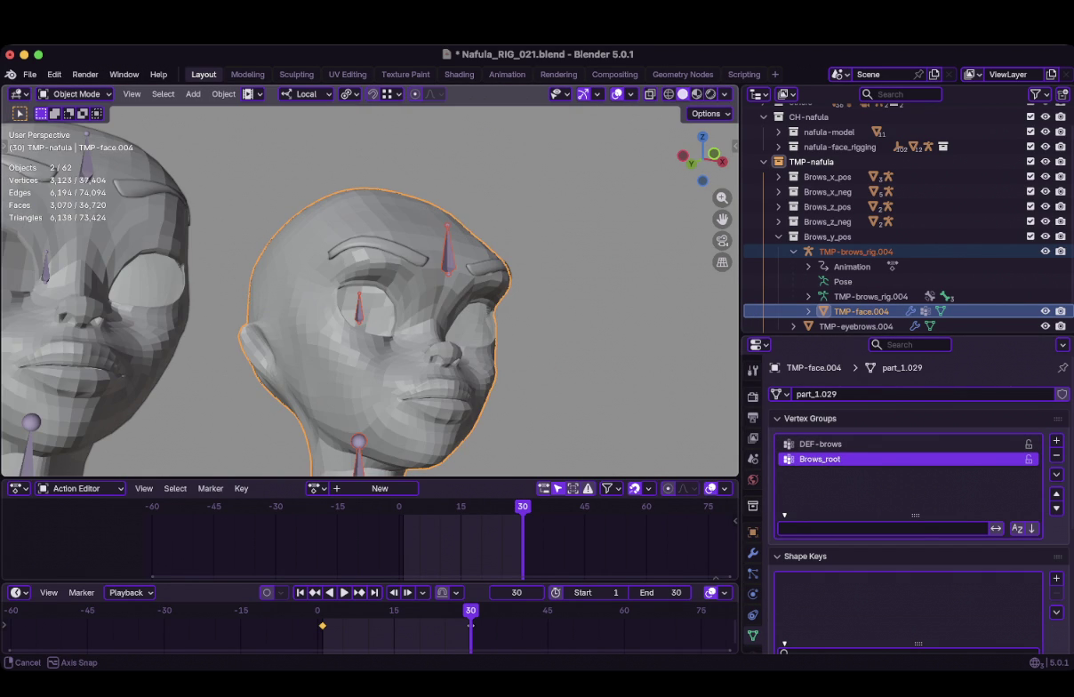
{"action": "middle_click_drag", "start_coordinate": [614, 285], "coordinate": [587, 347]}
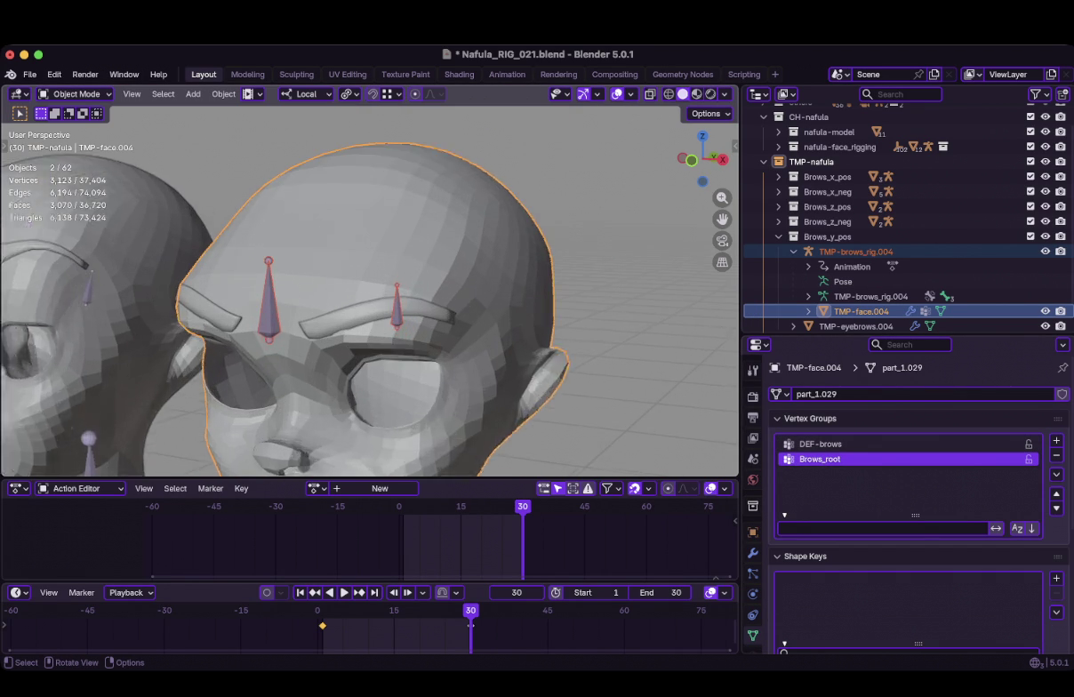
{"action": "key", "text": "ctrl+s"}
{"action": "key", "text": "super+Tab"}
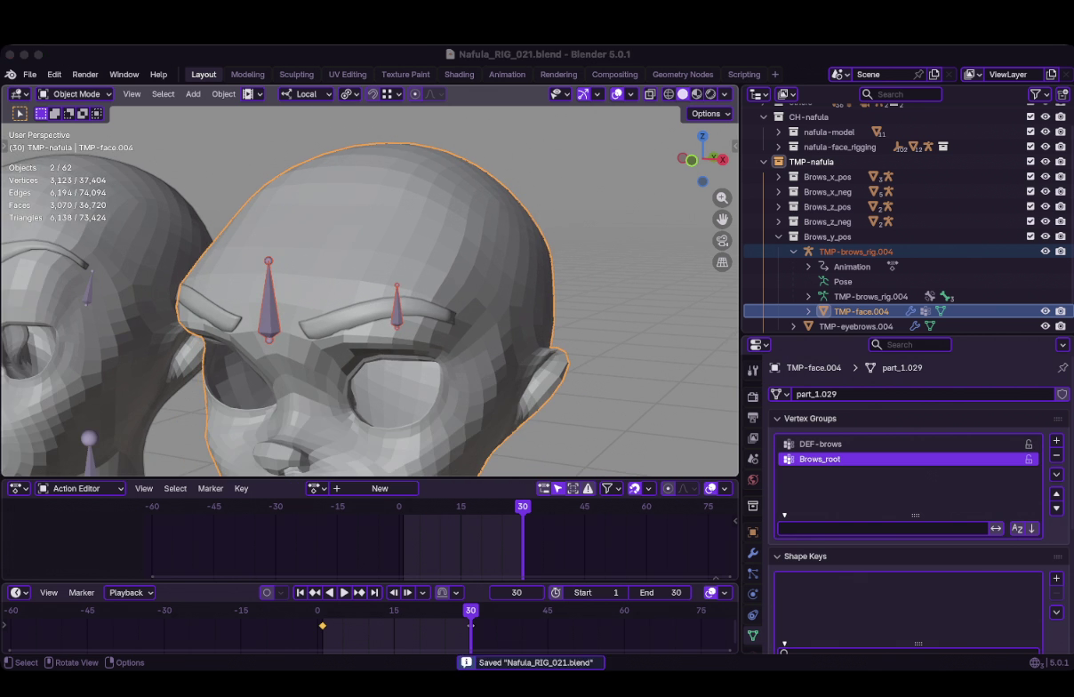
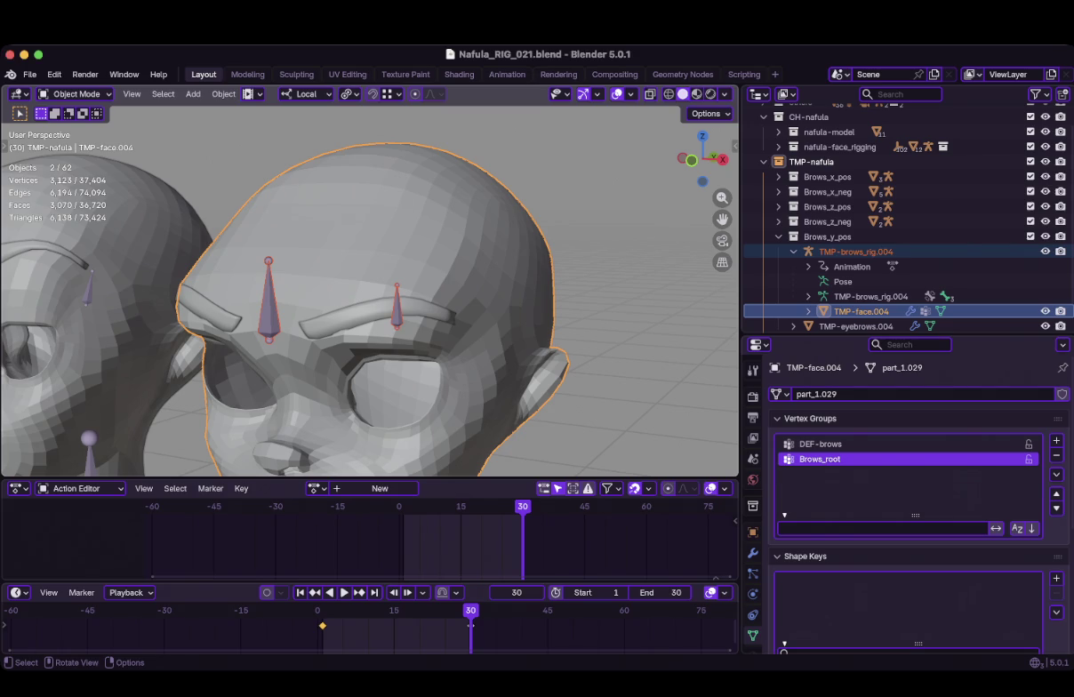
Deselect everything and zoom out to a front orthographic view of all the heads
{"action": "key", "text": "ctrl"}
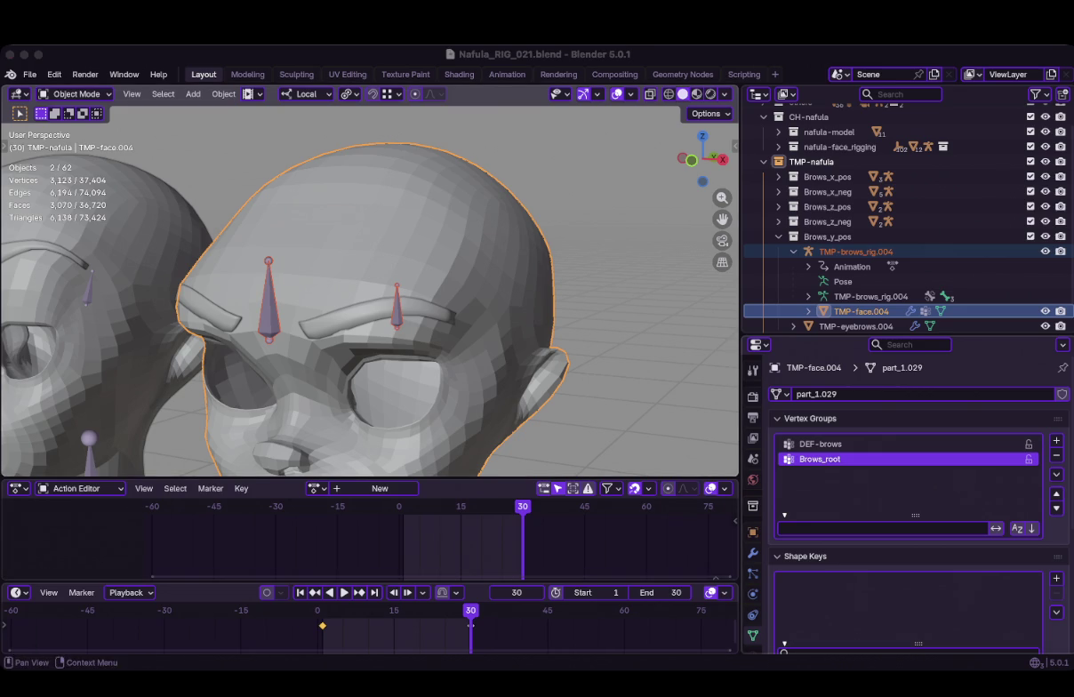
{"action": "key", "text": "alt+a"}
{"action": "mouse_move", "coordinate": [722, 197]}
{"action": "left_mouse_down"}
{"action": "mouse_move", "coordinate": [722, 267]}
{"action": "mouse_move", "coordinate": [722, 197]}
{"action": "left_mouse_up"}
{"action": "key", "text": "KP_1"}
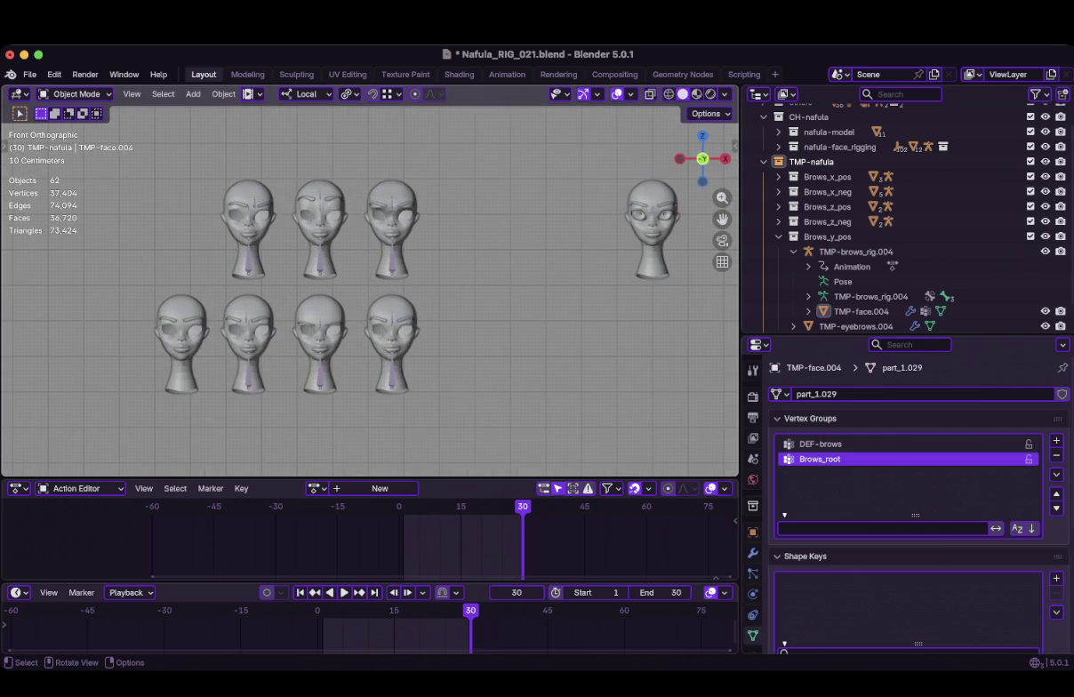
{"action": "left_click_drag", "start_coordinate": [722, 197], "coordinate": [722, 222]}
{"action": "scroll", "coordinate": [370, 290], "scroll_direction": "down", "scroll_amount": 2}
{"action": "scroll", "coordinate": [369, 290], "scroll_direction": "down", "scroll_amount": 1}
Check rigs TMP-brows_rig.005 and .003 and head TMP-face.004, deselect, and save Nafula_RIG_021.blend
{"action": "left_click", "coordinate": [374, 300]}
{"action": "scroll", "coordinate": [370, 289], "scroll_direction": "up", "scroll_amount": 2}
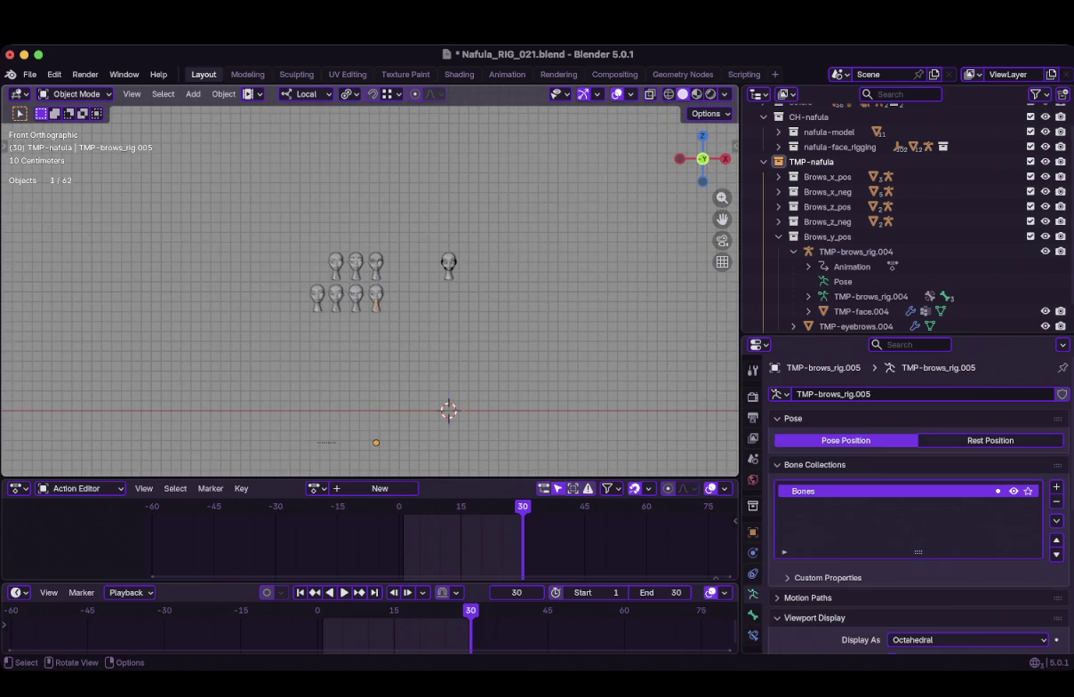
{"action": "left_click", "coordinate": [353, 300]}
{"action": "scroll", "coordinate": [352, 300], "scroll_direction": "up", "scroll_amount": 7}
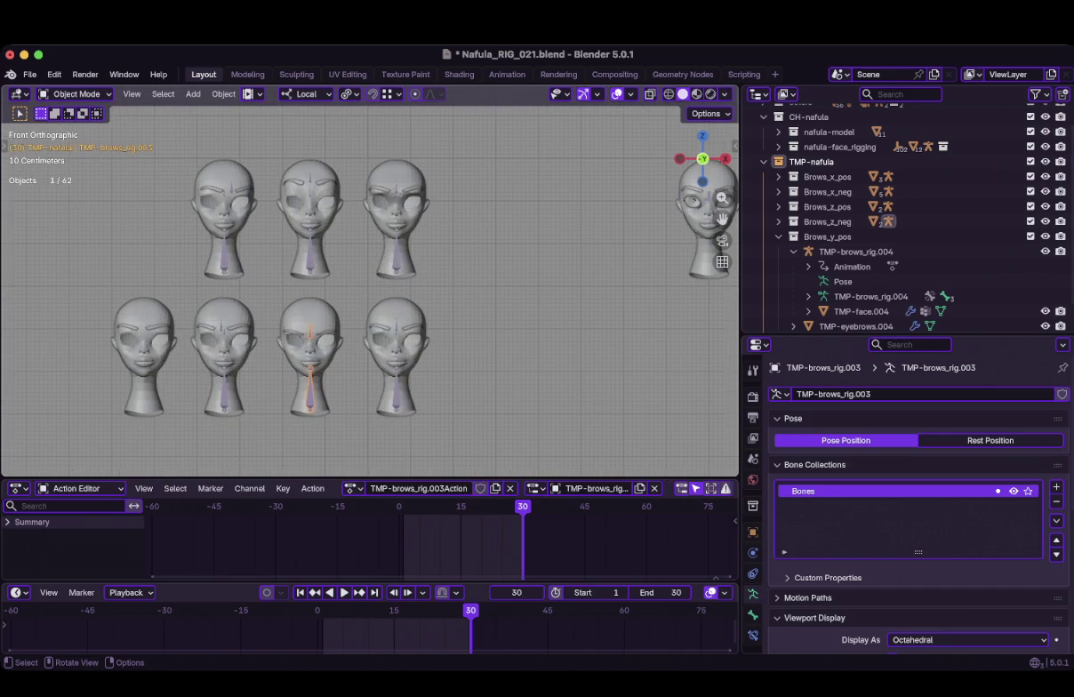
{"action": "left_click", "coordinate": [860, 311]}
{"action": "key", "text": "alt+a"}
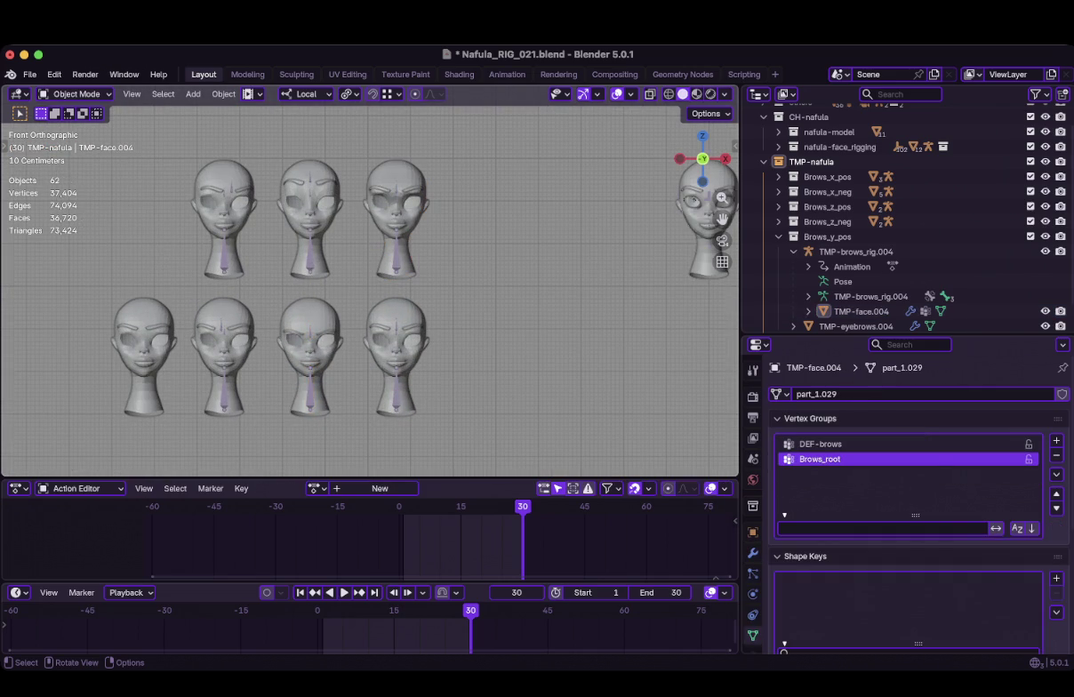
{"action": "key", "text": "ctrl+s"}
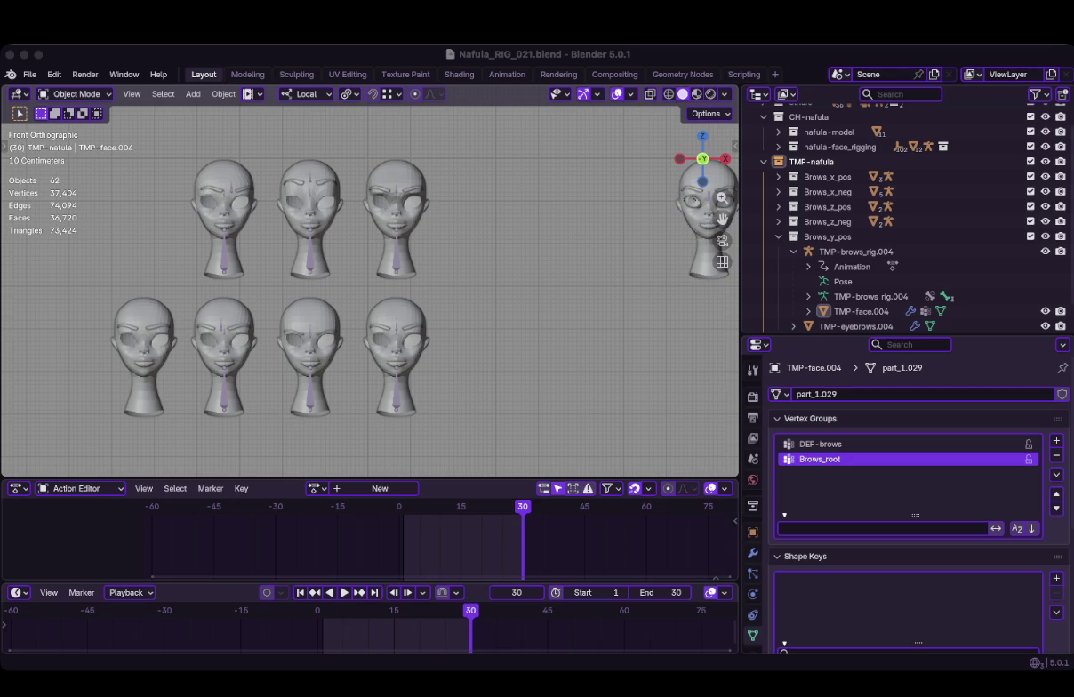
{"action": "left_click", "coordinate": [398, 355]}
Orbit to a side view, play the brow animation, and return to frame 1
{"action": "scroll", "coordinate": [397, 356], "scroll_direction": "up", "scroll_amount": 3}
{"action": "mouse_move", "coordinate": [397, 355]}
{"action": "middle_mouse_down"}
{"action": "mouse_move", "coordinate": [463, 374]}
{"action": "mouse_move", "coordinate": [480, 338]}
{"action": "middle_mouse_up"}
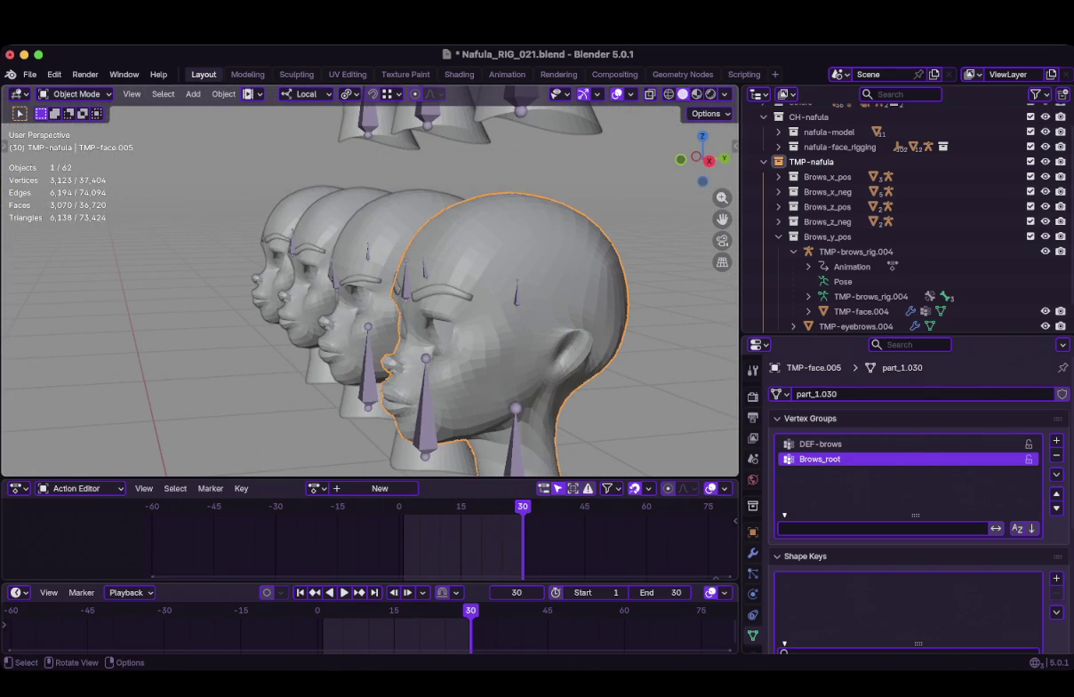
{"action": "scroll", "coordinate": [418, 312], "scroll_direction": "down", "scroll_amount": 4}
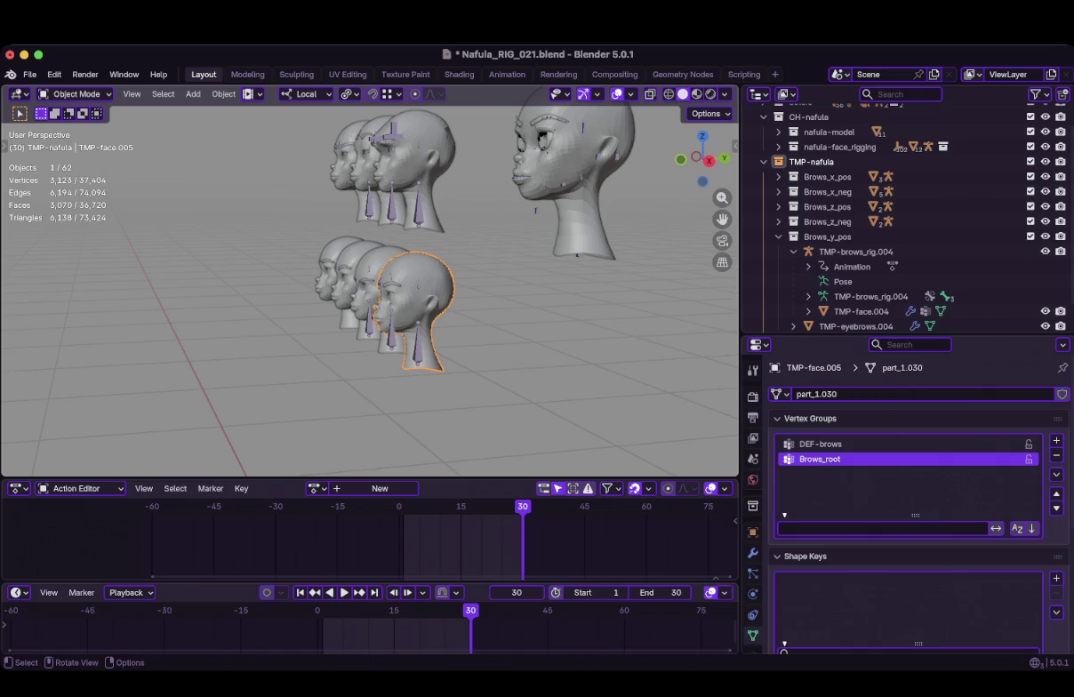
{"action": "key", "text": "space"}
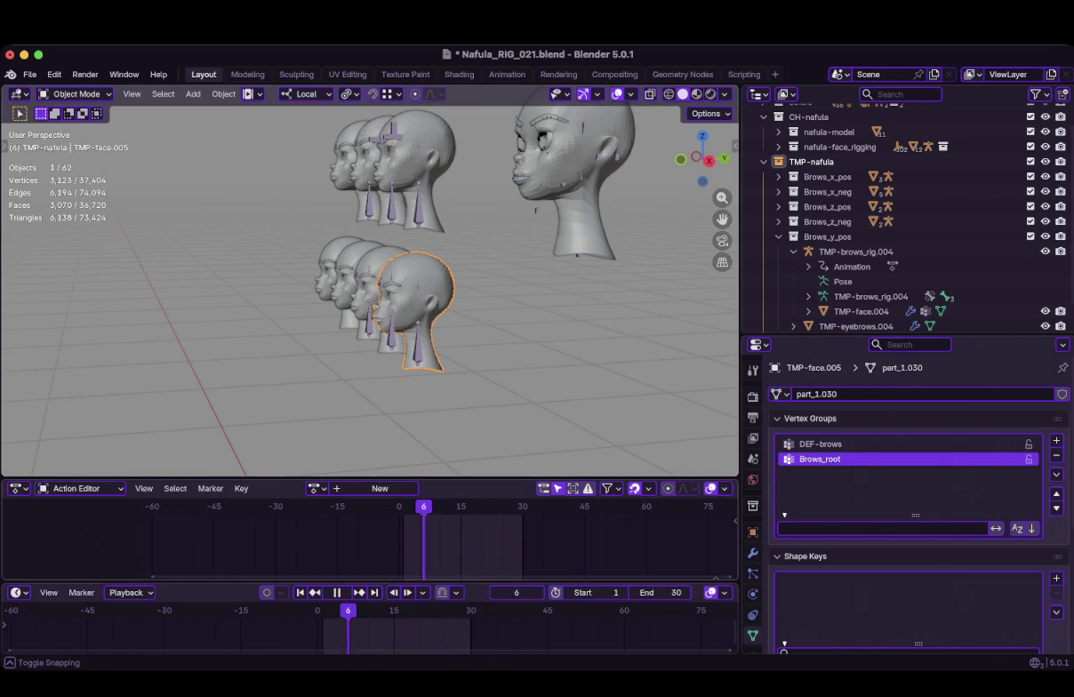
{"action": "key", "text": "space"}
{"action": "key", "text": "shift+Left"}
{"action": "scroll", "coordinate": [417, 311], "scroll_direction": "up", "scroll_amount": 3}
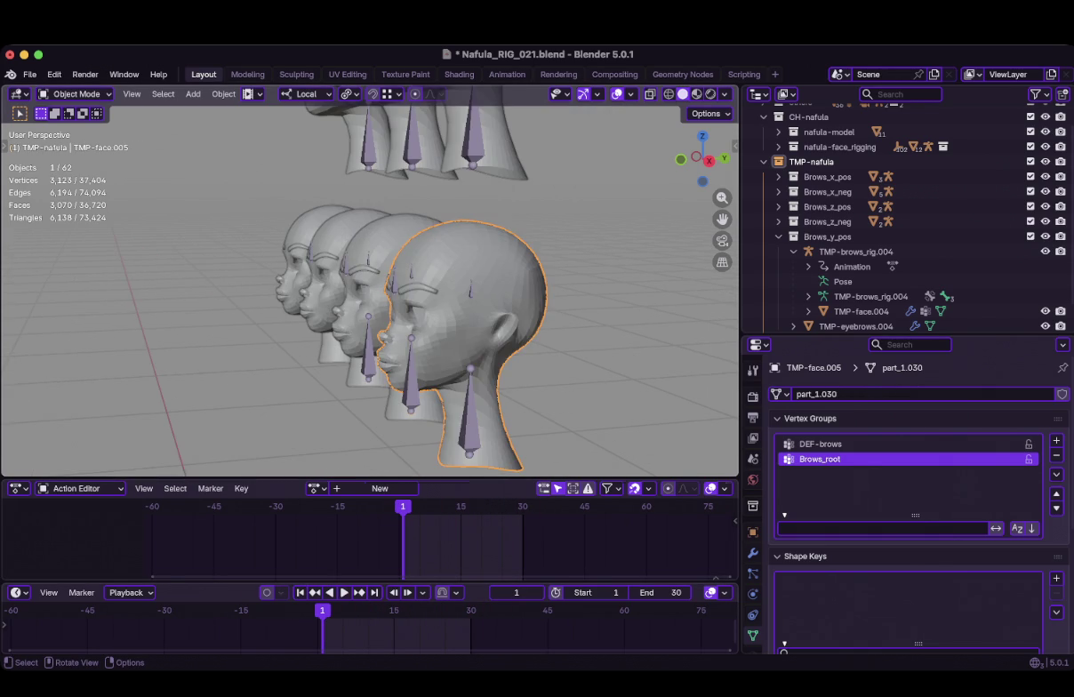
In Pose Mode on TMP-brows_rig.005, adjust the Brows_base bone and key it at frame 1
{"action": "left_click", "coordinate": [410, 373]}
{"action": "scroll", "coordinate": [387, 306], "scroll_direction": "up", "scroll_amount": 3}
{"action": "middle_click_drag", "start_coordinate": [374, 302], "coordinate": [462, 307]}
{"action": "left_click", "coordinate": [531, 287]}
{"action": "key", "text": "ctrl+Tab"}
{"action": "key", "text": "r"}
{"action": "left_click_drag", "start_coordinate": [547, 306], "coordinate": [547, 310]}
{"action": "key", "text": "i"}
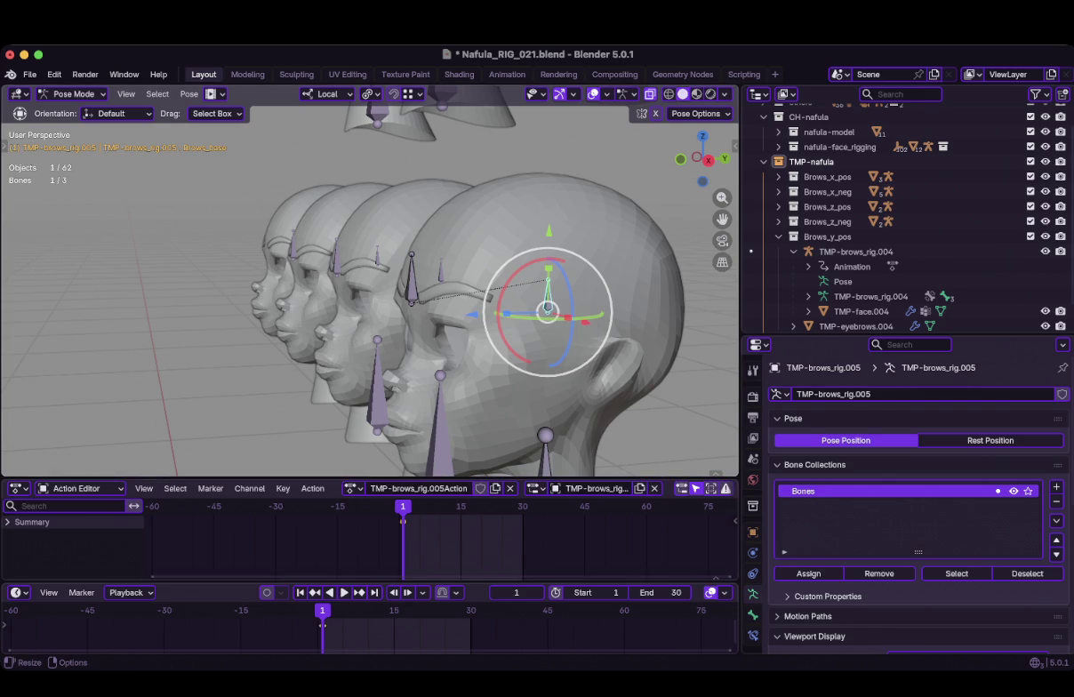
At frame 30, move Brows_base along Z, key it, and return to Object Mode
{"action": "key", "text": "shift+Right"}
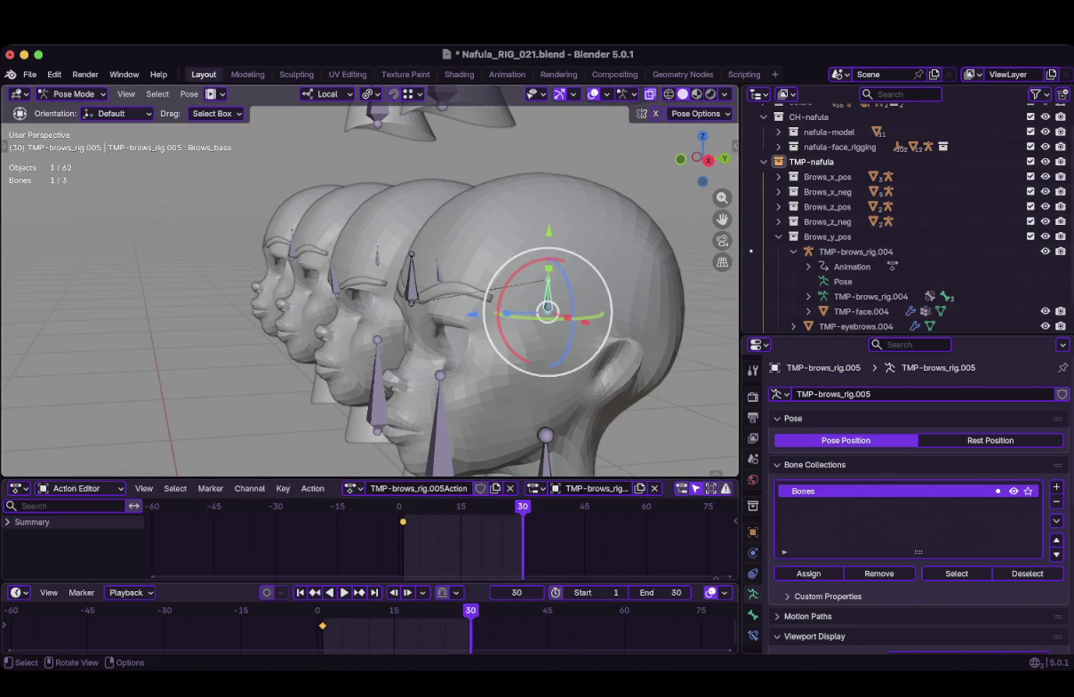
{"action": "key", "text": "g"}
{"action": "key", "text": "z"}
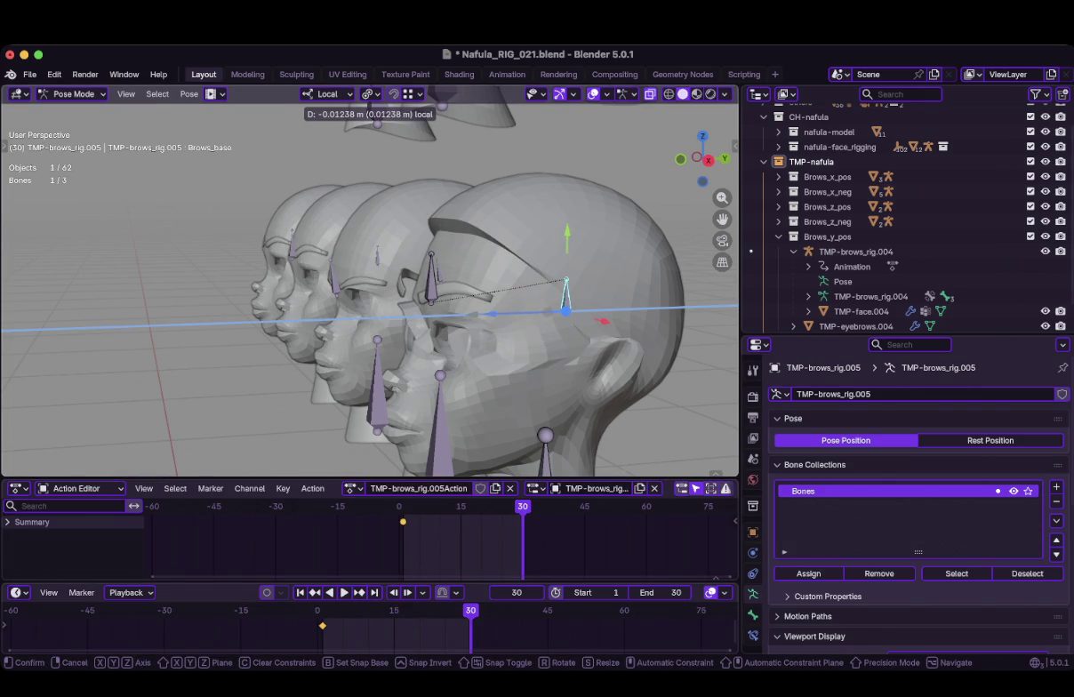
{"action": "left_click", "coordinate": [566, 310]}
{"action": "middle_click_drag", "start_coordinate": [565, 310], "coordinate": [525, 285]}
{"action": "key", "text": "i"}
{"action": "key", "text": "ctrl+Tab"}
{"action": "scroll", "coordinate": [370, 285], "scroll_direction": "down", "scroll_amount": 3}
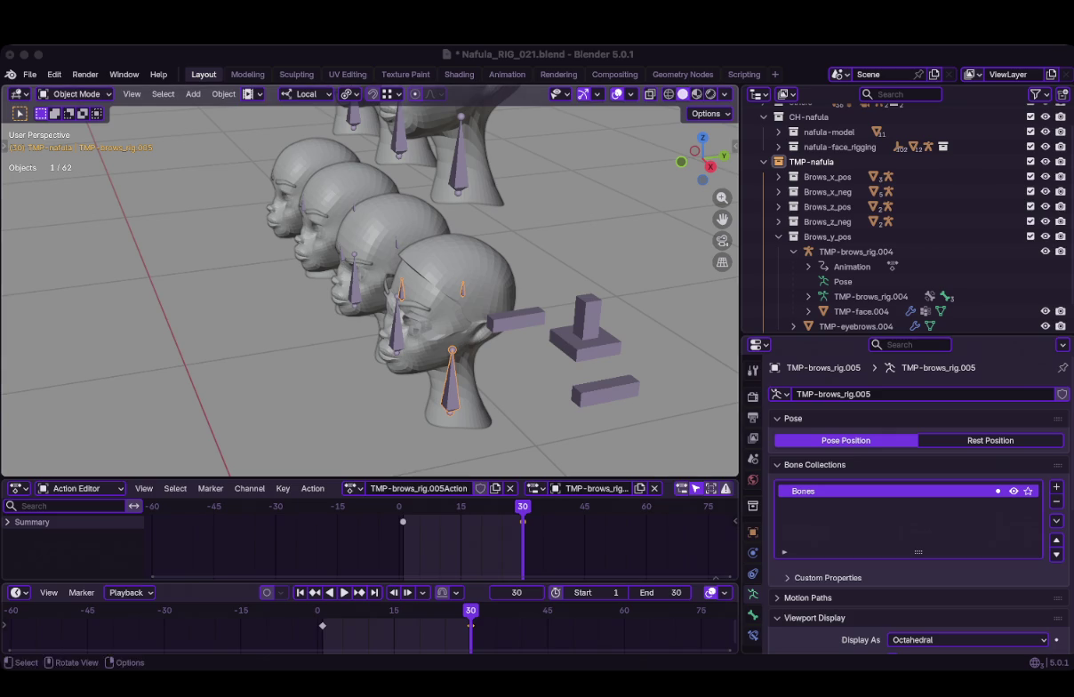
{"action": "left_click", "coordinate": [471, 294]}
Add head TMP-face.004 to the selection and enter Weight Paint mode
{"action": "mouse_move", "coordinate": [472, 293]}
{"action": "middle_mouse_down"}
{"action": "mouse_move", "coordinate": [489, 262]}
{"action": "mouse_move", "coordinate": [267, 293]}
{"action": "middle_mouse_up"}
{"action": "left_click", "coordinate": [860, 311], "text": "ctrl"}
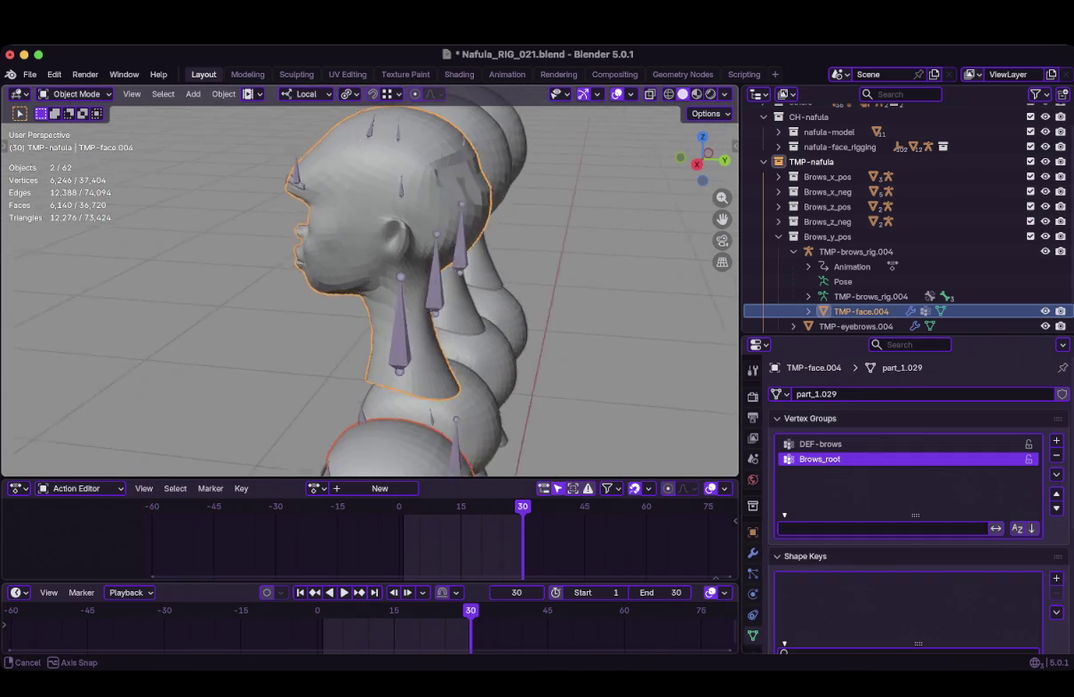
{"action": "key", "text": "ctrl+Tab"}
{"action": "left_click", "coordinate": [324, 120]}
Set the brush size to 288 px and choose the Paint brush
{"action": "mouse_move", "coordinate": [351, 164]}
{"action": "middle_mouse_down"}
{"action": "mouse_move", "coordinate": [363, 163]}
{"action": "mouse_move", "coordinate": [370, 280]}
{"action": "middle_mouse_up"}
{"action": "scroll", "coordinate": [370, 280], "scroll_direction": "up", "scroll_amount": 4}
{"action": "key", "text": "f"}
{"action": "left_click", "coordinate": [369, 281]}
{"action": "key", "text": "shift+space"}
{"action": "left_click", "coordinate": [273, 182]}
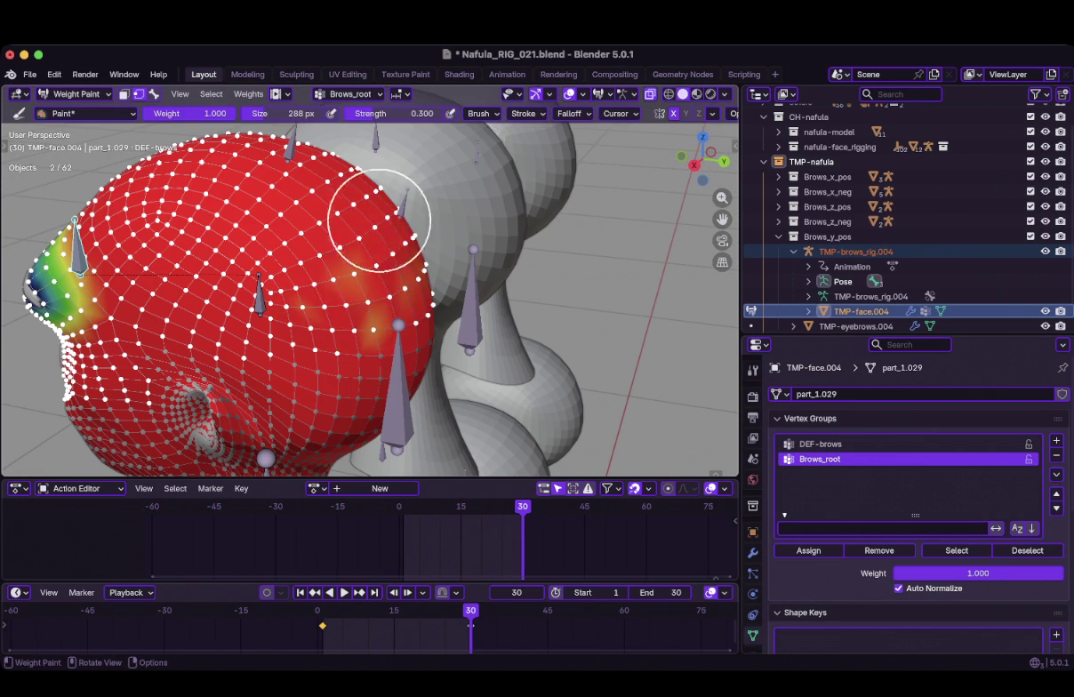
Compare the DEF-brows and Brows_root weights on TMP-face.004, then return to Object Mode
{"action": "middle_click_drag", "start_coordinate": [383, 216], "coordinate": [336, 251]}
{"action": "mouse_move", "coordinate": [238, 271]}
{"action": "middle_mouse_down"}
{"action": "mouse_move", "coordinate": [295, 280]}
{"action": "mouse_move", "coordinate": [251, 180]}
{"action": "middle_mouse_up"}
{"action": "scroll", "coordinate": [295, 281], "scroll_direction": "down", "scroll_amount": 3}
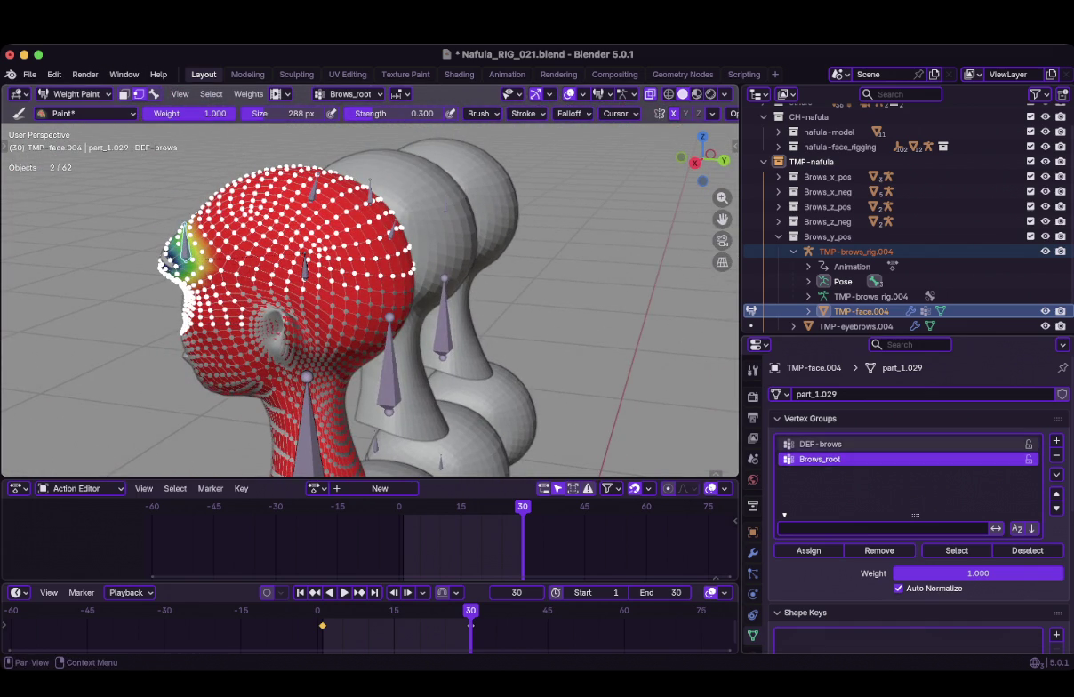
{"action": "left_click", "coordinate": [819, 444]}
{"action": "middle_click_drag", "start_coordinate": [383, 300], "coordinate": [433, 300]}
{"action": "left_click", "coordinate": [819, 458]}
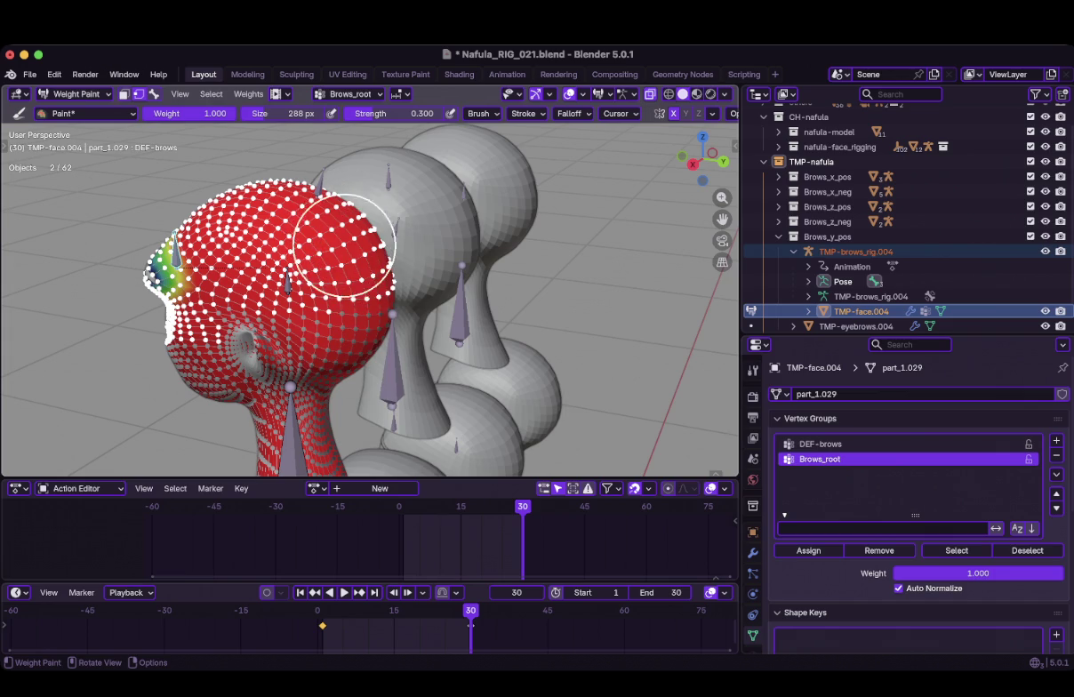
{"action": "left_click", "coordinate": [820, 443]}
{"action": "mouse_move", "coordinate": [373, 284]}
{"action": "middle_mouse_down"}
{"action": "mouse_move", "coordinate": [320, 284]}
{"action": "mouse_move", "coordinate": [571, 324]}
{"action": "middle_mouse_up"}
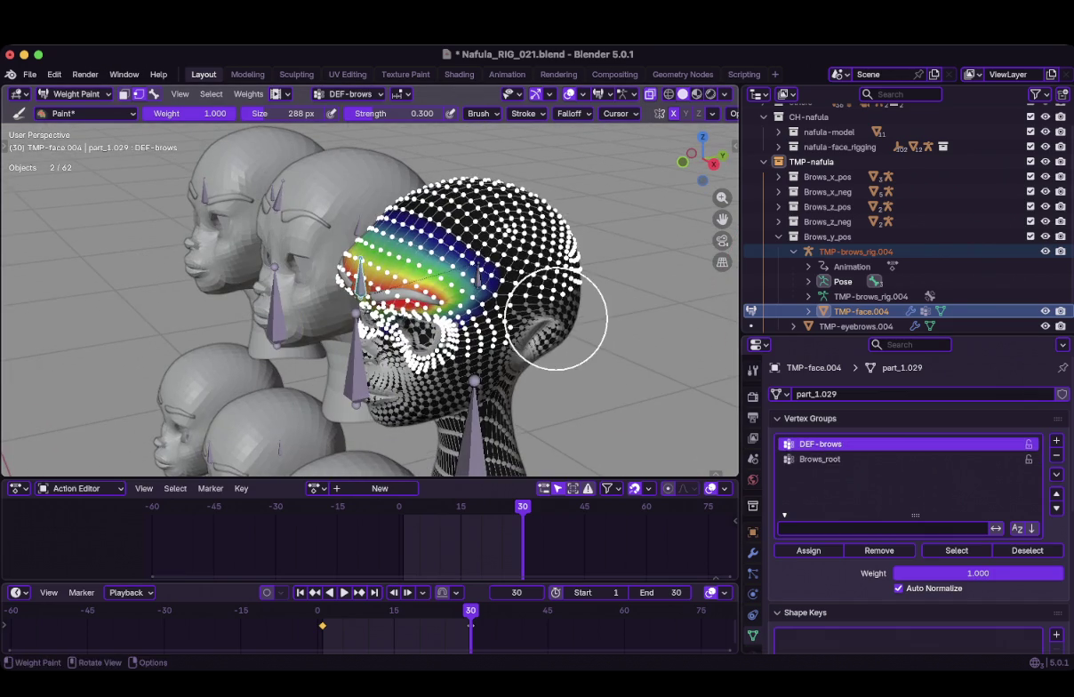
{"action": "key", "text": "ctrl+Tab"}
{"action": "scroll", "coordinate": [571, 323], "scroll_direction": "down", "scroll_amount": 3}
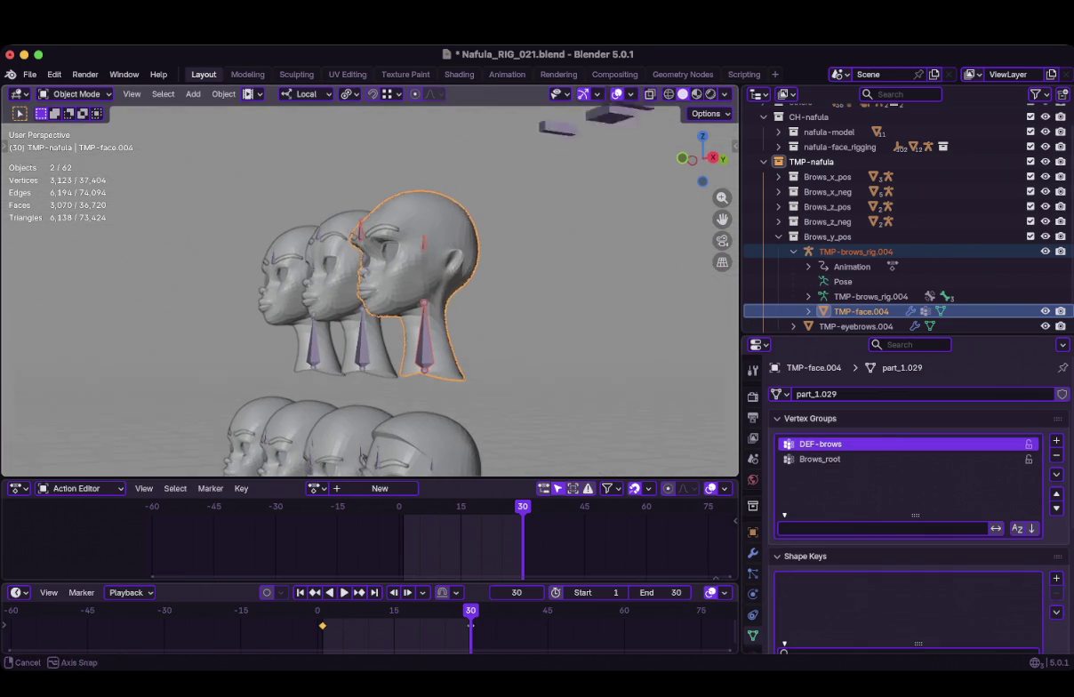
Copy vertex weights from active head TMP-face.004 onto TMP-face.005
{"action": "middle_click_drag", "start_coordinate": [374, 312], "coordinate": [373, 240], "text": "shift"}
{"action": "left_click", "coordinate": [427, 383]}
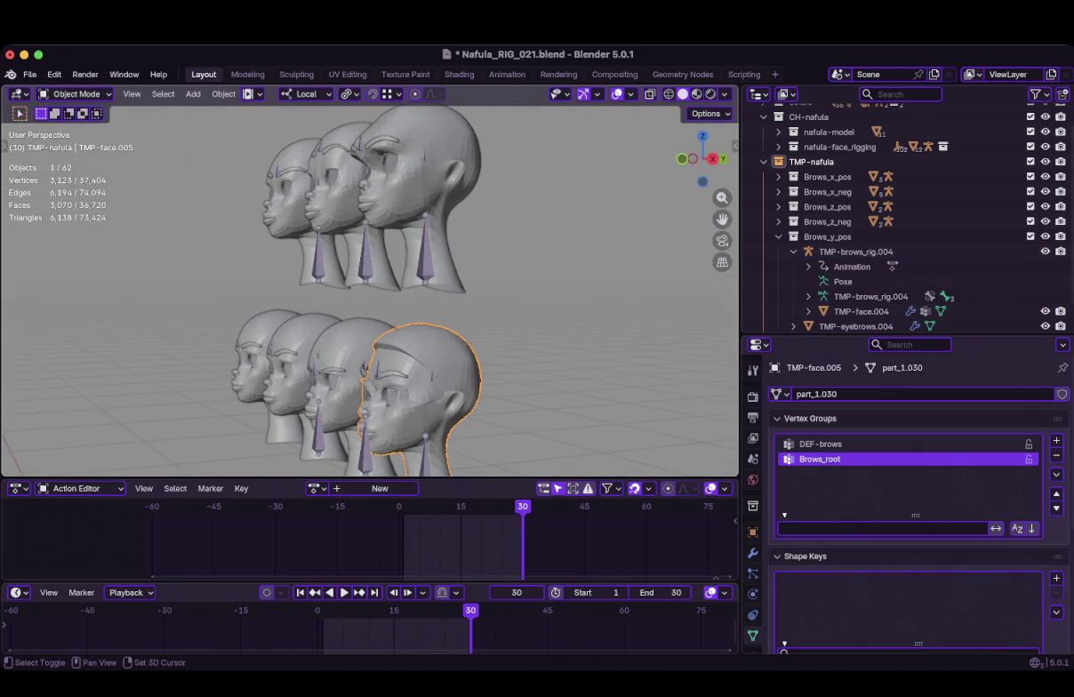
{"action": "left_click", "coordinate": [418, 178], "text": "shift"}
{"action": "key", "text": "ctrl+c"}
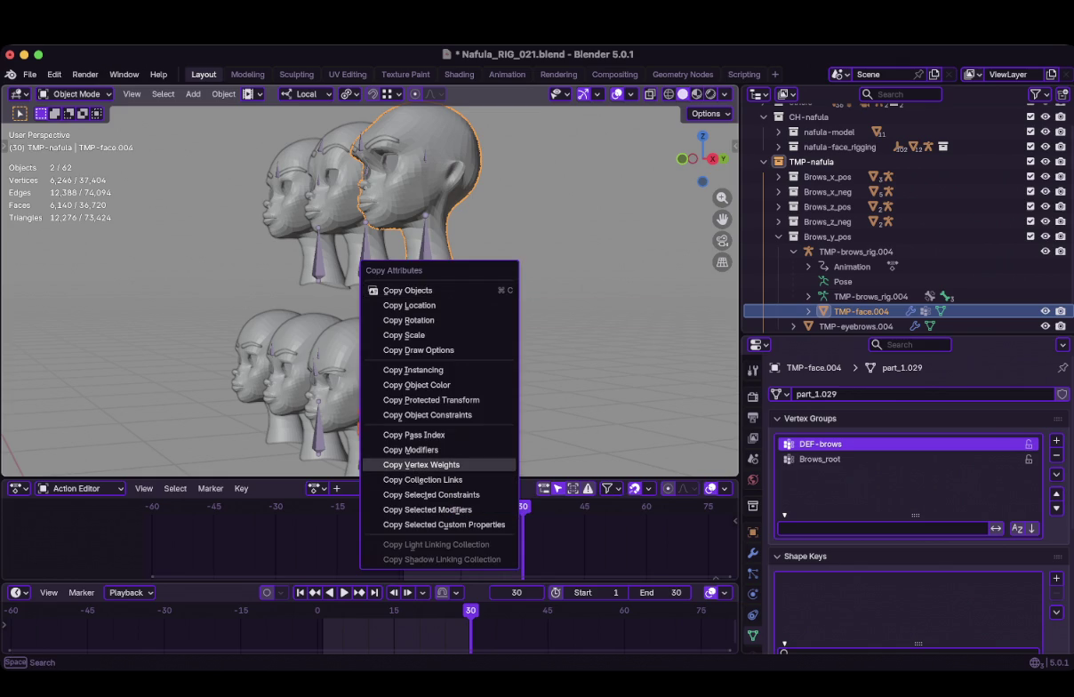
{"action": "left_click", "coordinate": [417, 465]}
Frame the front of TMP-face.005, select it, and switch it to Weight Paint
{"action": "middle_click_drag", "start_coordinate": [418, 464], "coordinate": [382, 444]}
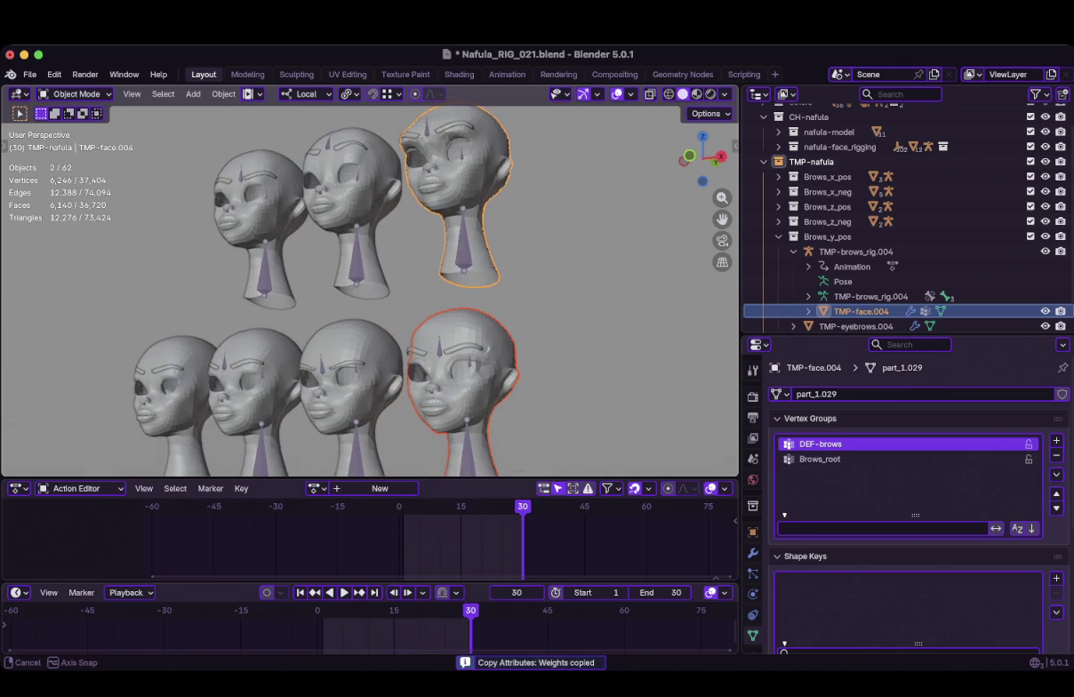
{"action": "scroll", "coordinate": [369, 284], "scroll_direction": "up", "scroll_amount": 2}
{"action": "scroll", "coordinate": [369, 284], "scroll_direction": "up", "scroll_amount": 2}
{"action": "scroll", "coordinate": [369, 284], "scroll_direction": "up", "scroll_amount": 2}
{"action": "scroll", "coordinate": [369, 285], "scroll_direction": "up", "scroll_amount": 2}
{"action": "mouse_move", "coordinate": [369, 284]}
{"action": "middle_mouse_down"}
{"action": "mouse_move", "coordinate": [457, 277]}
{"action": "mouse_move", "coordinate": [364, 280]}
{"action": "middle_mouse_up"}
{"action": "left_click", "coordinate": [374, 293]}
{"action": "key", "text": "ctrl"}
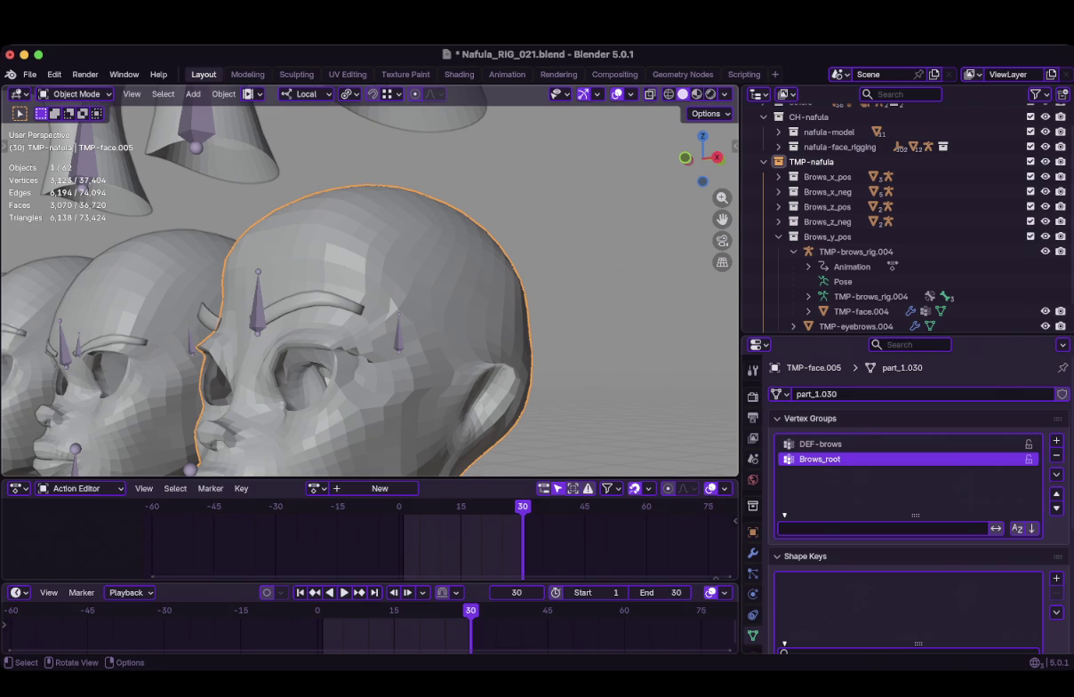
{"action": "key", "text": "ctrl+Tab"}
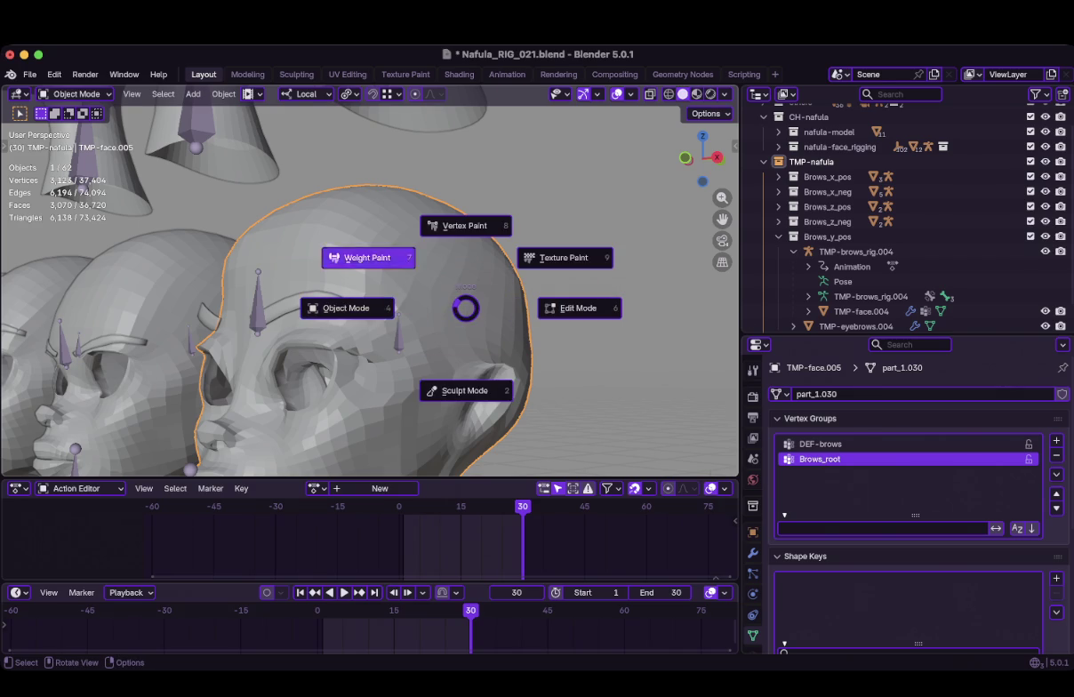
Orbit around TMP-face.005's brow, comparing its DEF-brows and Brows_root weights
{"action": "middle_click_drag", "start_coordinate": [393, 347], "coordinate": [413, 287]}
{"action": "scroll", "coordinate": [539, 327], "scroll_direction": "up", "scroll_amount": 3}
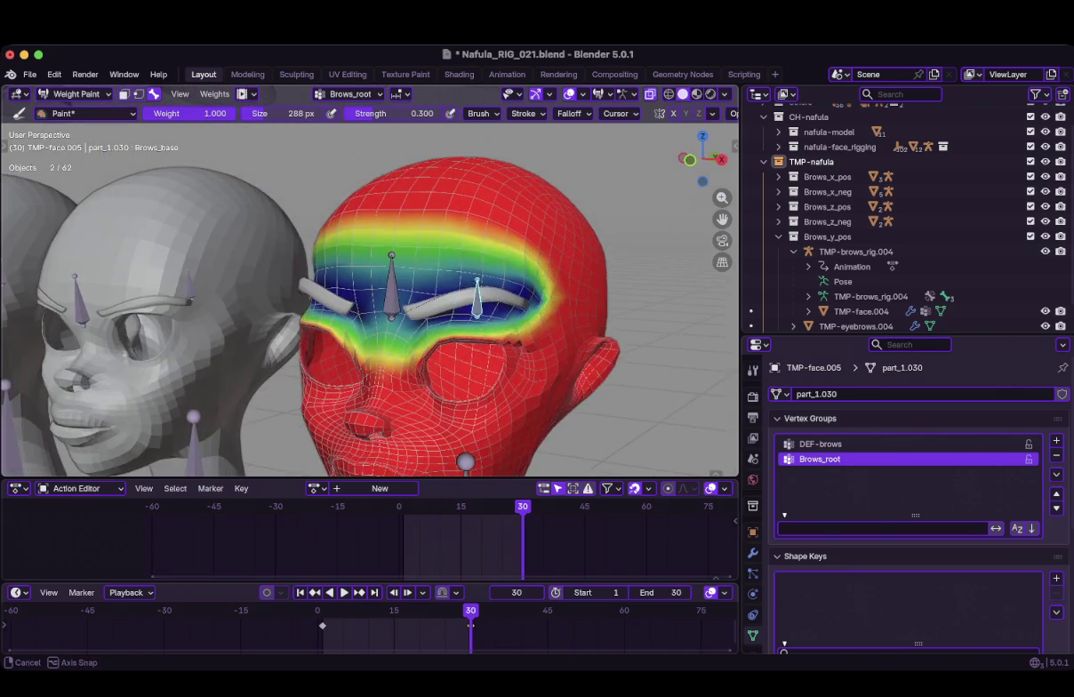
{"action": "mouse_move", "coordinate": [539, 327]}
{"action": "middle_mouse_down"}
{"action": "mouse_move", "coordinate": [503, 324]}
{"action": "mouse_move", "coordinate": [530, 380]}
{"action": "middle_mouse_up"}
{"action": "left_click", "coordinate": [820, 444]}
{"action": "scroll", "coordinate": [530, 380], "scroll_direction": "down", "scroll_amount": 3}
{"action": "middle_click_drag", "start_coordinate": [480, 348], "coordinate": [444, 284]}
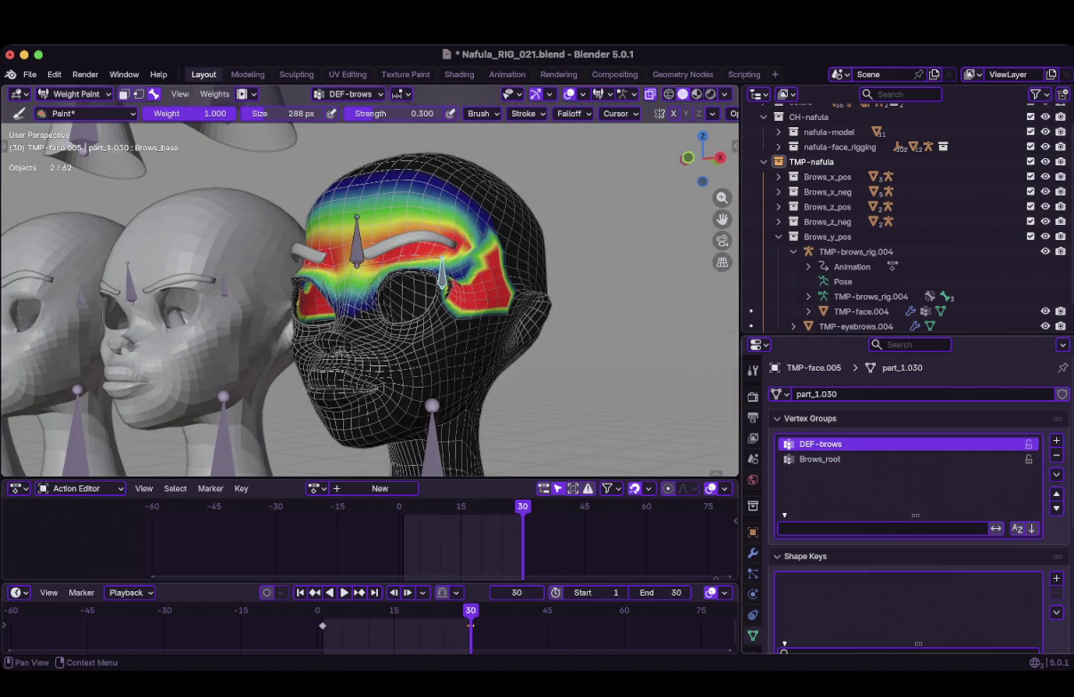
{"action": "left_click", "coordinate": [820, 458]}
Inspect the brow from the side, toggling groups and leaving DEF-brows active
{"action": "scroll", "coordinate": [606, 341], "scroll_direction": "up", "scroll_amount": 3}
{"action": "middle_click_drag", "start_coordinate": [606, 340], "coordinate": [582, 350]}
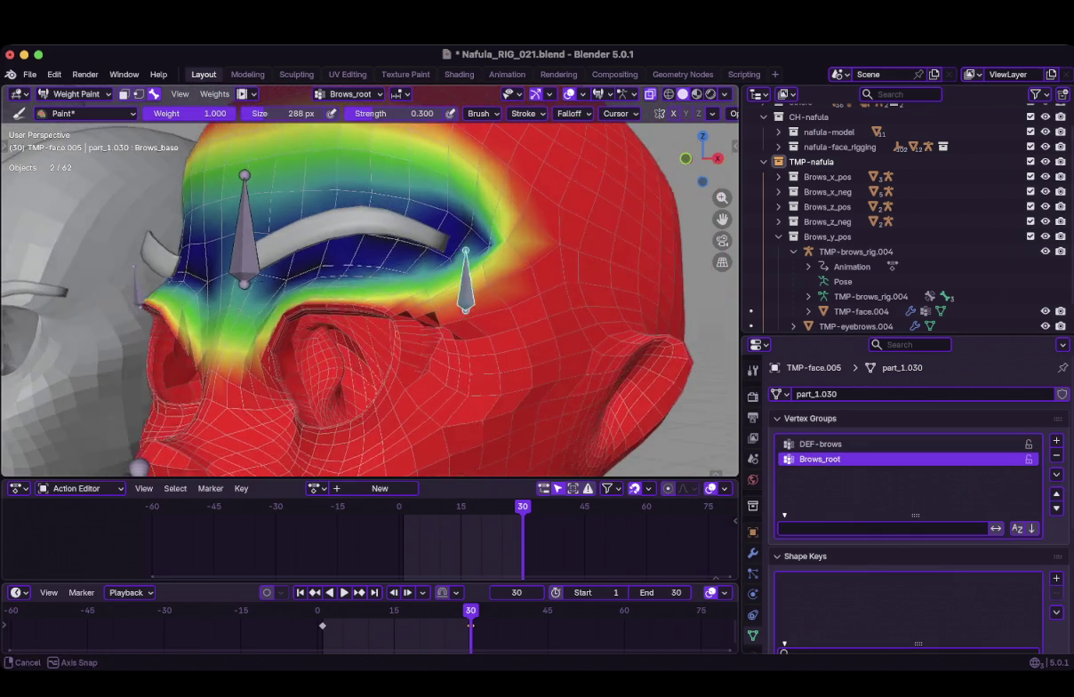
{"action": "scroll", "coordinate": [583, 349], "scroll_direction": "down", "scroll_amount": 3}
{"action": "left_click", "coordinate": [820, 443]}
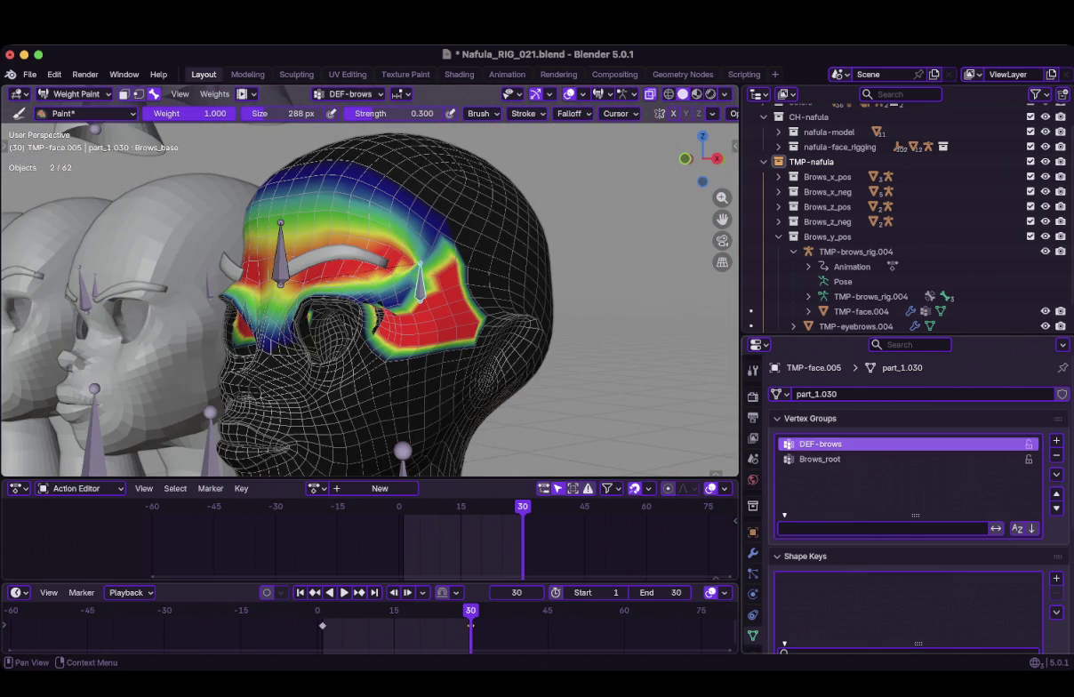
{"action": "left_click", "coordinate": [819, 459]}
{"action": "left_click", "coordinate": [820, 443]}
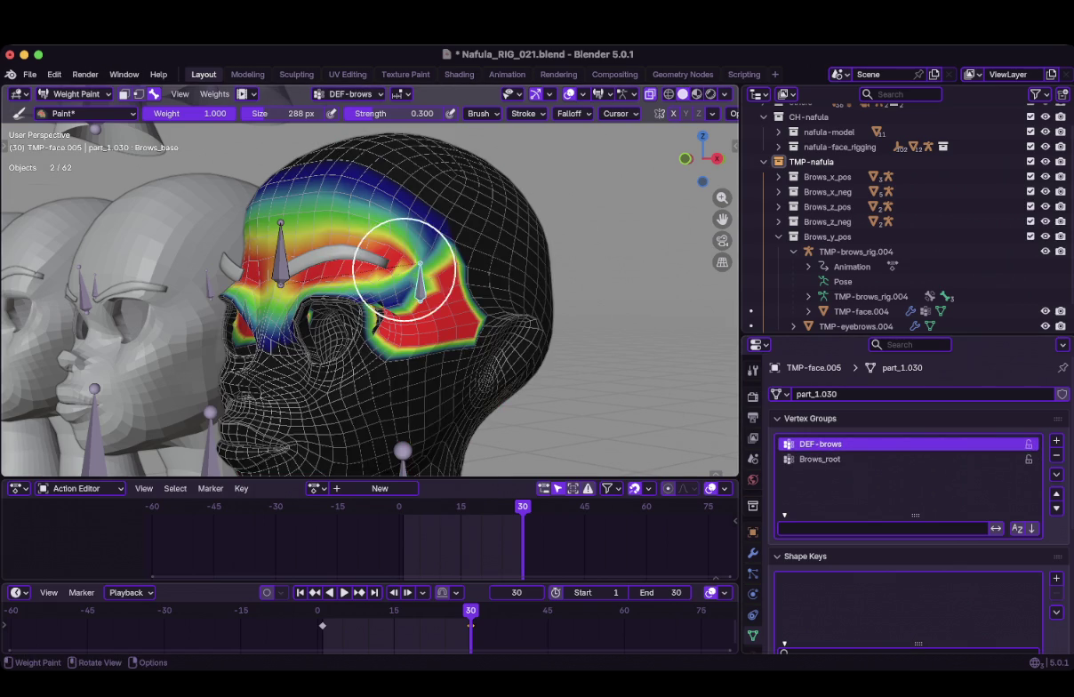
{"action": "scroll", "coordinate": [464, 300], "scroll_direction": "up", "scroll_amount": 3}
{"action": "middle_click_drag", "start_coordinate": [464, 299], "coordinate": [471, 294]}
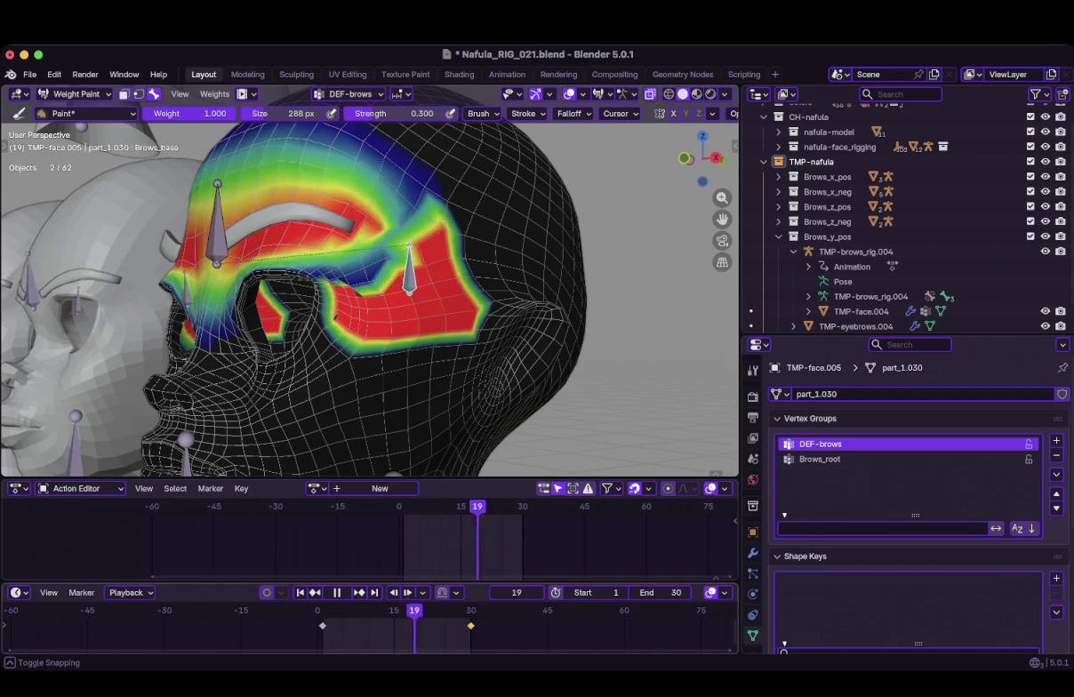
In Edit Mode, select the forehead and both eye-socket seam islands
{"action": "key", "text": "Tab"}
{"action": "middle_click_drag", "start_coordinate": [407, 359], "coordinate": [498, 356]}
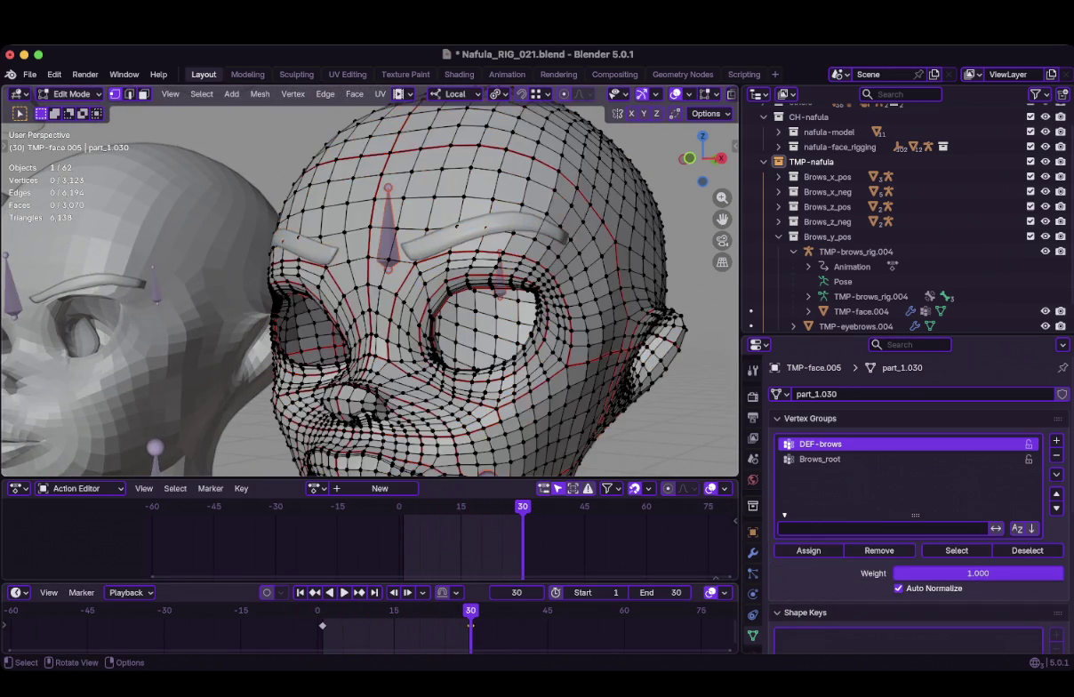
{"action": "key", "text": "l"}
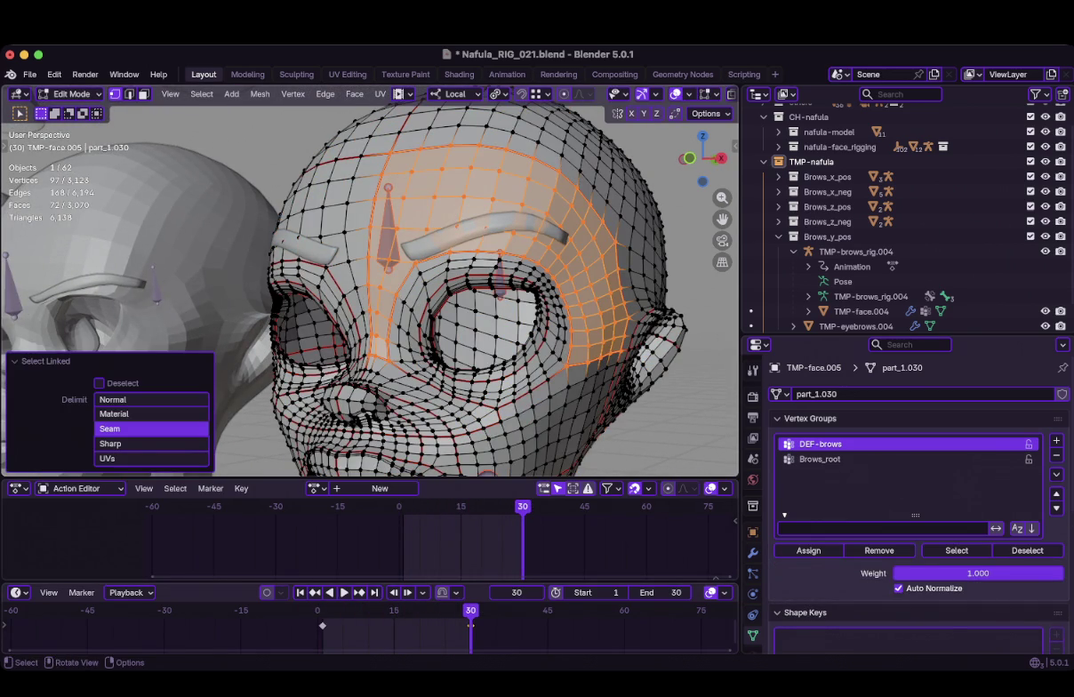
{"action": "key", "text": "l"}
{"action": "key", "text": "l"}
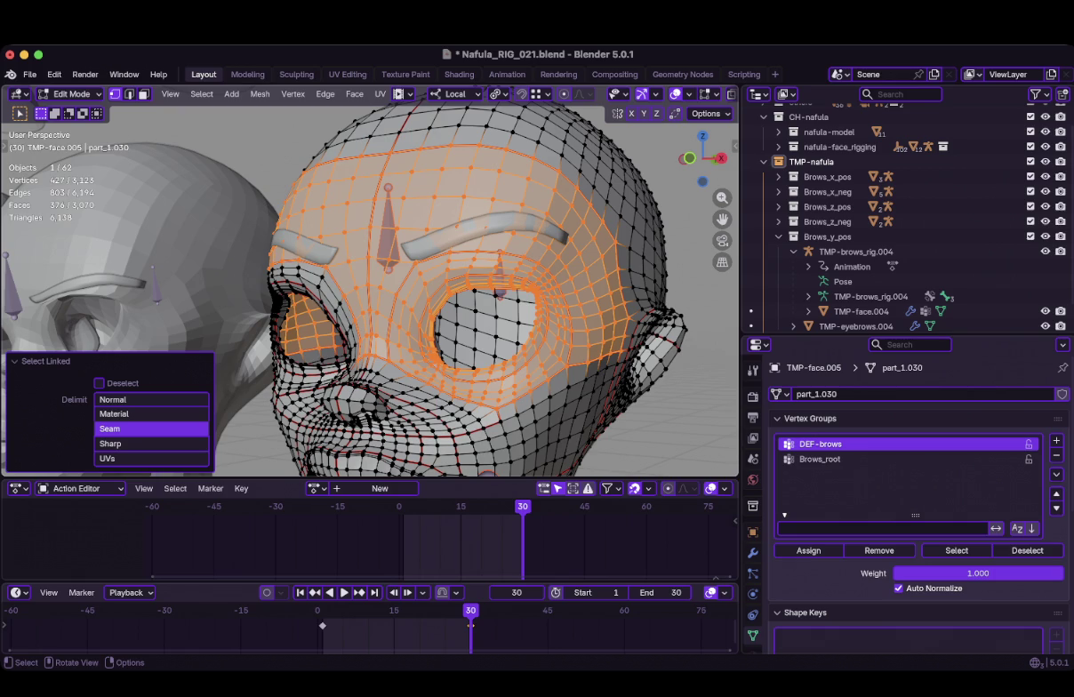
{"action": "key", "text": "l"}
From the front orthographic view, box-select the top of the head, right ear and left side
{"action": "middle_click_drag", "start_coordinate": [355, 267], "coordinate": [382, 320]}
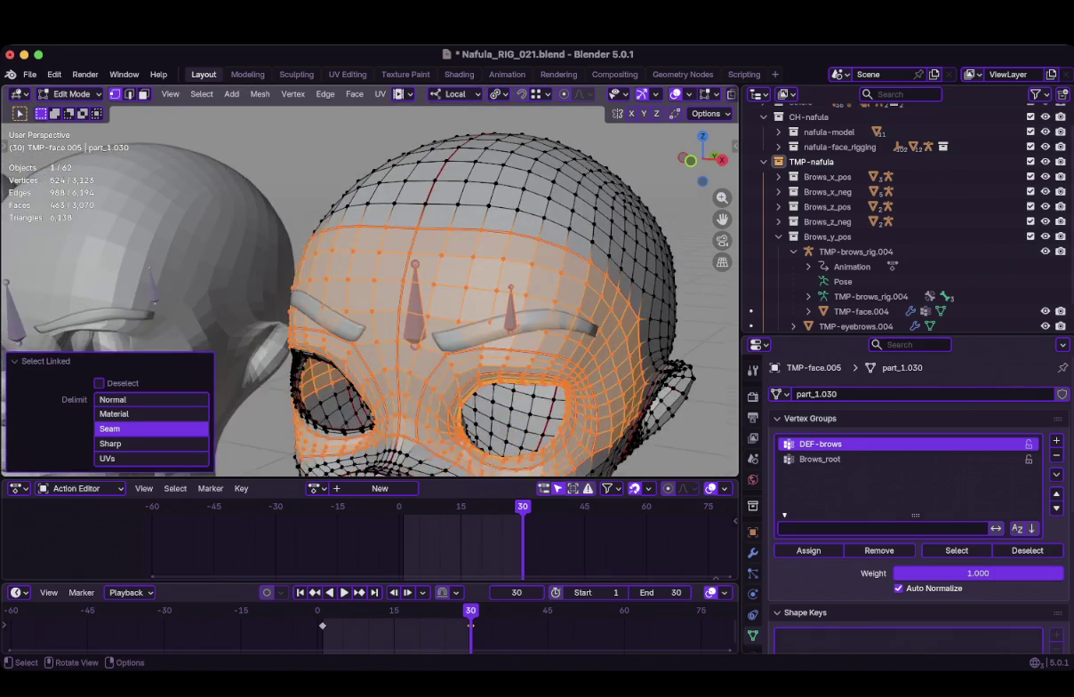
{"action": "key", "text": "KP_1"}
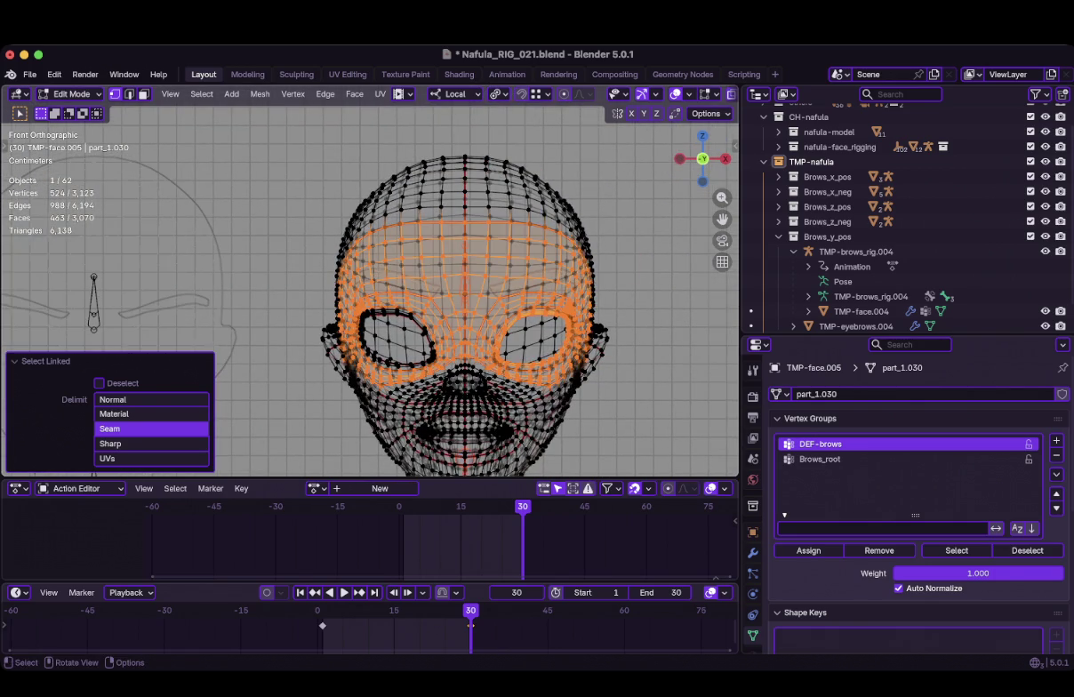
{"action": "key", "text": "b"}
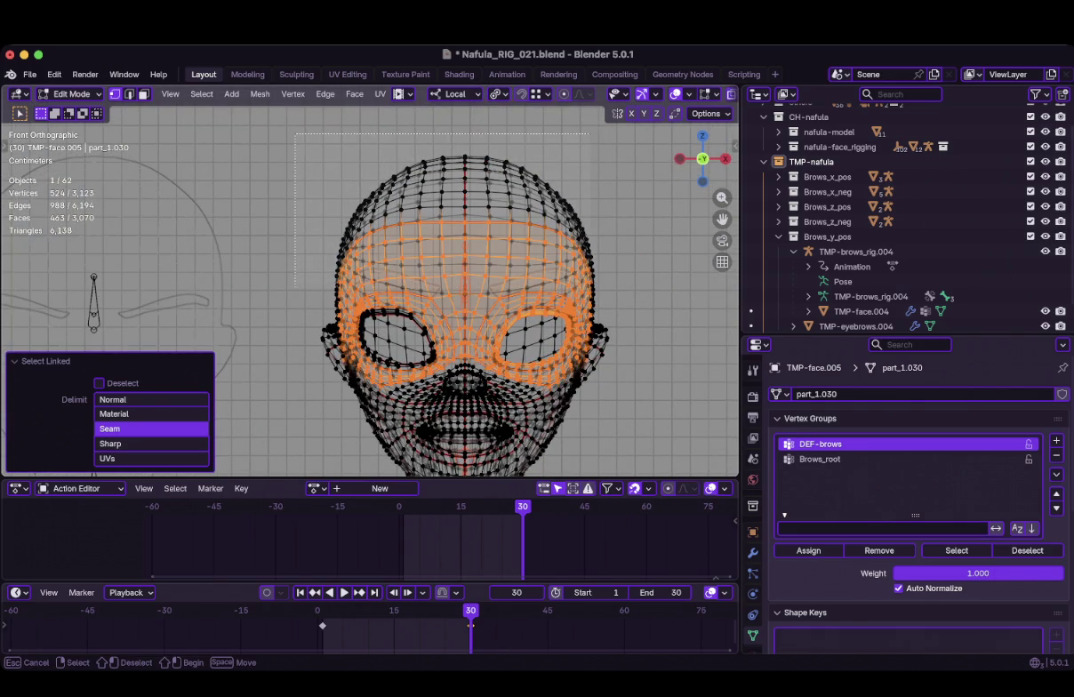
{"action": "left_click_drag", "start_coordinate": [296, 134], "coordinate": [618, 294]}
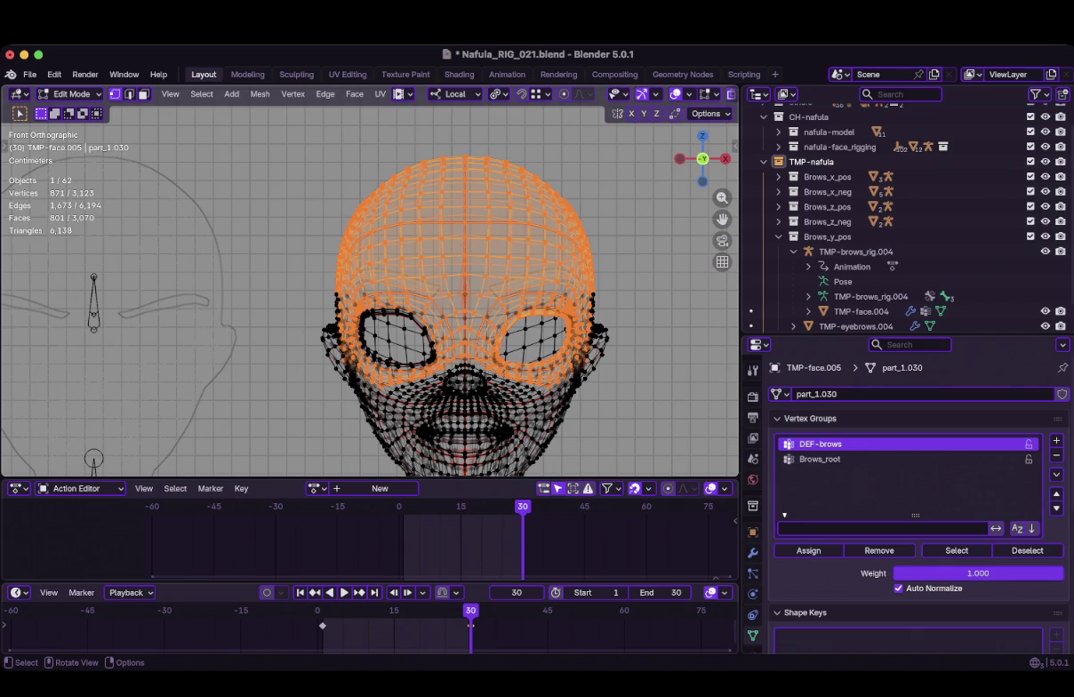
{"action": "key", "text": "b"}
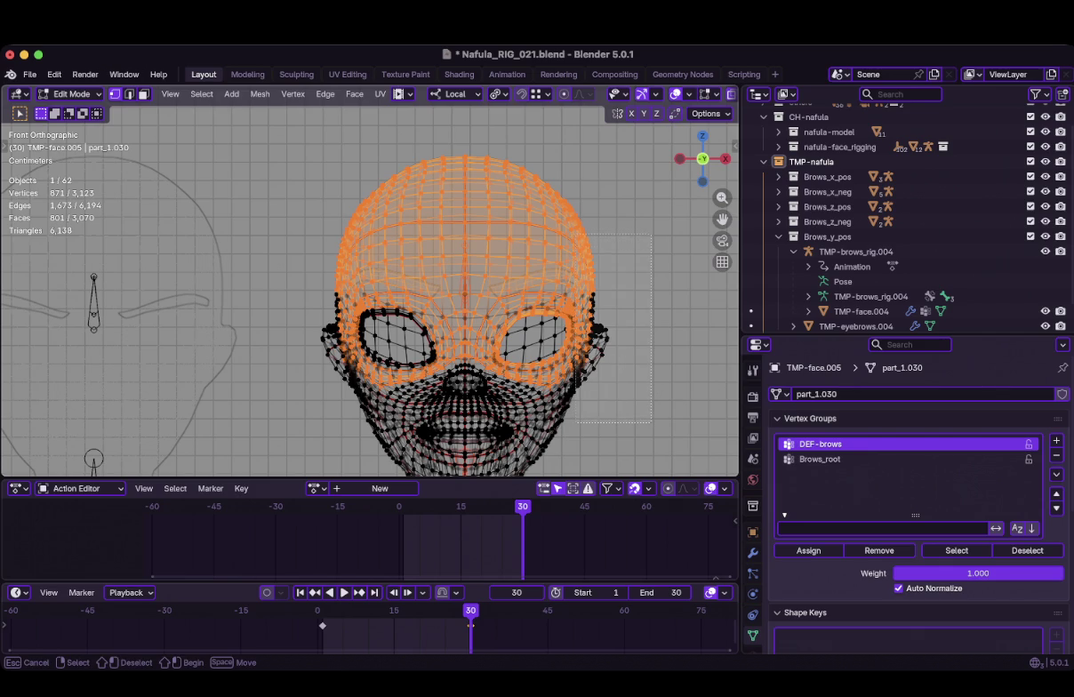
{"action": "left_click_drag", "start_coordinate": [578, 236], "coordinate": [651, 423]}
{"action": "key", "text": "b"}
{"action": "left_click_drag", "start_coordinate": [269, 210], "coordinate": [332, 307]}
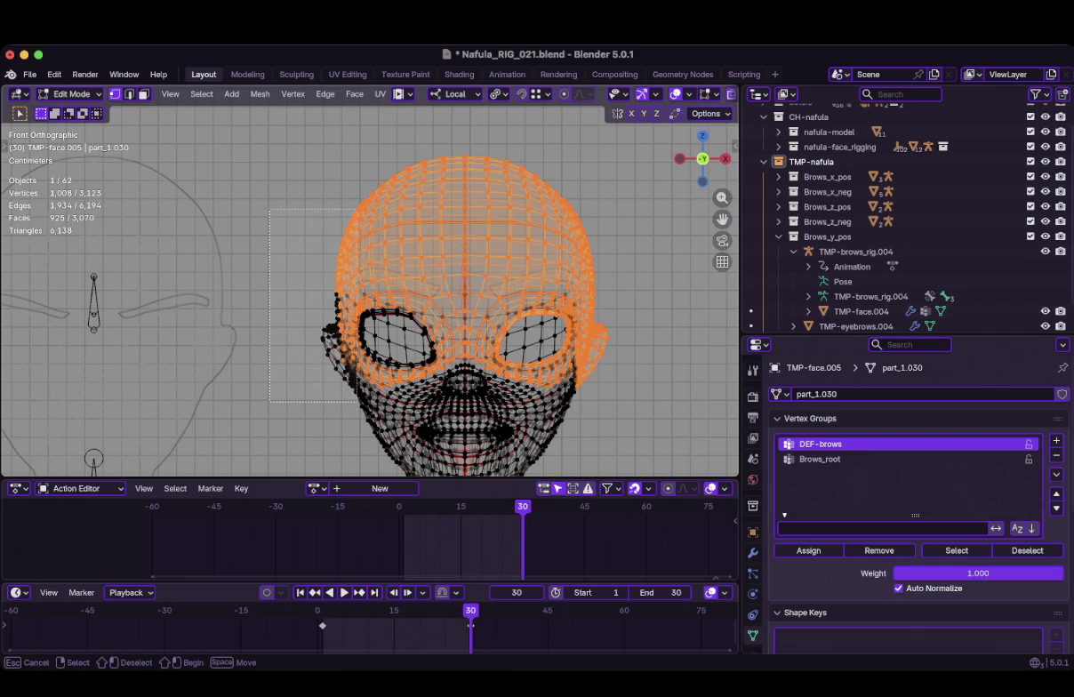
{"action": "left_click_drag", "start_coordinate": [355, 402], "coordinate": [354, 402]}
{"action": "middle_click_drag", "start_coordinate": [354, 402], "coordinate": [533, 353]}
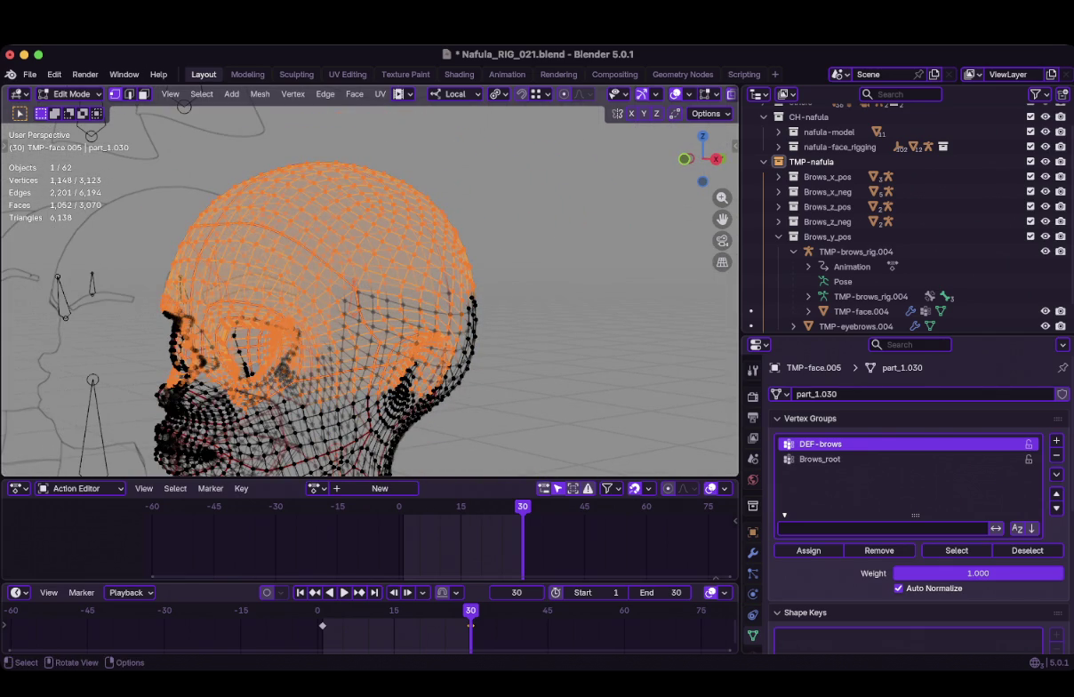
Enter Weight Paint with vertex selection masking enabled
{"action": "key", "text": "ctrl+Tab"}
{"action": "left_click", "coordinate": [276, 207]}
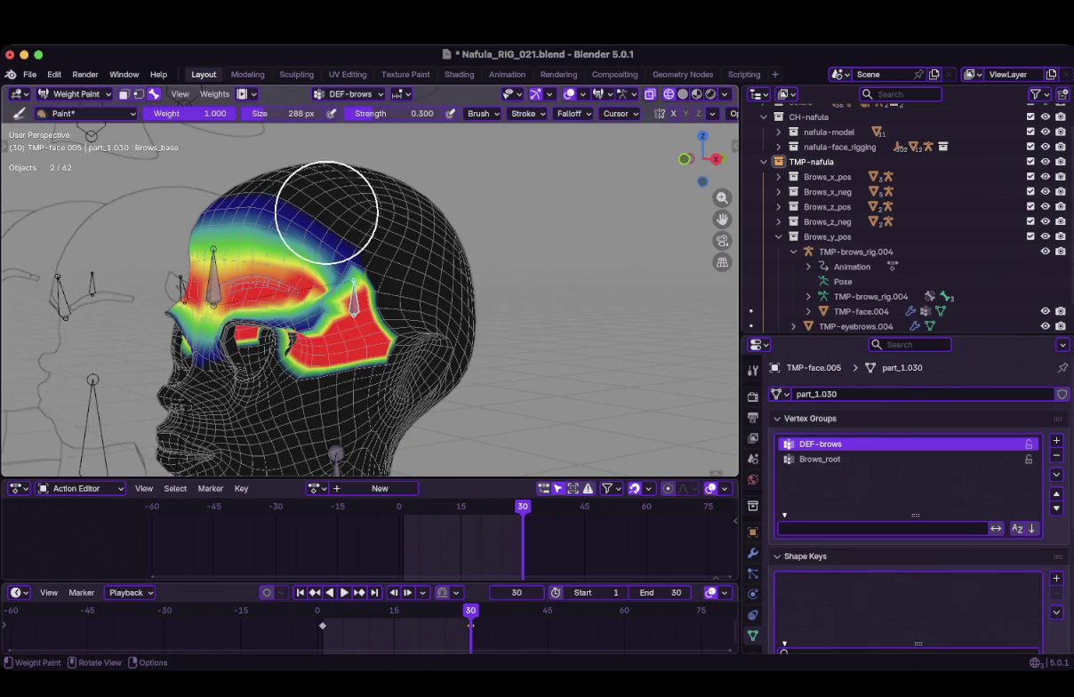
{"action": "key", "text": "v"}
{"action": "mouse_move", "coordinate": [283, 192]}
{"action": "middle_mouse_down"}
{"action": "mouse_move", "coordinate": [400, 192]}
{"action": "mouse_move", "coordinate": [345, 249]}
{"action": "middle_mouse_up"}
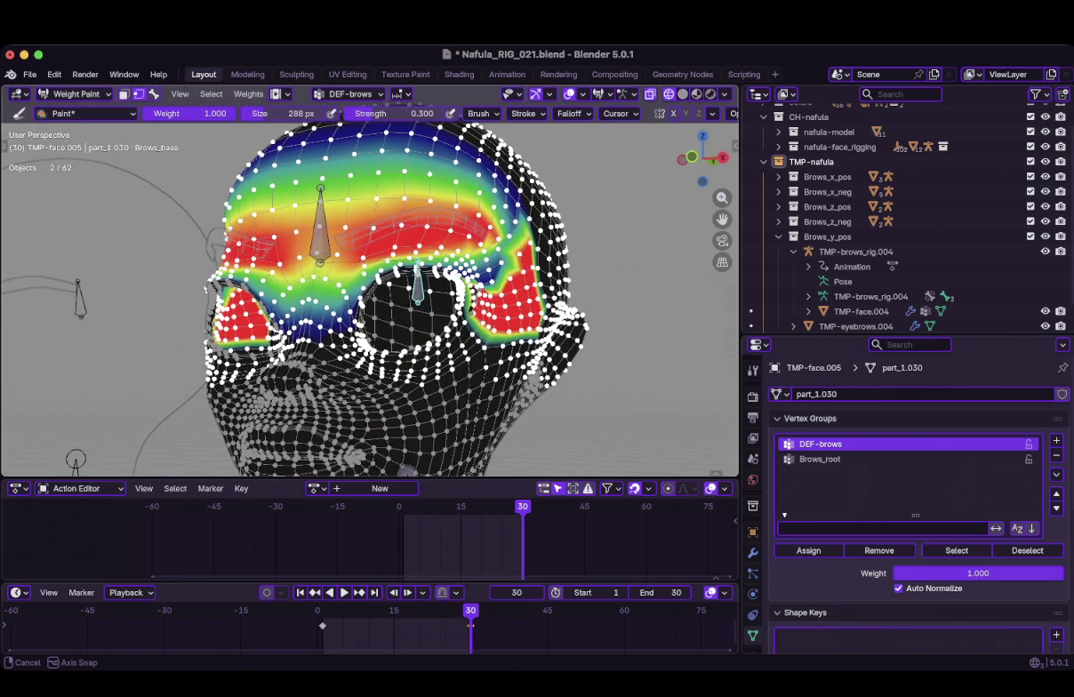
Back in Edit Mode, view the head from the front and deselect all vertices
{"action": "key", "text": "Tab"}
{"action": "scroll", "coordinate": [344, 249], "scroll_direction": "up", "scroll_amount": 3}
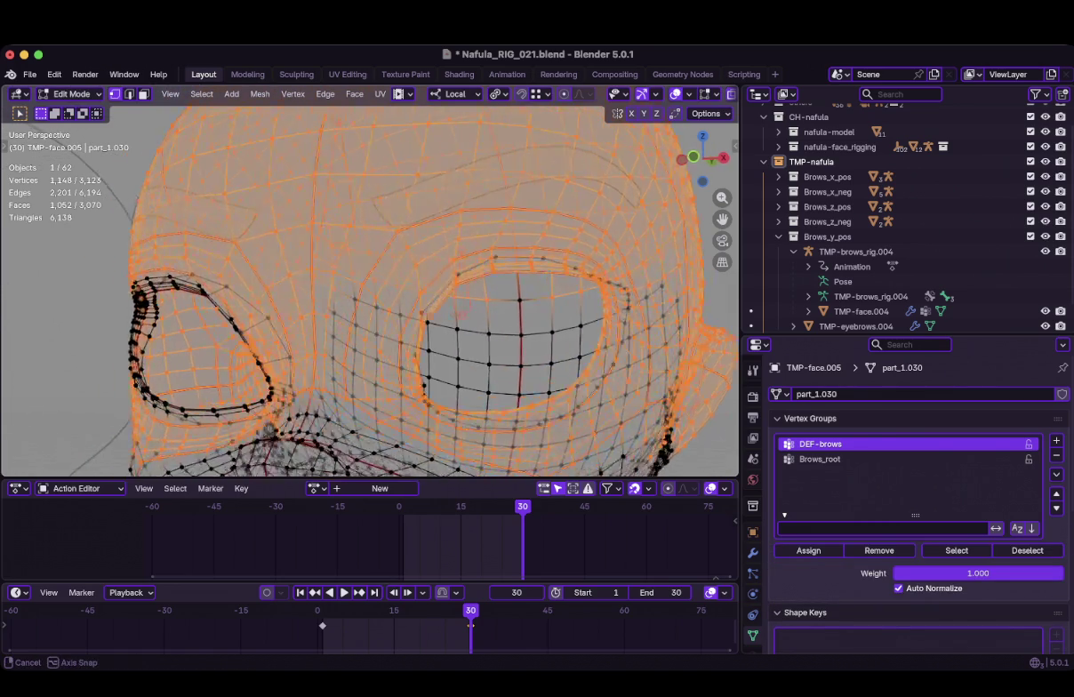
{"action": "key", "text": "KP_1"}
{"action": "scroll", "coordinate": [369, 284], "scroll_direction": "down", "scroll_amount": 4}
{"action": "key", "text": "a"}
{"action": "left_click", "coordinate": [396, 287]}
Reselect the right-eye, forehead and brow seam islands across both eyes
{"action": "scroll", "coordinate": [523, 261], "scroll_direction": "up", "scroll_amount": 2}
{"action": "scroll", "coordinate": [522, 260], "scroll_direction": "up", "scroll_amount": 1}
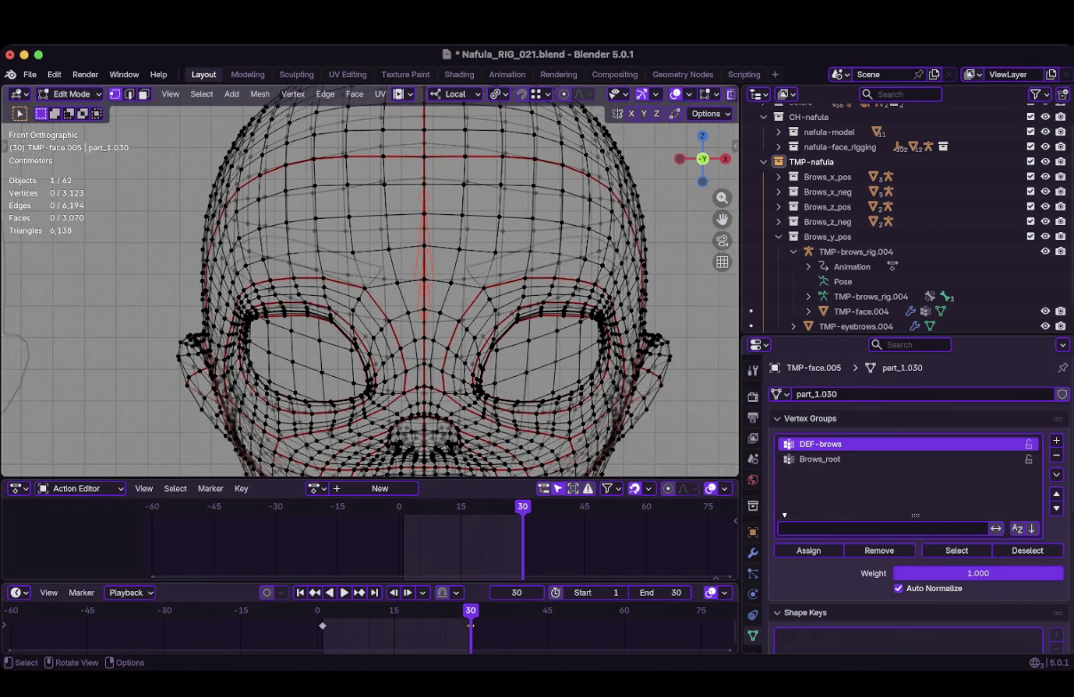
{"action": "key", "text": "l"}
{"action": "left_click", "coordinate": [645, 293]}
{"action": "key", "text": "l"}
{"action": "key", "text": "l"}
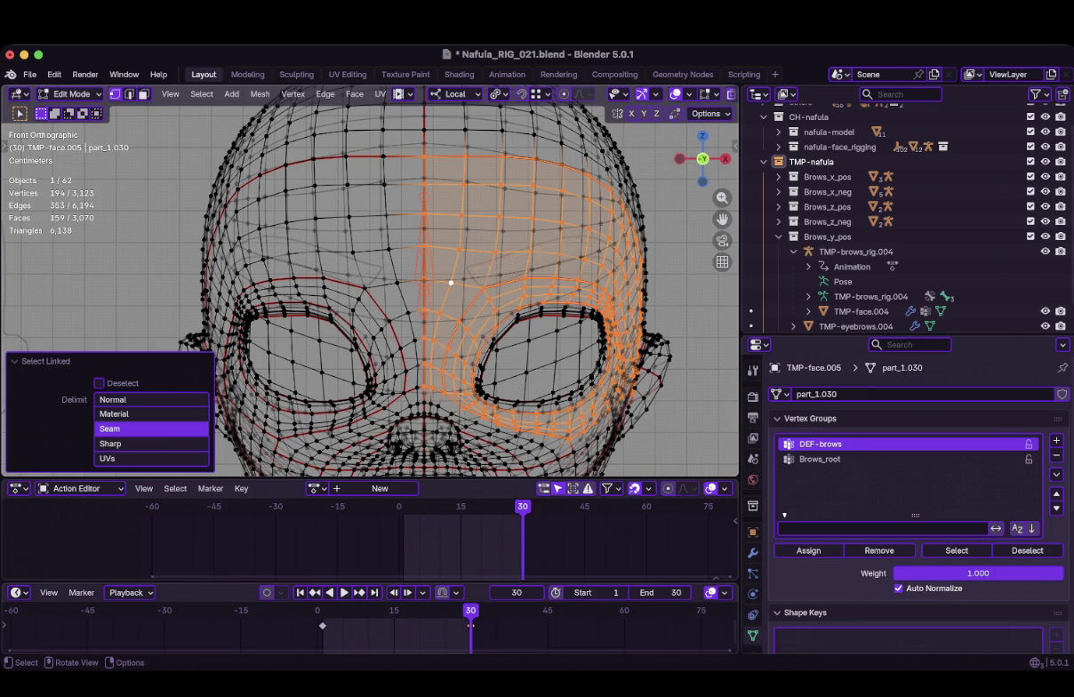
{"action": "key", "text": "l"}
{"action": "key", "text": "l"}
{"action": "scroll", "coordinate": [449, 283], "scroll_direction": "down", "scroll_amount": 1}
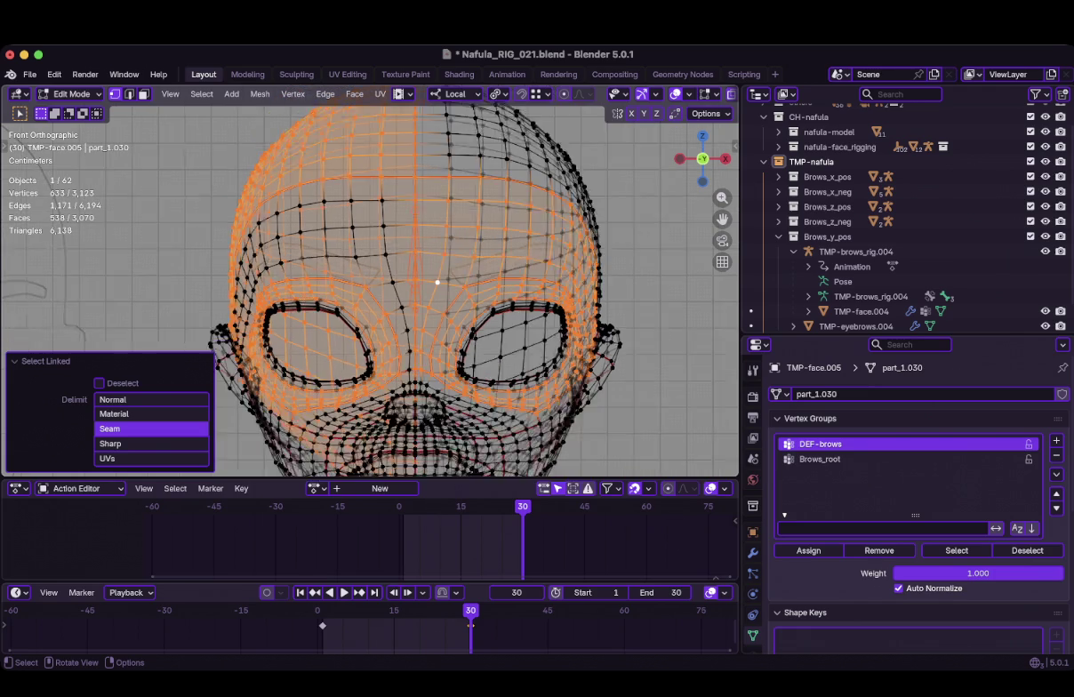
{"action": "scroll", "coordinate": [436, 283], "scroll_direction": "down", "scroll_amount": 2}
Add the top-right head island and return to masked Weight Paint
{"action": "key", "text": "l"}
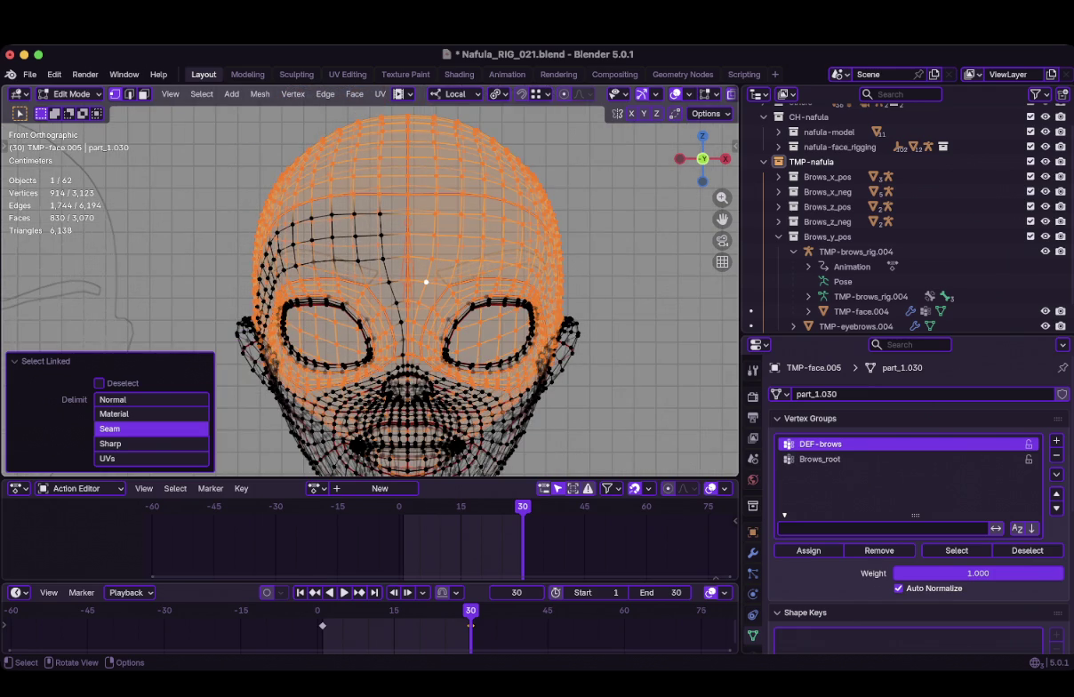
{"action": "scroll", "coordinate": [426, 281], "scroll_direction": "up", "scroll_amount": 2}
{"action": "mouse_move", "coordinate": [487, 283]}
{"action": "middle_mouse_down"}
{"action": "mouse_move", "coordinate": [439, 249]}
{"action": "mouse_move", "coordinate": [409, 266]}
{"action": "mouse_move", "coordinate": [533, 271]}
{"action": "mouse_move", "coordinate": [408, 281]}
{"action": "middle_mouse_up"}
{"action": "scroll", "coordinate": [432, 257], "scroll_direction": "down", "scroll_amount": 2}
{"action": "scroll", "coordinate": [433, 257], "scroll_direction": "down", "scroll_amount": 2}
{"action": "scroll", "coordinate": [432, 256], "scroll_direction": "down", "scroll_amount": 2}
{"action": "scroll", "coordinate": [432, 257], "scroll_direction": "down", "scroll_amount": 2}
{"action": "key", "text": "l"}
{"action": "scroll", "coordinate": [408, 281], "scroll_direction": "up", "scroll_amount": 1}
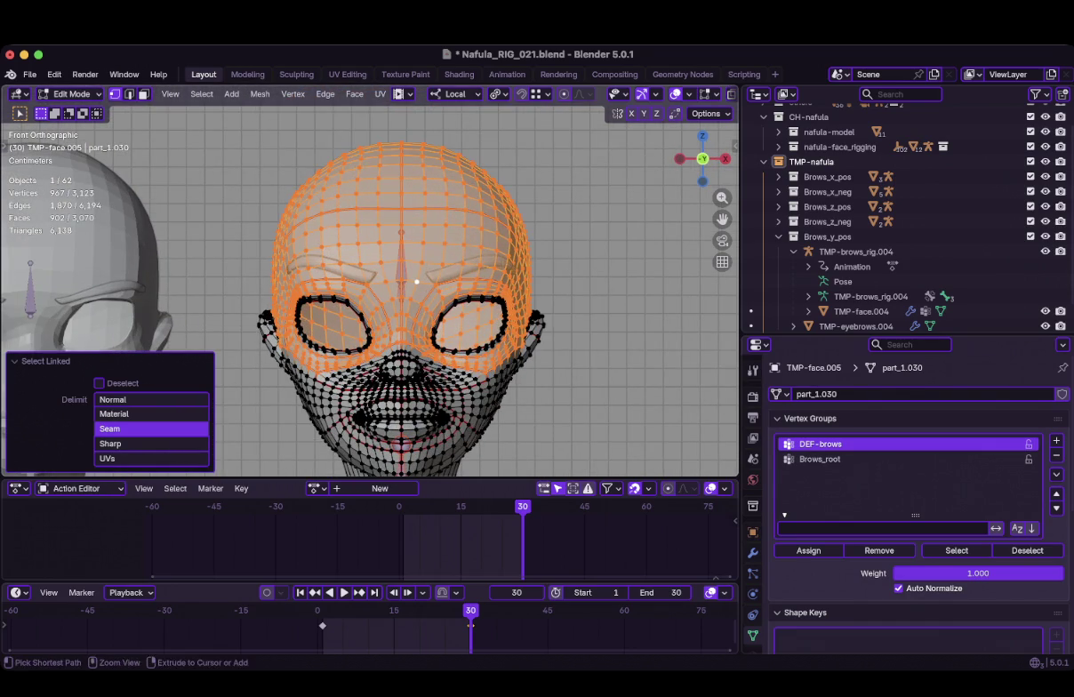
{"action": "key", "text": "ctrl+Tab"}
{"action": "left_click", "coordinate": [376, 214]}
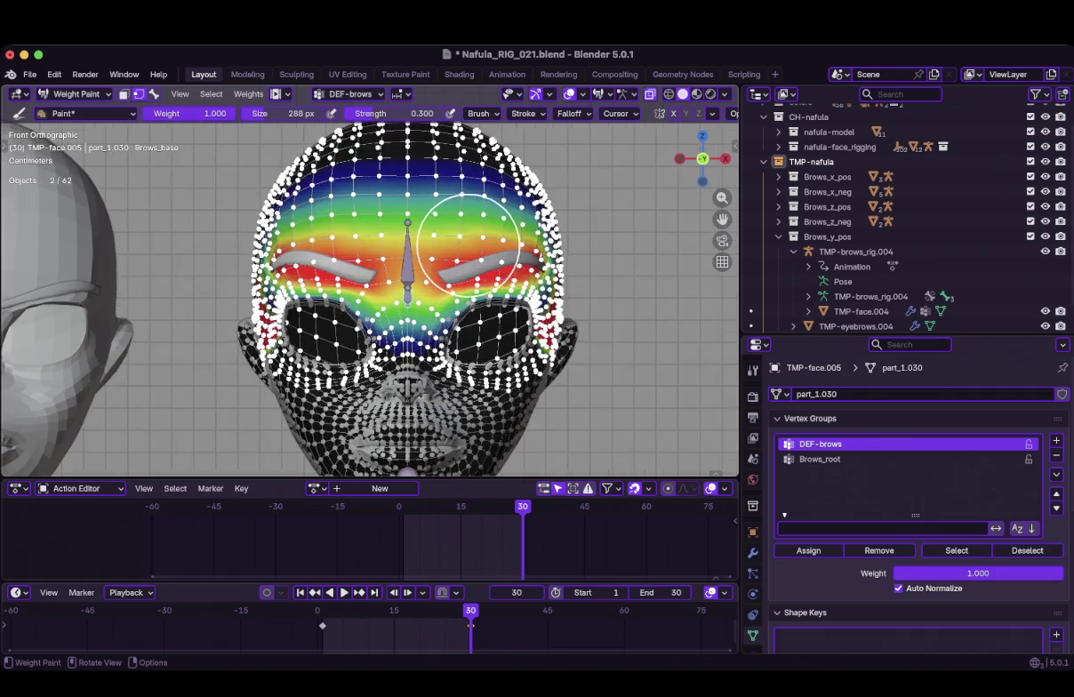
Paint DEF-brows weight across the brow from a close side view
{"action": "scroll", "coordinate": [464, 240], "scroll_direction": "up", "scroll_amount": 3}
{"action": "mouse_move", "coordinate": [464, 240]}
{"action": "middle_mouse_down"}
{"action": "mouse_move", "coordinate": [385, 254]}
{"action": "mouse_move", "coordinate": [396, 269]}
{"action": "middle_mouse_up"}
{"action": "mouse_move", "coordinate": [315, 285]}
{"action": "left_mouse_down"}
{"action": "mouse_move", "coordinate": [266, 267]}
{"action": "mouse_move", "coordinate": [206, 327]}
{"action": "mouse_move", "coordinate": [216, 280]}
{"action": "mouse_move", "coordinate": [383, 311]}
{"action": "left_mouse_up"}
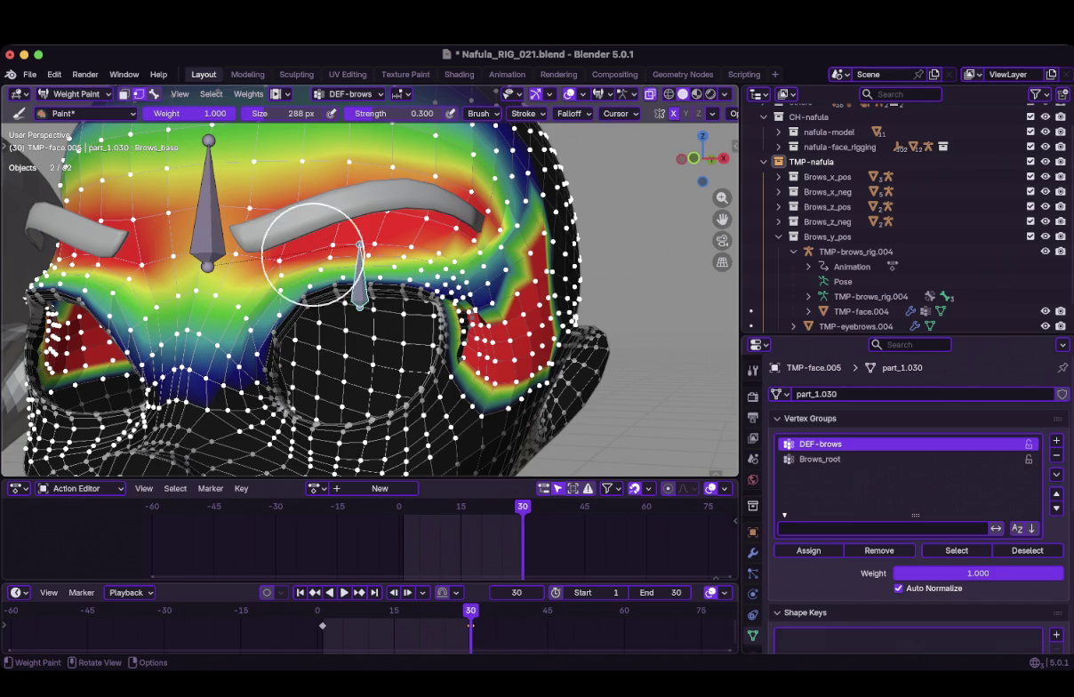
Smooth the DEF-brows weights along the brow with the Blur brush, saving the file
{"action": "left_click", "coordinate": [86, 113]}
{"action": "left_click", "coordinate": [231, 172]}
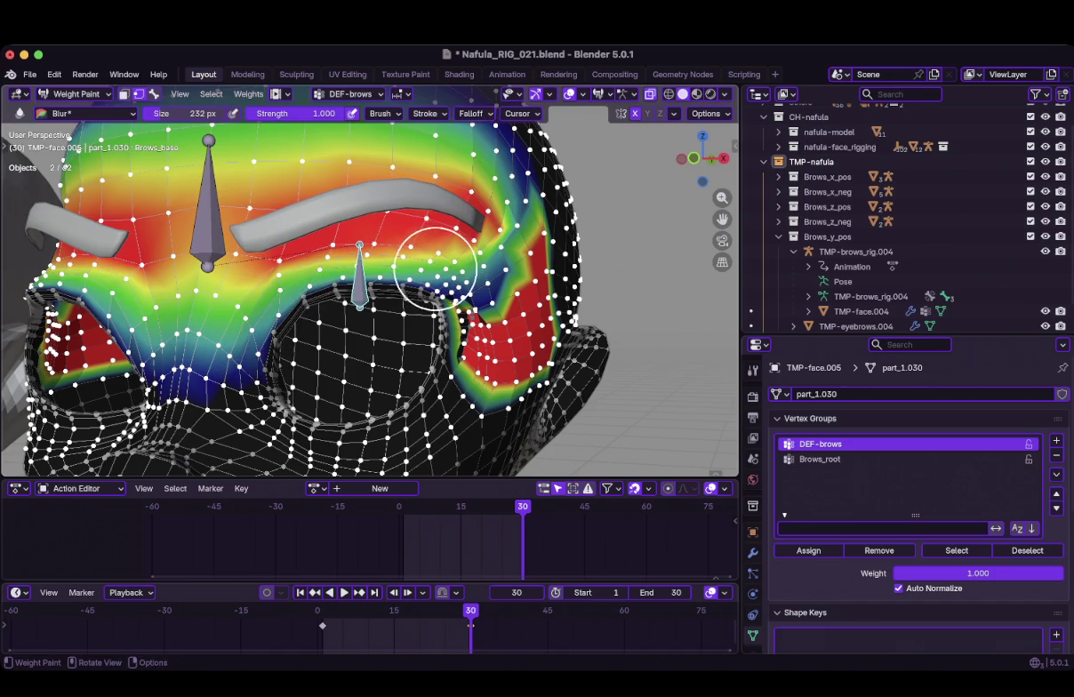
{"action": "middle_click_drag", "start_coordinate": [434, 268], "coordinate": [455, 324]}
{"action": "key", "text": "ctrl+s"}
{"action": "left_click_drag", "start_coordinate": [330, 391], "coordinate": [332, 324]}
{"action": "middle_click_drag", "start_coordinate": [327, 355], "coordinate": [330, 353]}
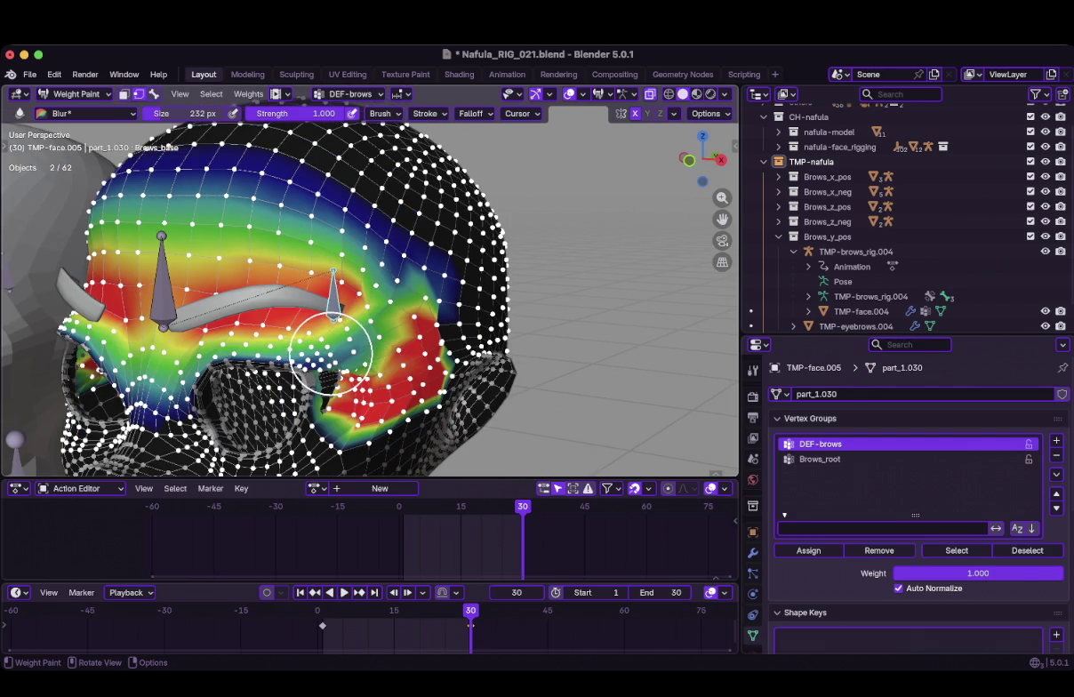
{"action": "mouse_move", "coordinate": [336, 355]}
{"action": "left_mouse_down"}
{"action": "mouse_move", "coordinate": [353, 356]}
{"action": "mouse_move", "coordinate": [350, 380]}
{"action": "left_mouse_up"}
Make Brows_root the active vertex group
{"action": "middle_click_drag", "start_coordinate": [366, 387], "coordinate": [383, 311]}
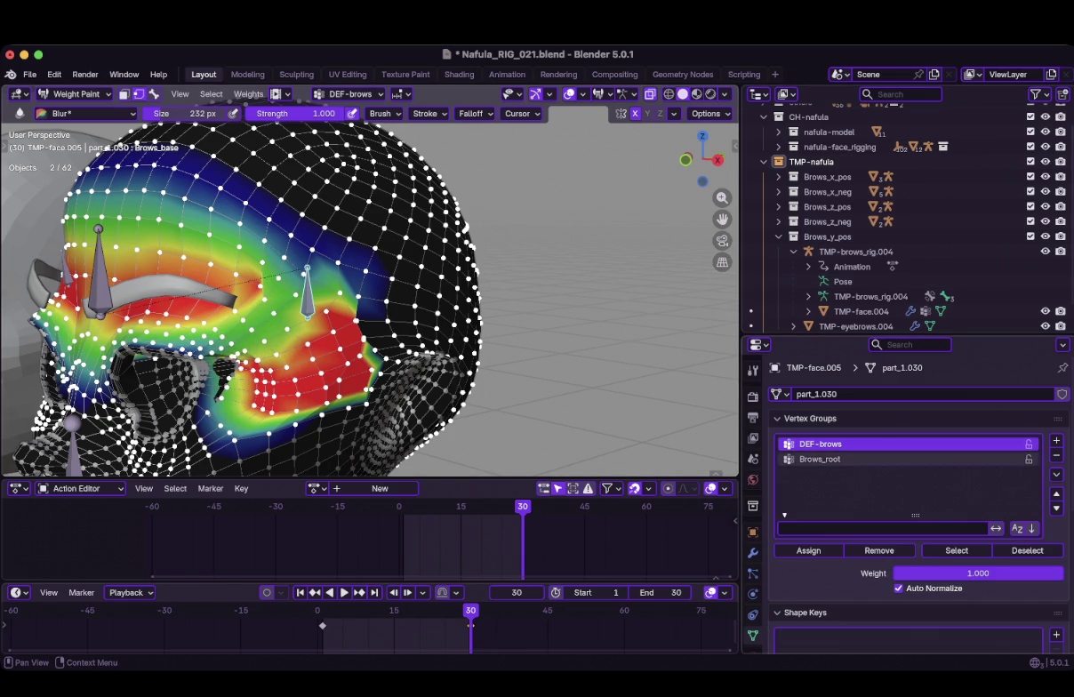
{"action": "left_click", "coordinate": [820, 459]}
{"action": "middle_click_drag", "start_coordinate": [370, 400], "coordinate": [259, 354]}
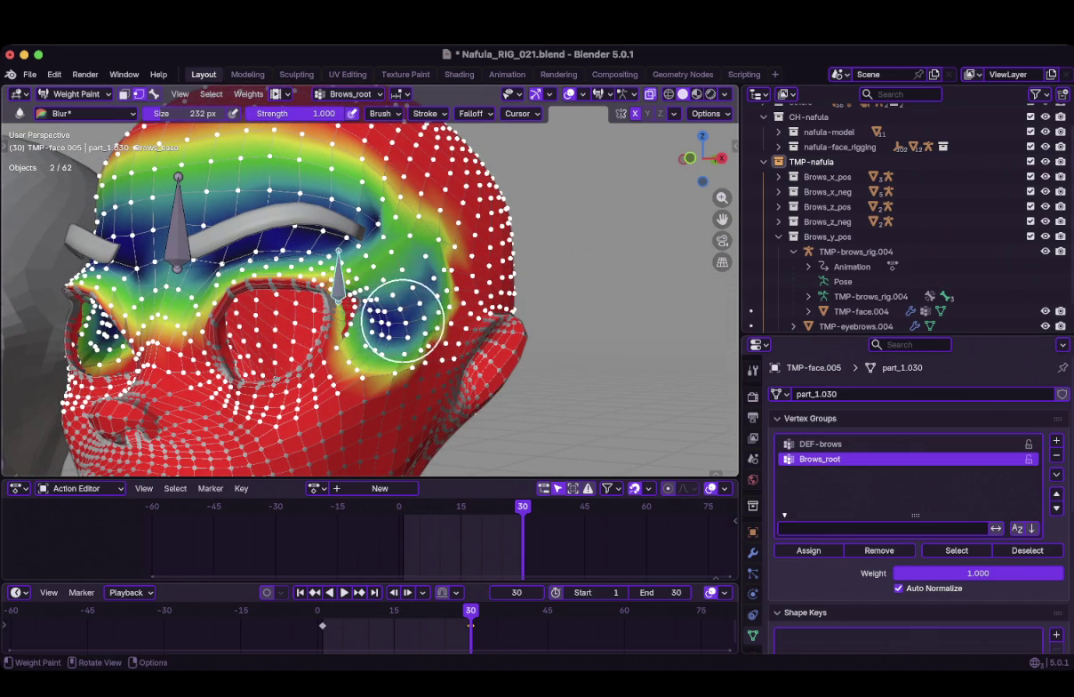
Save, then paint full Brows_root weight around the eye and into its corner
{"action": "middle_click_drag", "start_coordinate": [401, 320], "coordinate": [402, 311]}
{"action": "key", "text": "super+s"}
{"action": "left_click", "coordinate": [85, 112]}
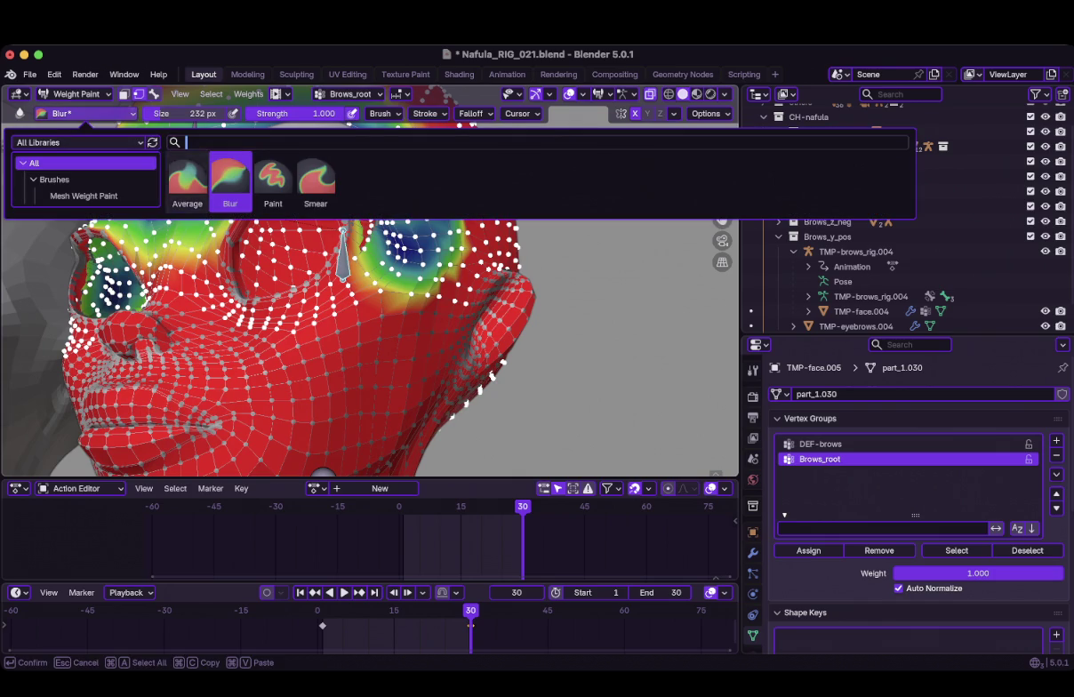
{"action": "left_click", "coordinate": [272, 178]}
{"action": "middle_click_drag", "start_coordinate": [276, 191], "coordinate": [360, 280]}
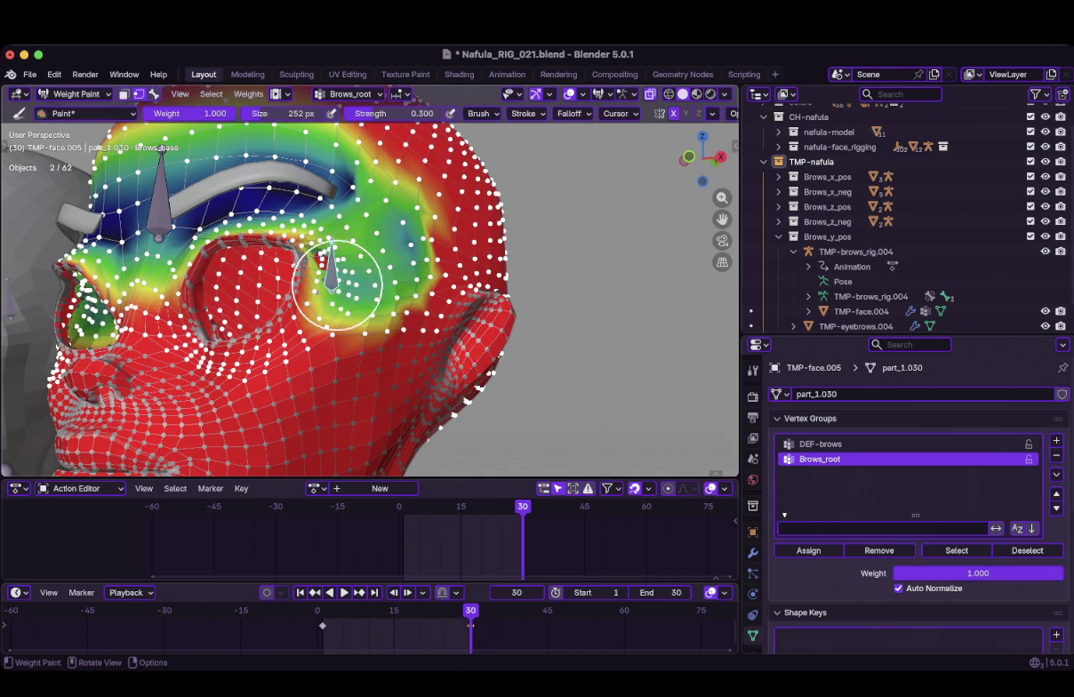
{"action": "mouse_move", "coordinate": [355, 247]}
{"action": "left_mouse_down"}
{"action": "mouse_move", "coordinate": [346, 322]}
{"action": "mouse_move", "coordinate": [424, 252]}
{"action": "left_mouse_up"}
{"action": "middle_click_drag", "start_coordinate": [424, 252], "coordinate": [383, 323]}
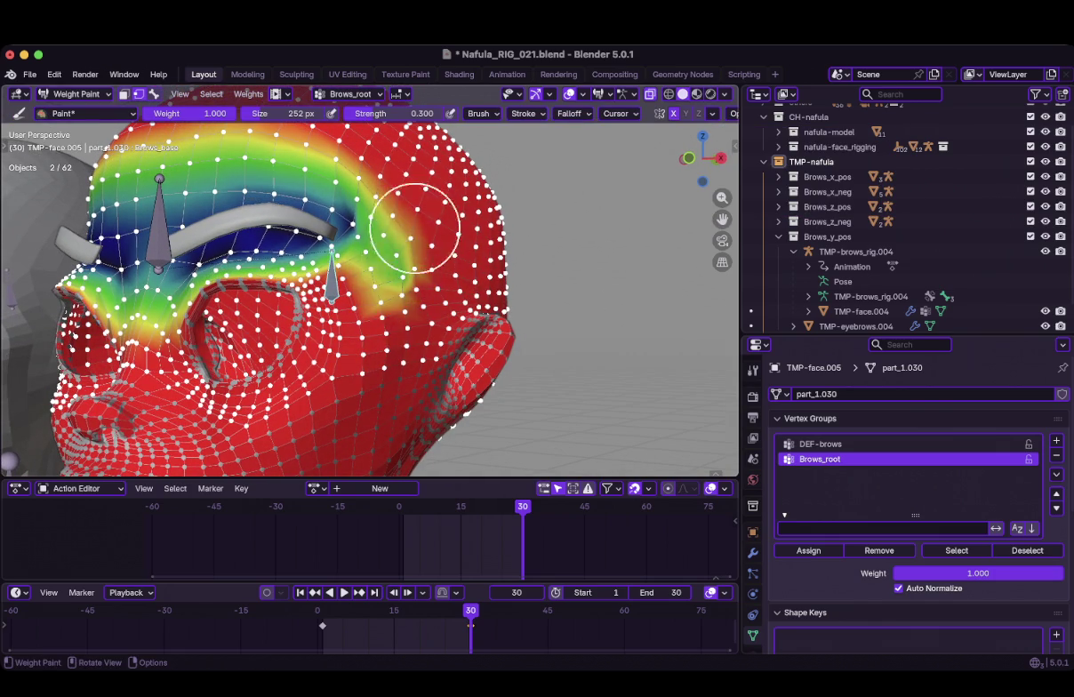
Switch to the Blur brush and shrink it to 216 px
{"action": "middle_click_drag", "start_coordinate": [410, 247], "coordinate": [412, 269]}
{"action": "mouse_move", "coordinate": [336, 342]}
{"action": "middle_mouse_down"}
{"action": "mouse_move", "coordinate": [408, 335]}
{"action": "mouse_move", "coordinate": [389, 336]}
{"action": "middle_mouse_up"}
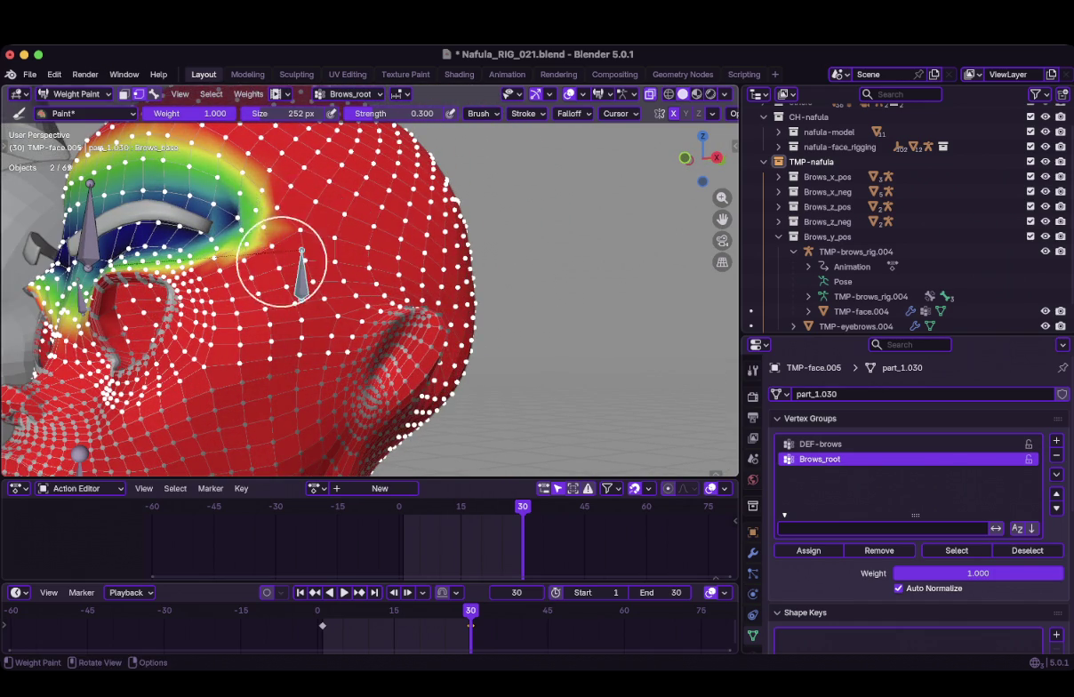
{"action": "mouse_move", "coordinate": [289, 252]}
{"action": "middle_mouse_down"}
{"action": "mouse_move", "coordinate": [341, 267]}
{"action": "mouse_move", "coordinate": [371, 311]}
{"action": "mouse_move", "coordinate": [435, 351]}
{"action": "mouse_move", "coordinate": [371, 320]}
{"action": "mouse_move", "coordinate": [491, 275]}
{"action": "middle_mouse_up"}
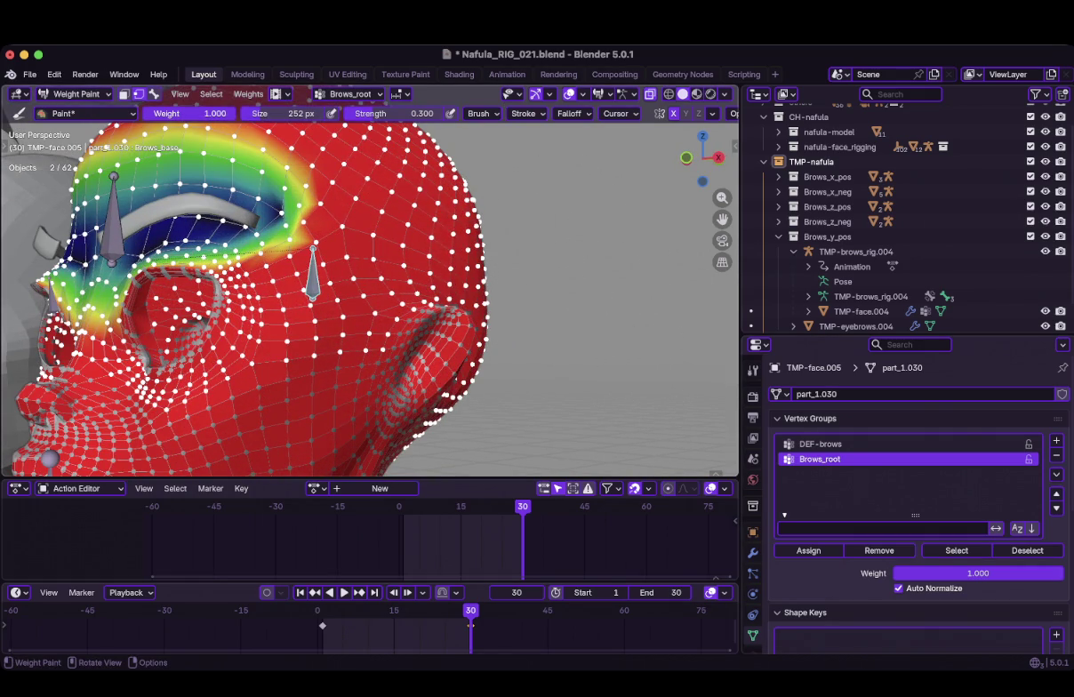
{"action": "left_click", "coordinate": [85, 113]}
{"action": "left_click", "coordinate": [219, 178]}
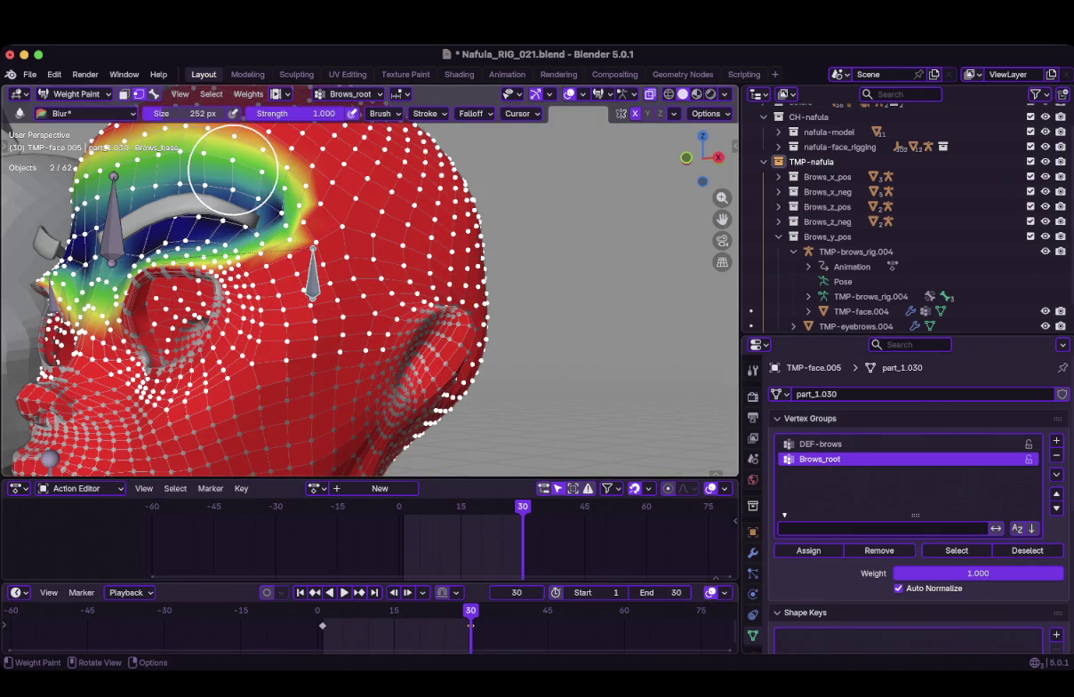
{"action": "middle_click_drag", "start_coordinate": [311, 276], "coordinate": [335, 307]}
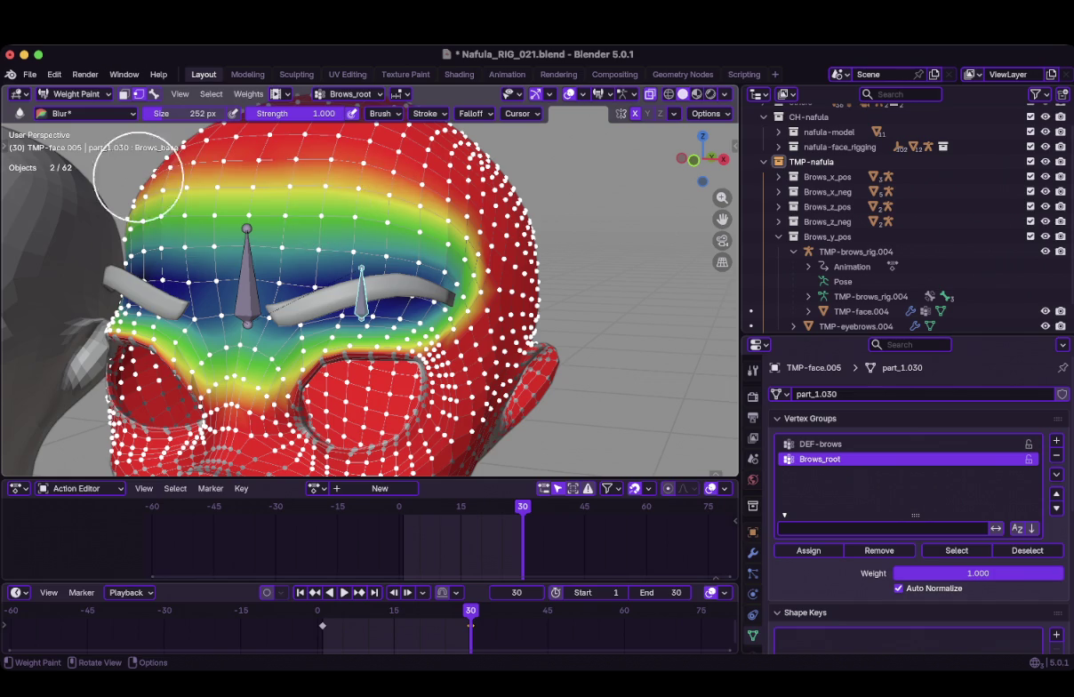
{"action": "middle_click_drag", "start_coordinate": [342, 228], "coordinate": [349, 217]}
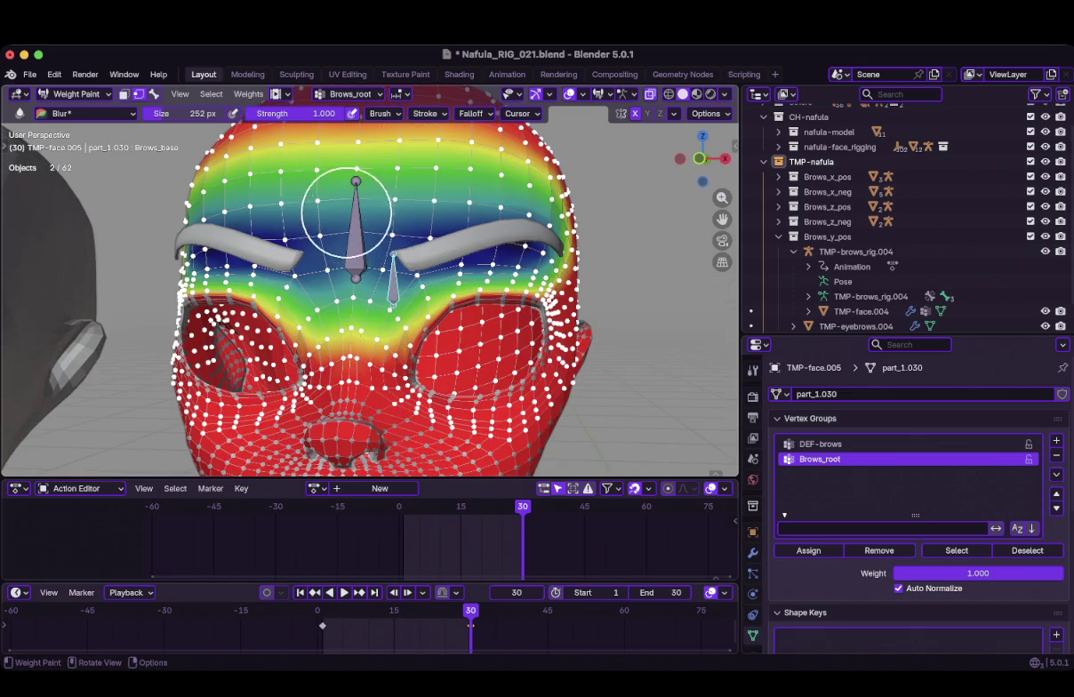
{"action": "key", "text": "f"}
{"action": "left_click", "coordinate": [352, 228]}
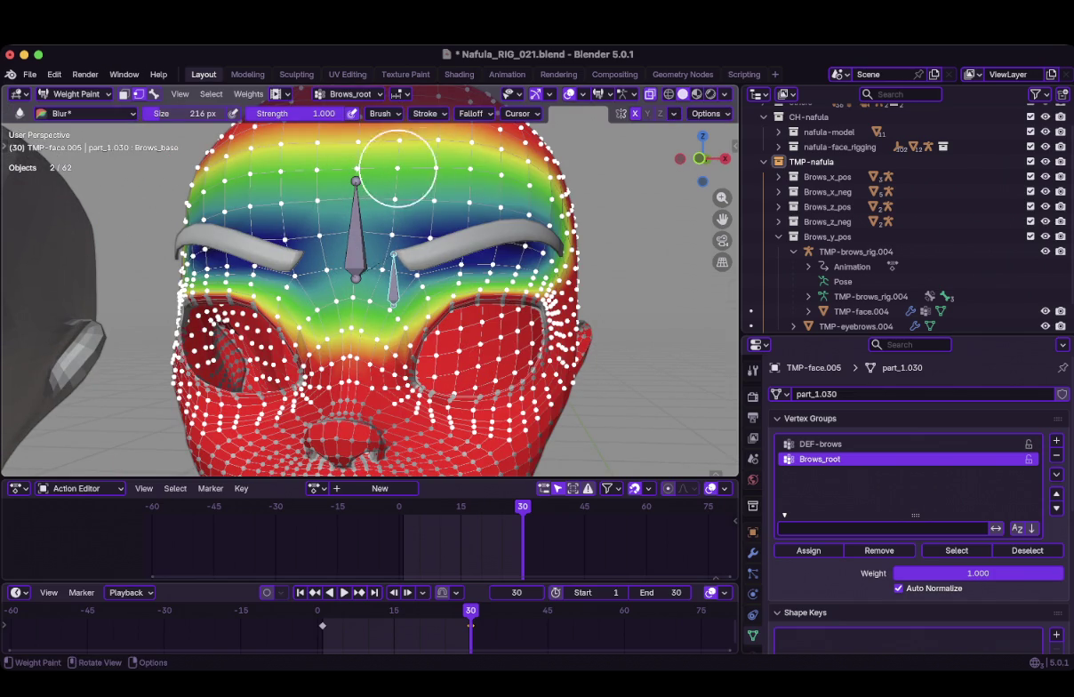
Blur the Brows_root weights at the temple, then make DEF-brows the active group
{"action": "middle_click_drag", "start_coordinate": [503, 188], "coordinate": [424, 190]}
{"action": "left_click_drag", "start_coordinate": [254, 218], "coordinate": [267, 218]}
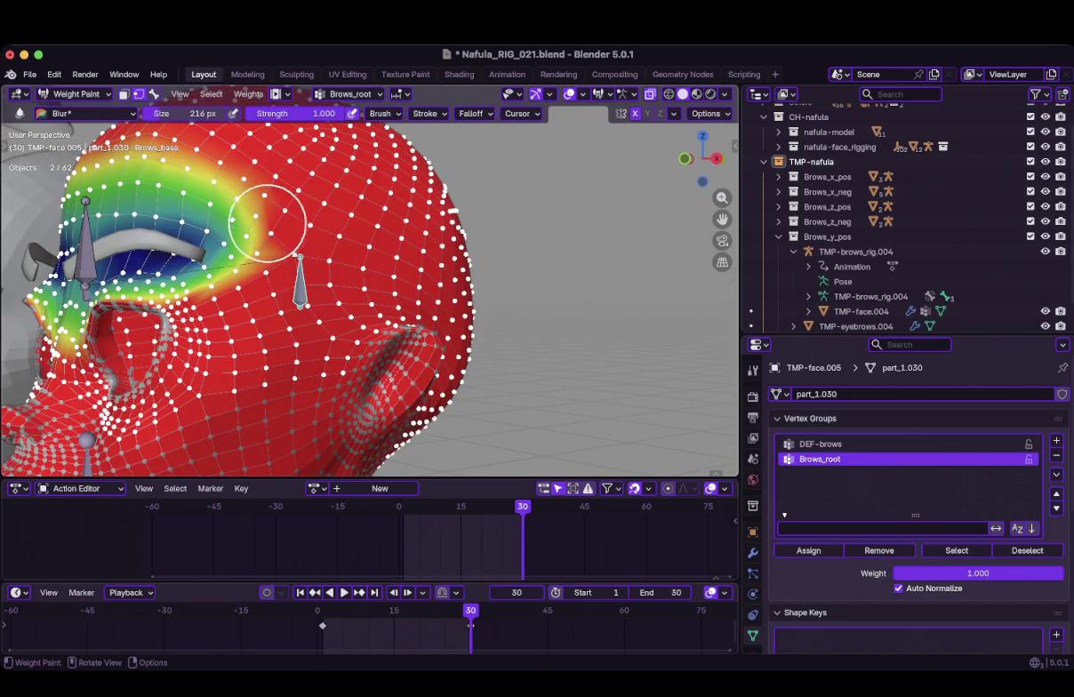
{"action": "middle_click_drag", "start_coordinate": [263, 193], "coordinate": [634, 372]}
{"action": "left_click", "coordinate": [818, 443]}
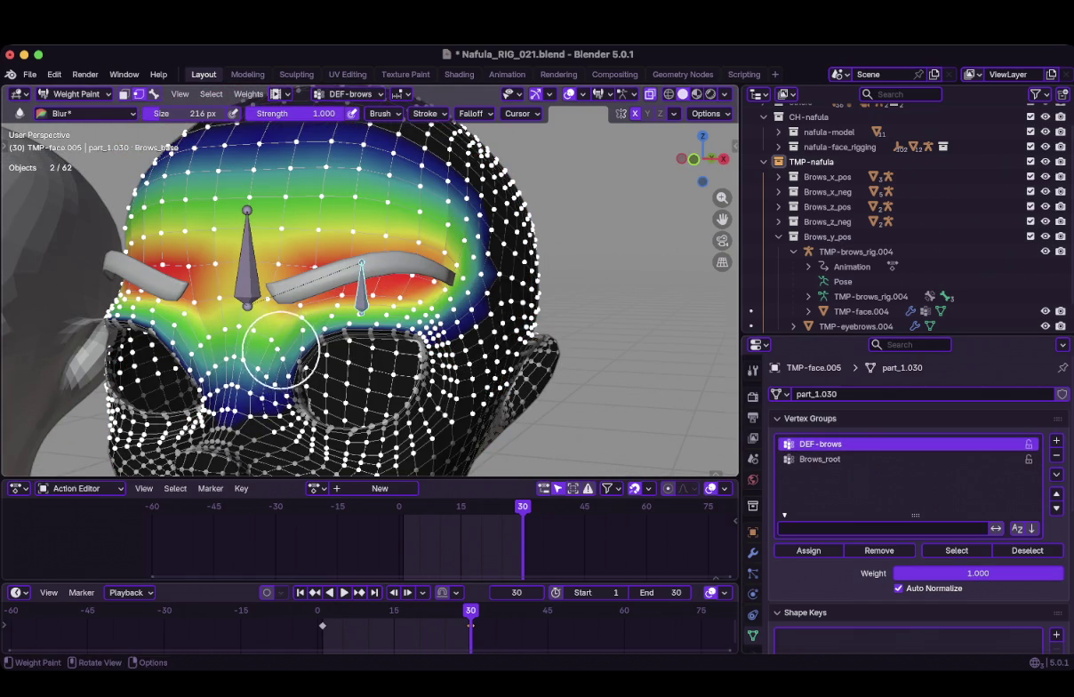
Switch to the Paint brush at strength 0.15 for the DEF-brows weights
{"action": "middle_click_drag", "start_coordinate": [280, 342], "coordinate": [341, 340]}
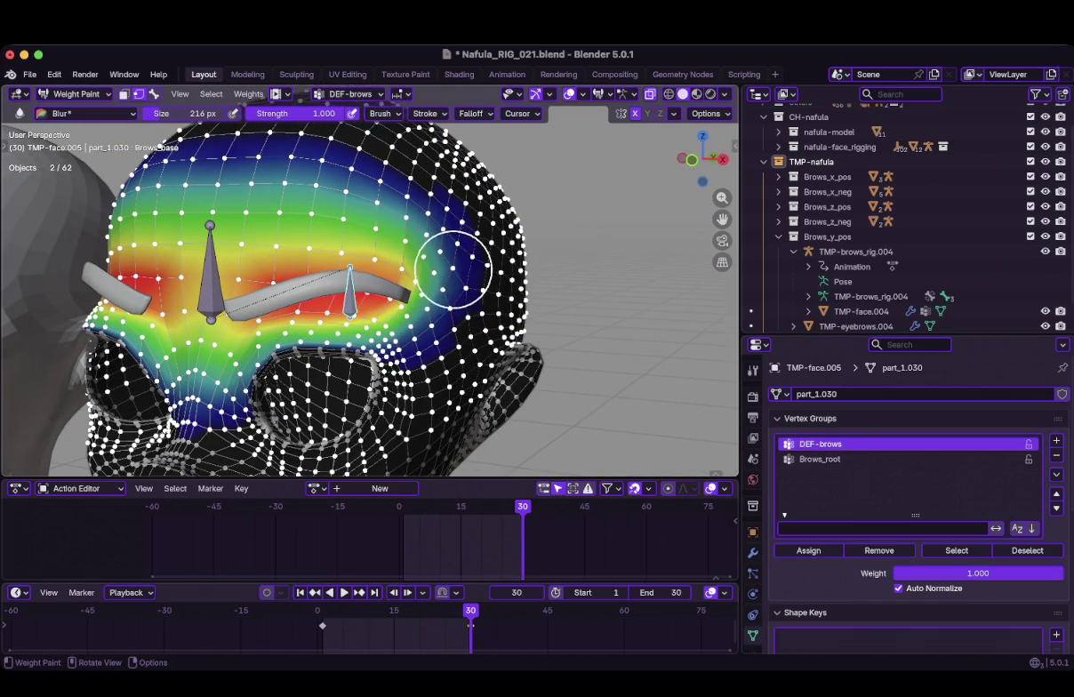
{"action": "mouse_move", "coordinate": [312, 163]}
{"action": "middle_mouse_down"}
{"action": "mouse_move", "coordinate": [355, 164]}
{"action": "mouse_move", "coordinate": [414, 204]}
{"action": "middle_mouse_up"}
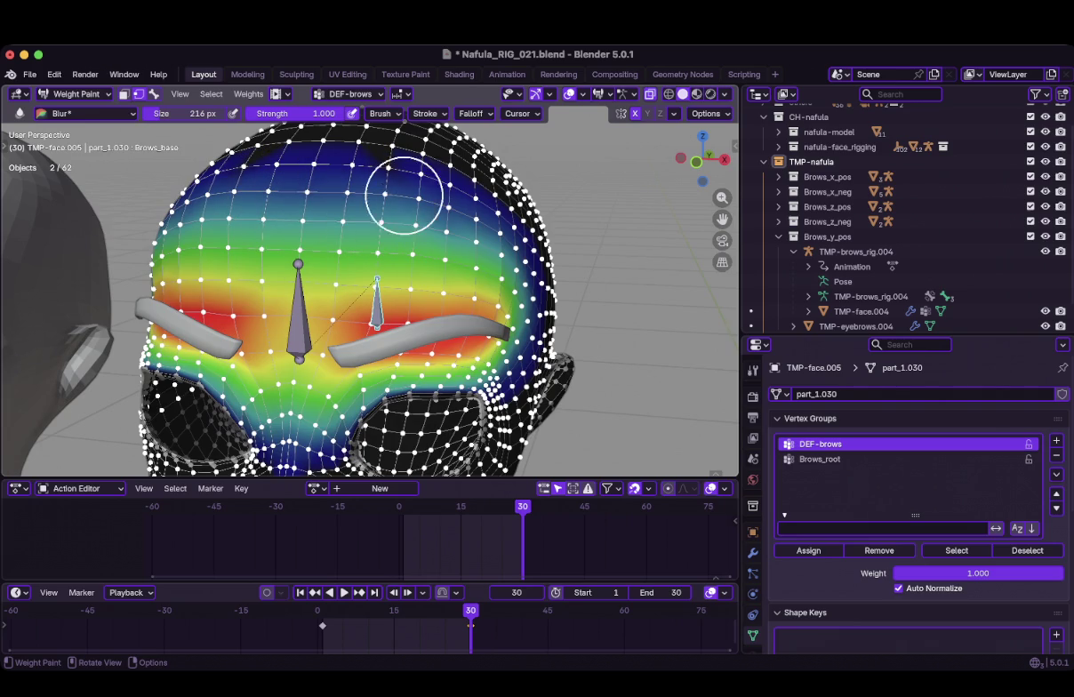
{"action": "middle_click_drag", "start_coordinate": [412, 238], "coordinate": [446, 228]}
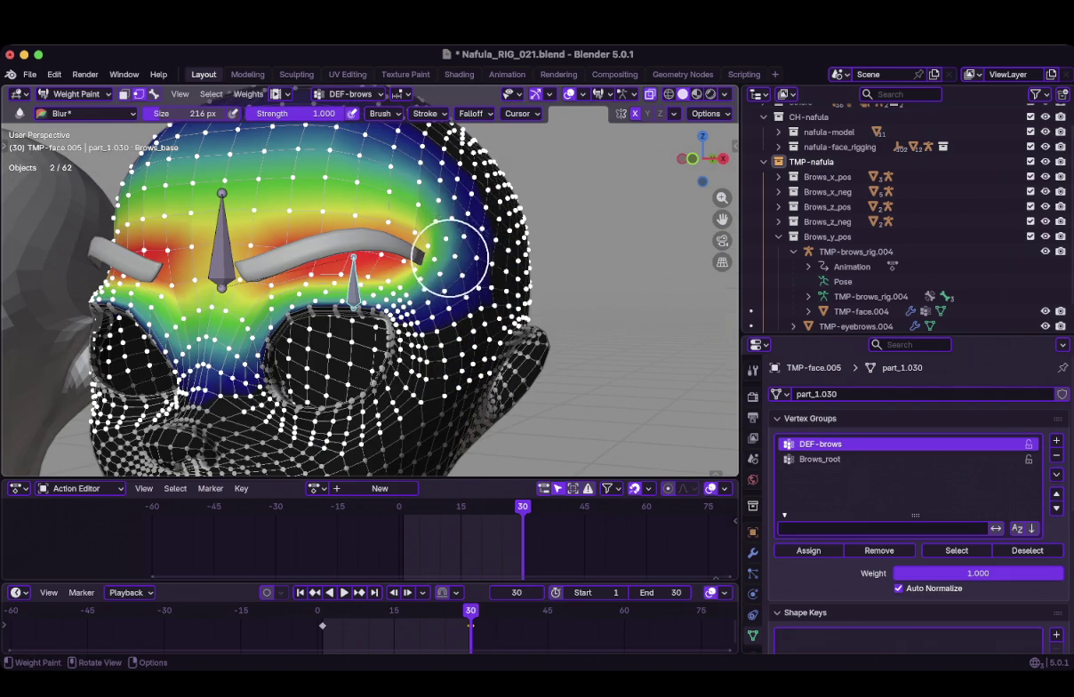
{"action": "middle_click_drag", "start_coordinate": [391, 307], "coordinate": [419, 311]}
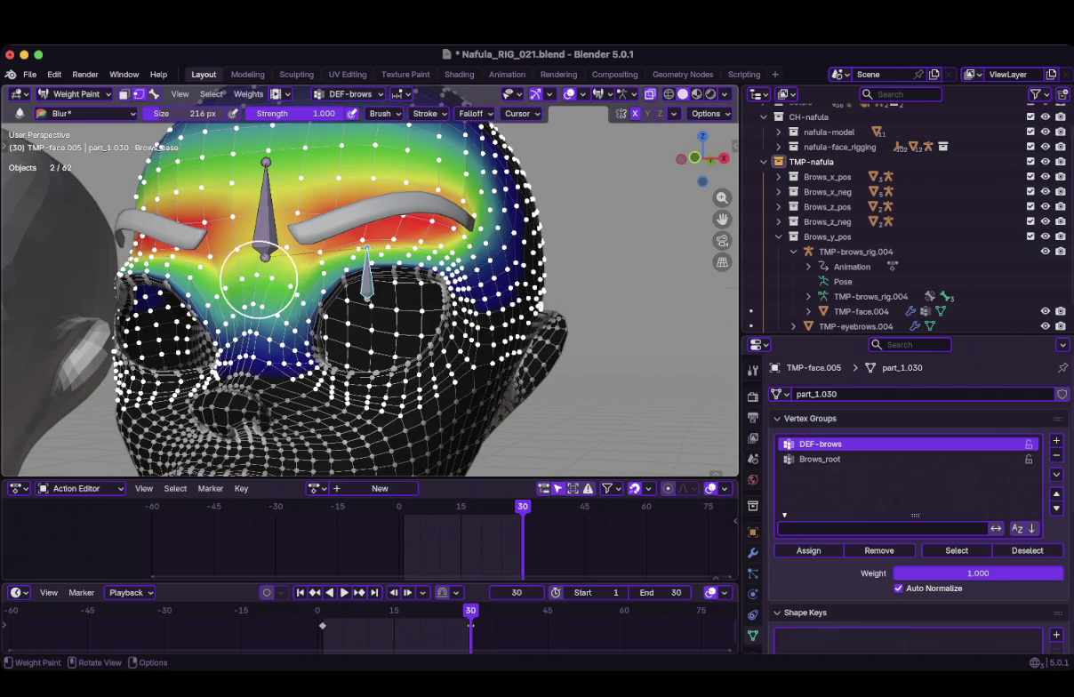
{"action": "mouse_move", "coordinate": [299, 311]}
{"action": "middle_mouse_down"}
{"action": "mouse_move", "coordinate": [388, 271]}
{"action": "mouse_move", "coordinate": [396, 238]}
{"action": "middle_mouse_up"}
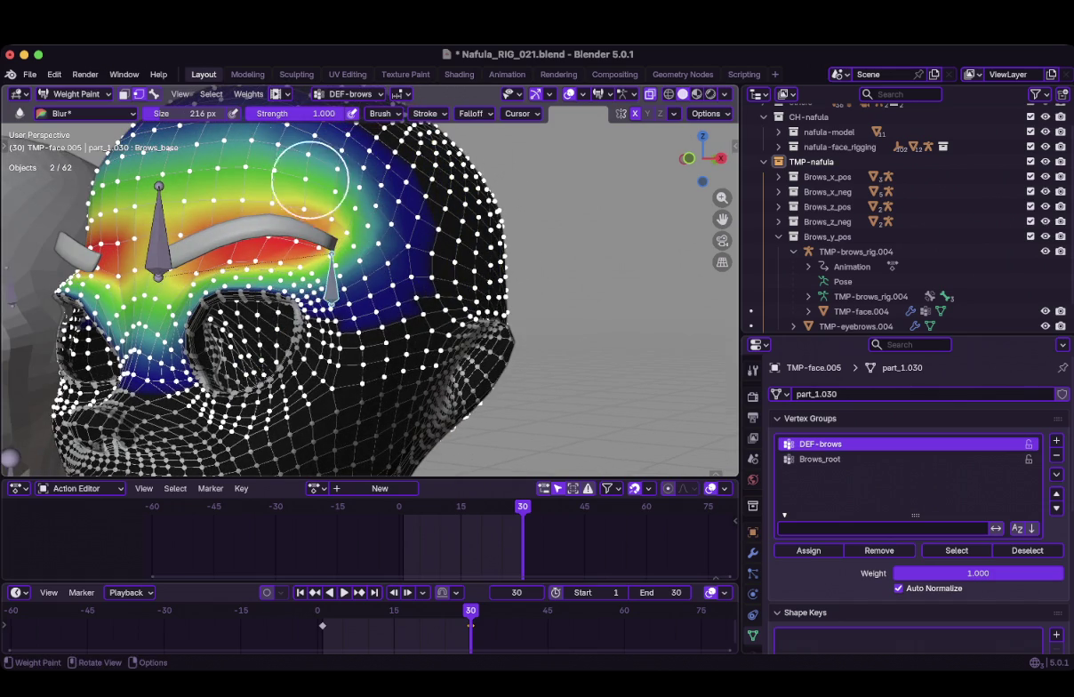
{"action": "left_click", "coordinate": [87, 113]}
{"action": "left_click", "coordinate": [273, 180]}
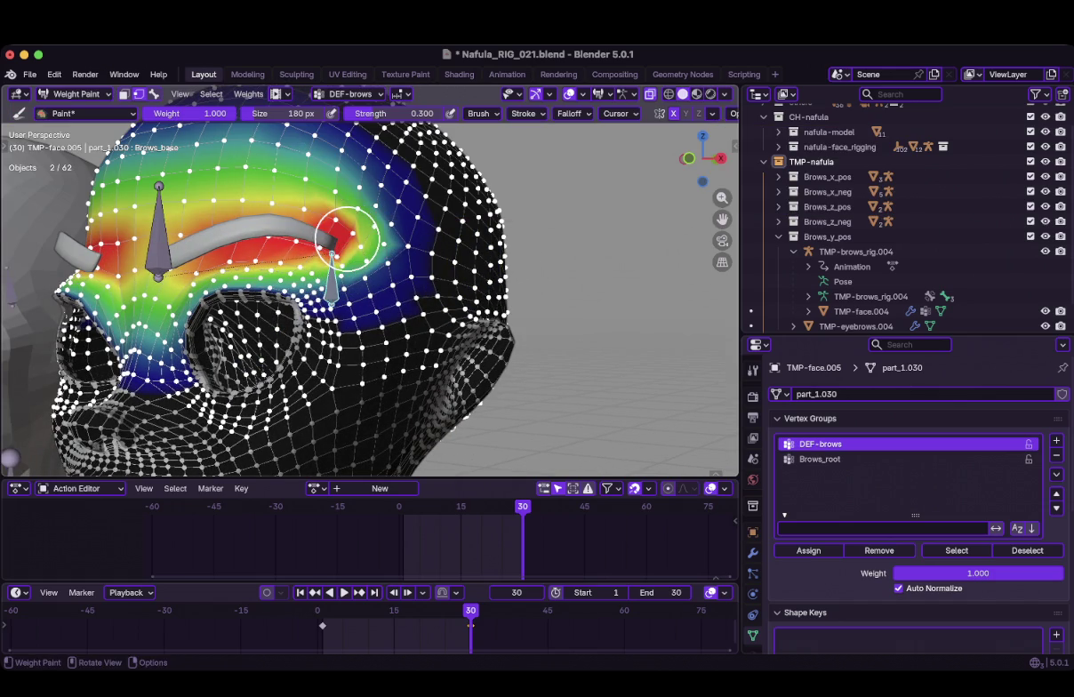
{"action": "middle_click_drag", "start_coordinate": [229, 237], "coordinate": [269, 240]}
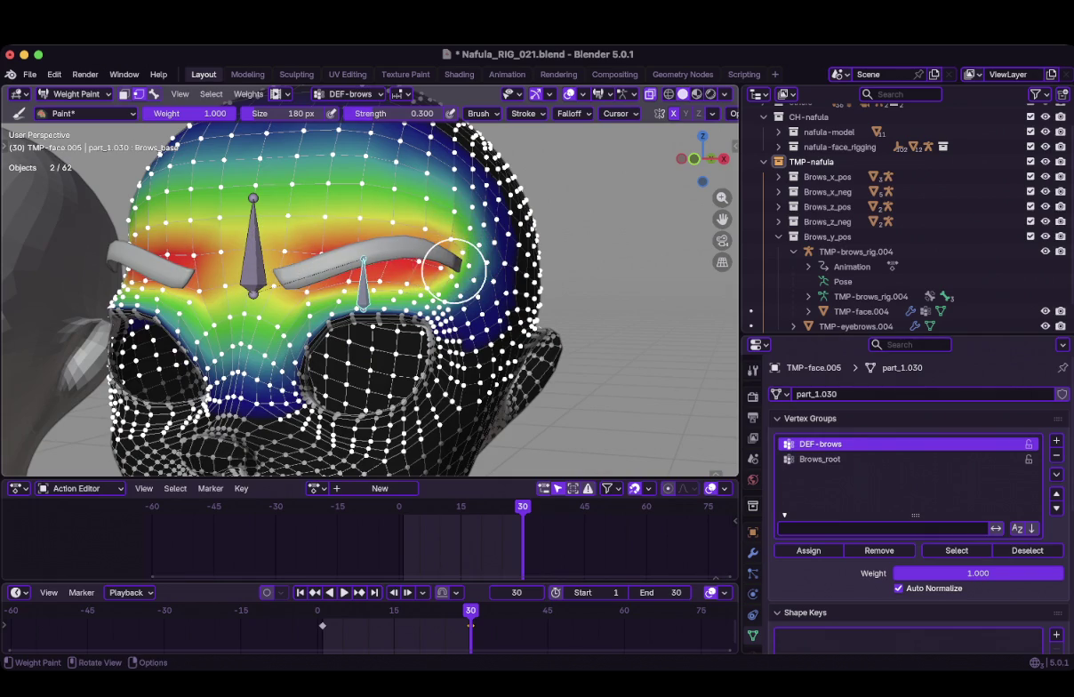
{"action": "left_click_drag", "start_coordinate": [370, 113], "coordinate": [370, 112]}
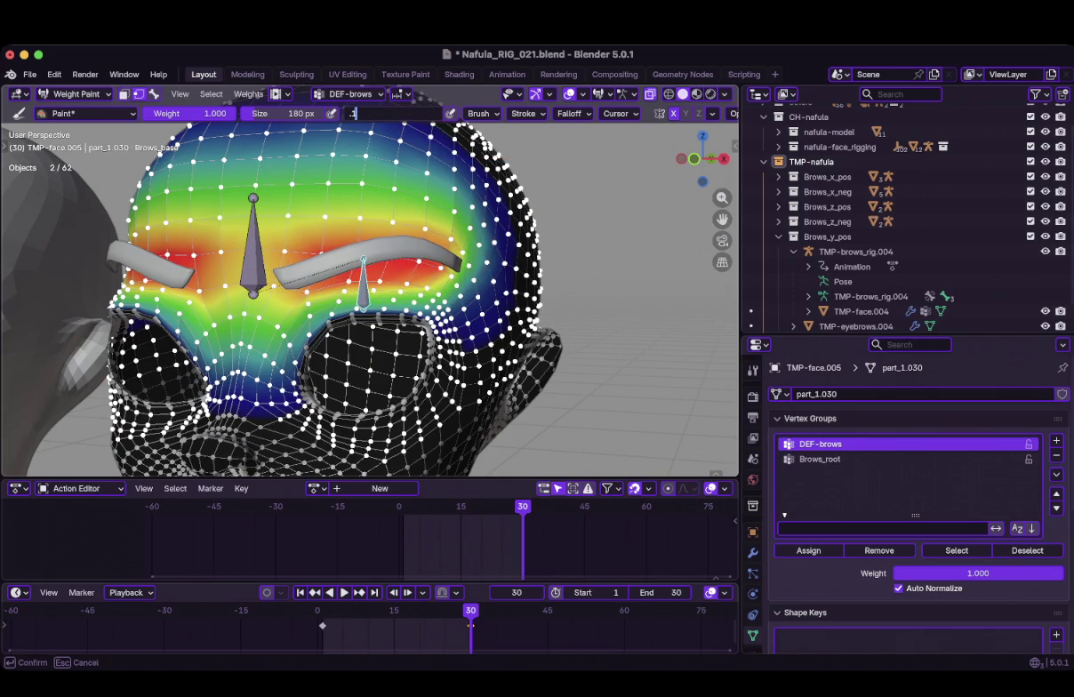
{"action": "type", "text": "5"}
{"action": "key", "text": "Return"}
Enlarge the Paint brush to 336 px and raise its strength to 1.000
{"action": "middle_click_drag", "start_coordinate": [427, 231], "coordinate": [403, 251]}
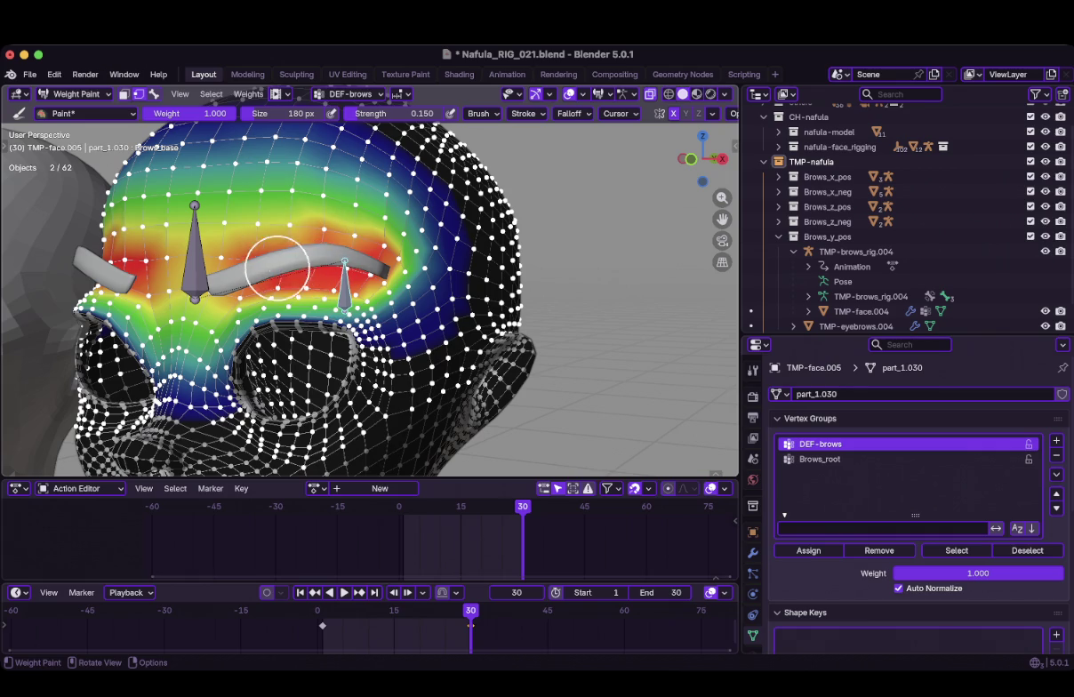
{"action": "mouse_move", "coordinate": [235, 268]}
{"action": "middle_mouse_down"}
{"action": "mouse_move", "coordinate": [204, 267]}
{"action": "mouse_move", "coordinate": [266, 267]}
{"action": "middle_mouse_up"}
{"action": "key", "text": "f"}
{"action": "left_click", "coordinate": [310, 266]}
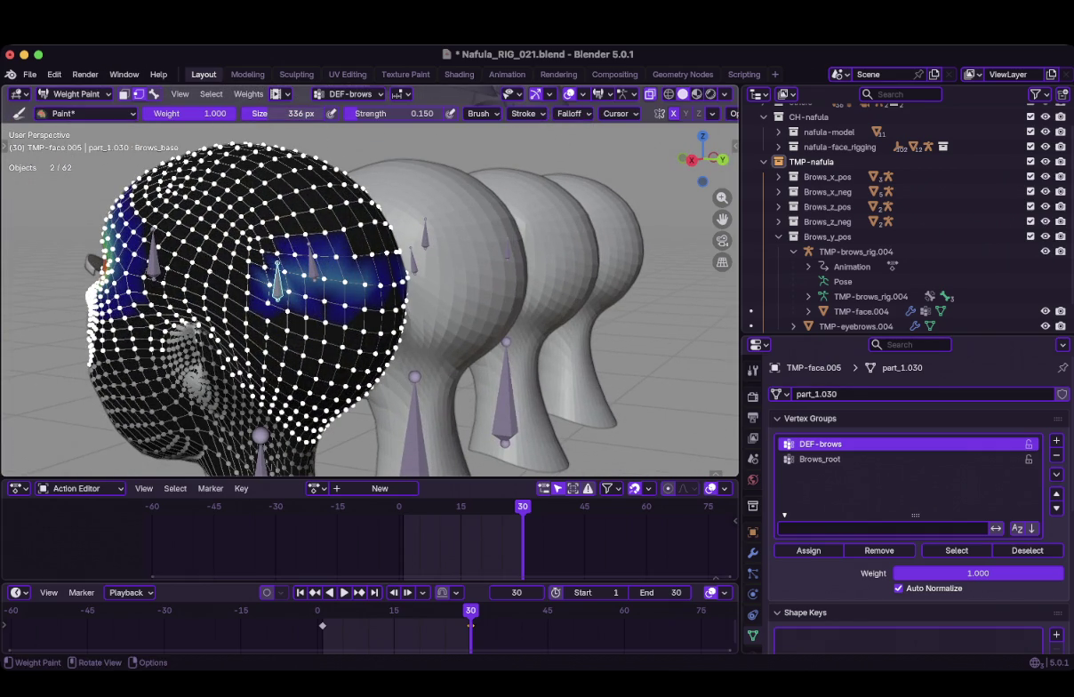
{"action": "left_click_drag", "start_coordinate": [405, 113], "coordinate": [437, 113]}
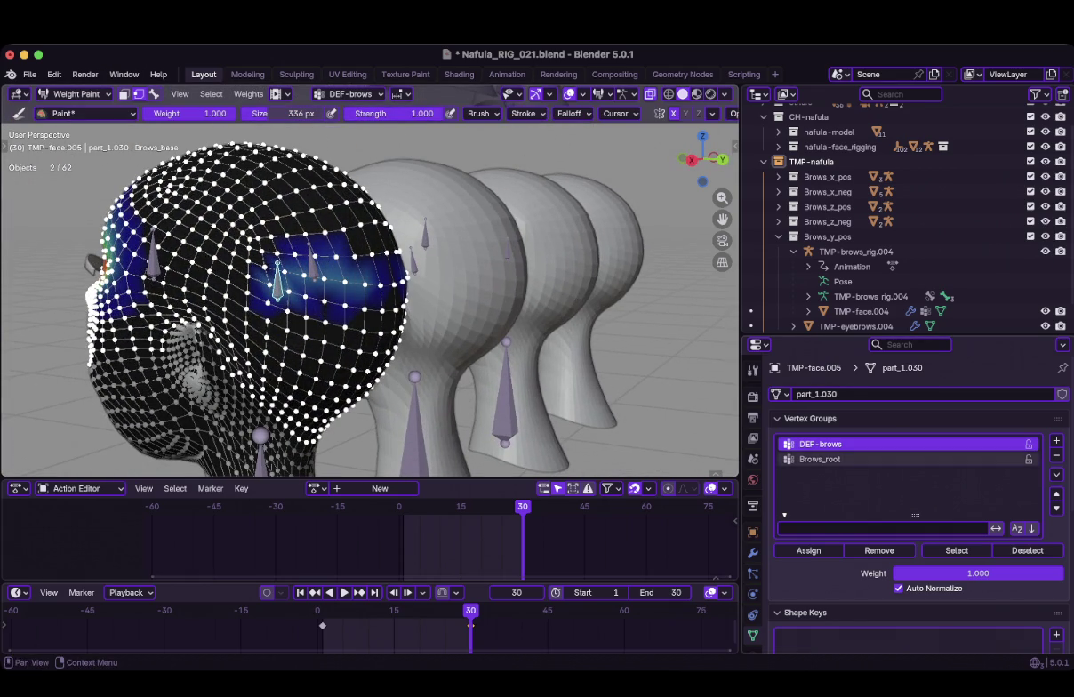
Make Brows_root the active vertex group
{"action": "left_click", "coordinate": [279, 293], "text": "ctrl"}
{"action": "mouse_move", "coordinate": [388, 263]}
{"action": "middle_mouse_down"}
{"action": "mouse_move", "coordinate": [293, 267]}
{"action": "mouse_move", "coordinate": [530, 288]}
{"action": "middle_mouse_up"}
{"action": "left_click", "coordinate": [84, 113]}
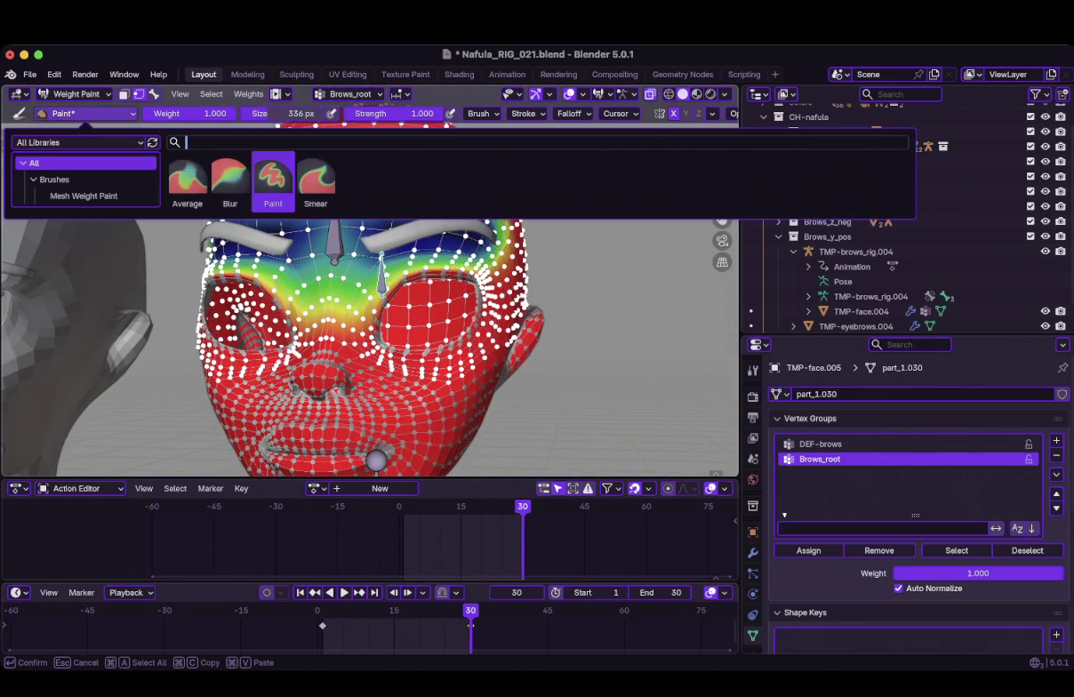
Pick the Blur brush and set its size to 124 px
{"action": "left_click", "coordinate": [217, 174]}
{"action": "key", "text": "f"}
{"action": "left_click", "coordinate": [383, 265]}
{"action": "scroll", "coordinate": [427, 266], "scroll_direction": "up", "scroll_amount": 2}
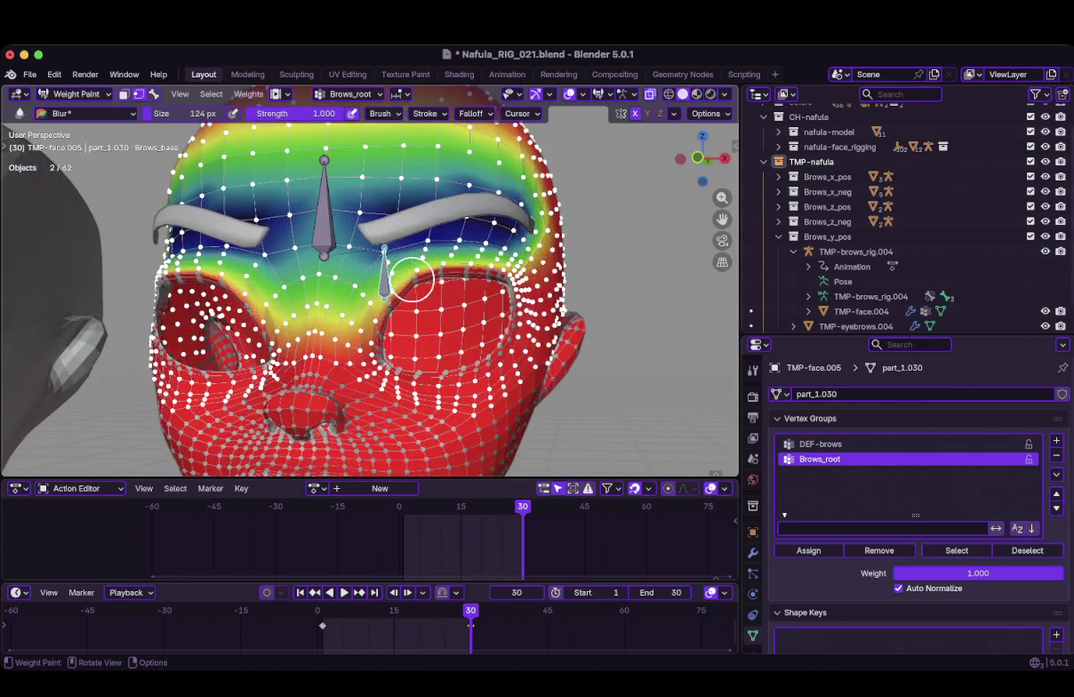
{"action": "scroll", "coordinate": [444, 267], "scroll_direction": "up", "scroll_amount": 2}
{"action": "scroll", "coordinate": [453, 265], "scroll_direction": "up", "scroll_amount": 2}
{"action": "scroll", "coordinate": [461, 263], "scroll_direction": "up", "scroll_amount": 1}
{"action": "middle_click_drag", "start_coordinate": [462, 263], "coordinate": [500, 240]}
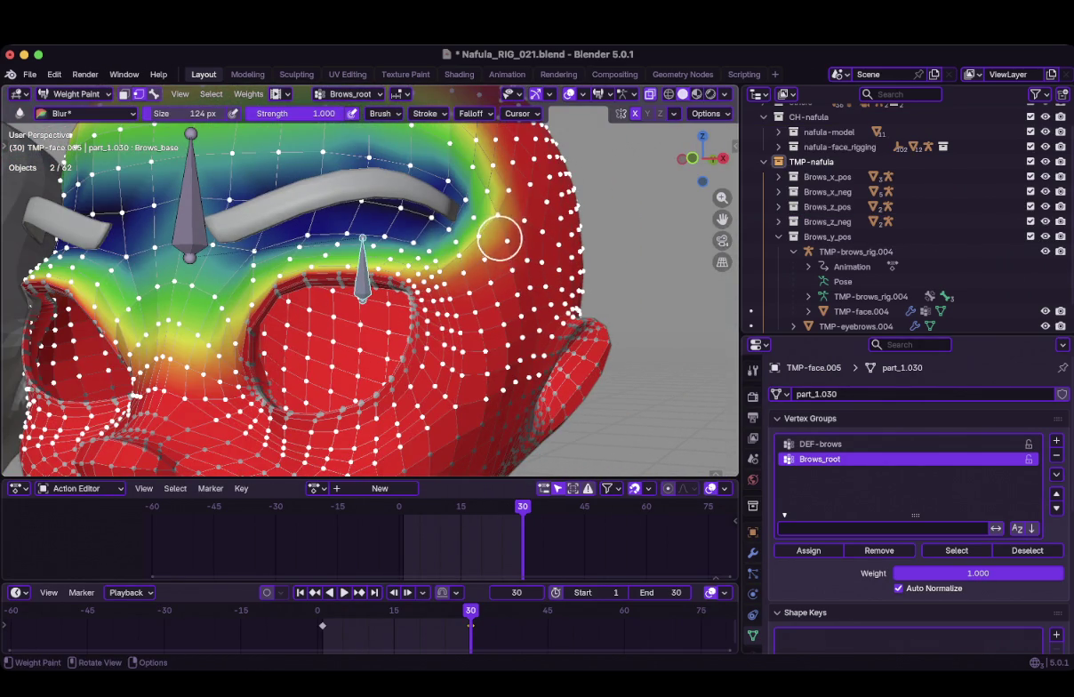
Set the Blur strength to 0.3, then make DEF-brows the active group
{"action": "left_click", "coordinate": [294, 113]}
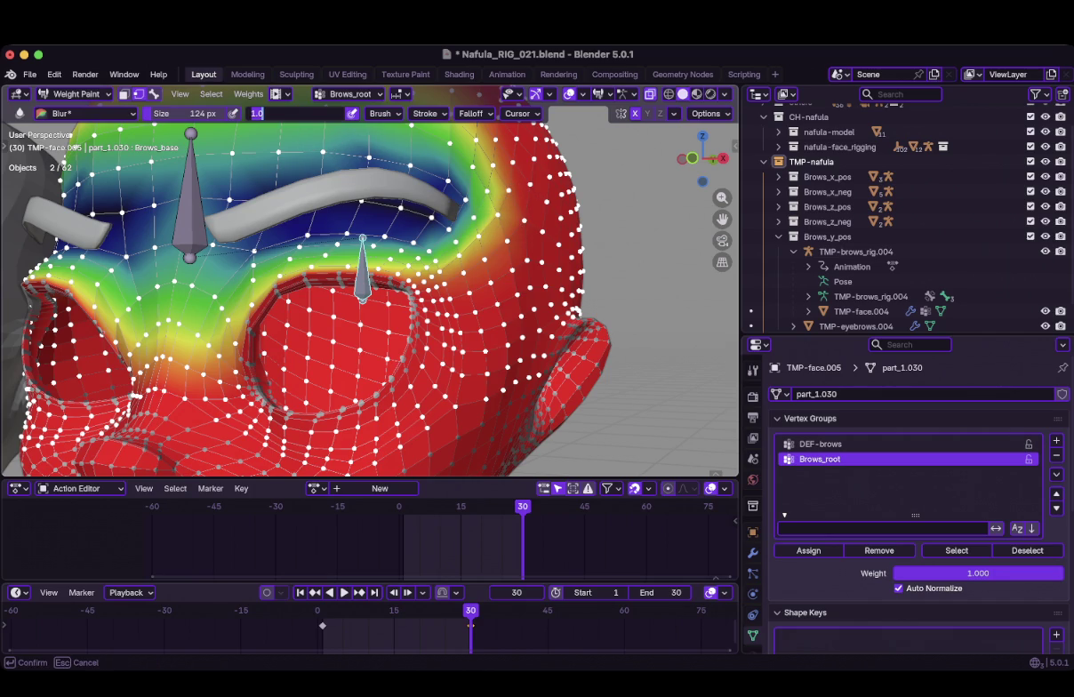
{"action": "type", "text": "0.3"}
{"action": "key", "text": "Return"}
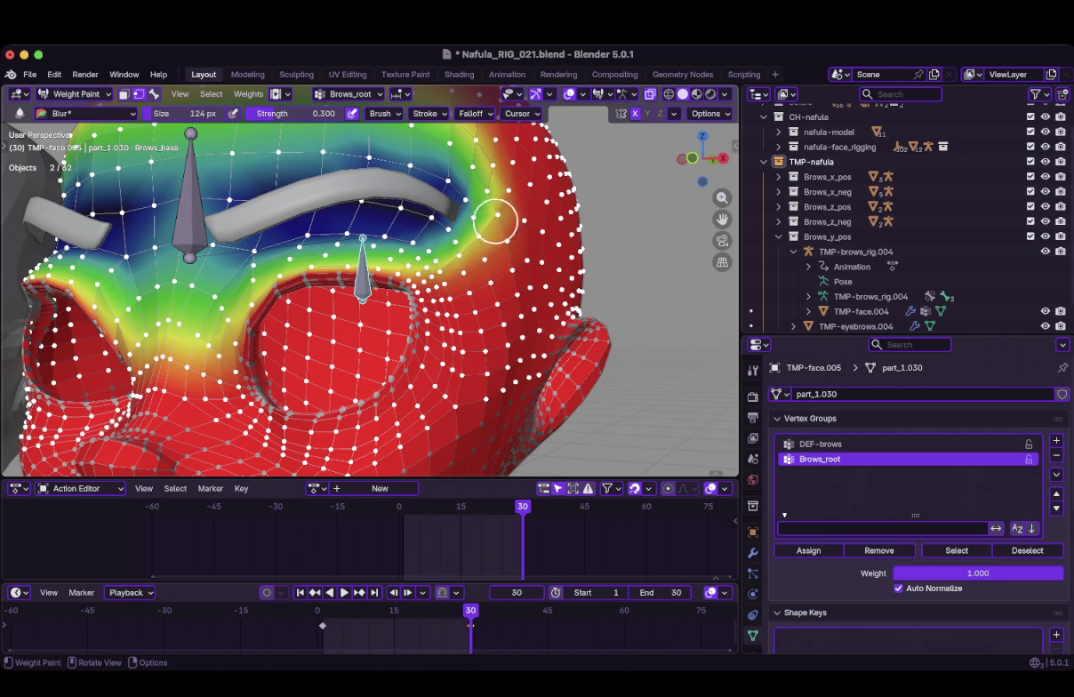
{"action": "left_click", "coordinate": [818, 444]}
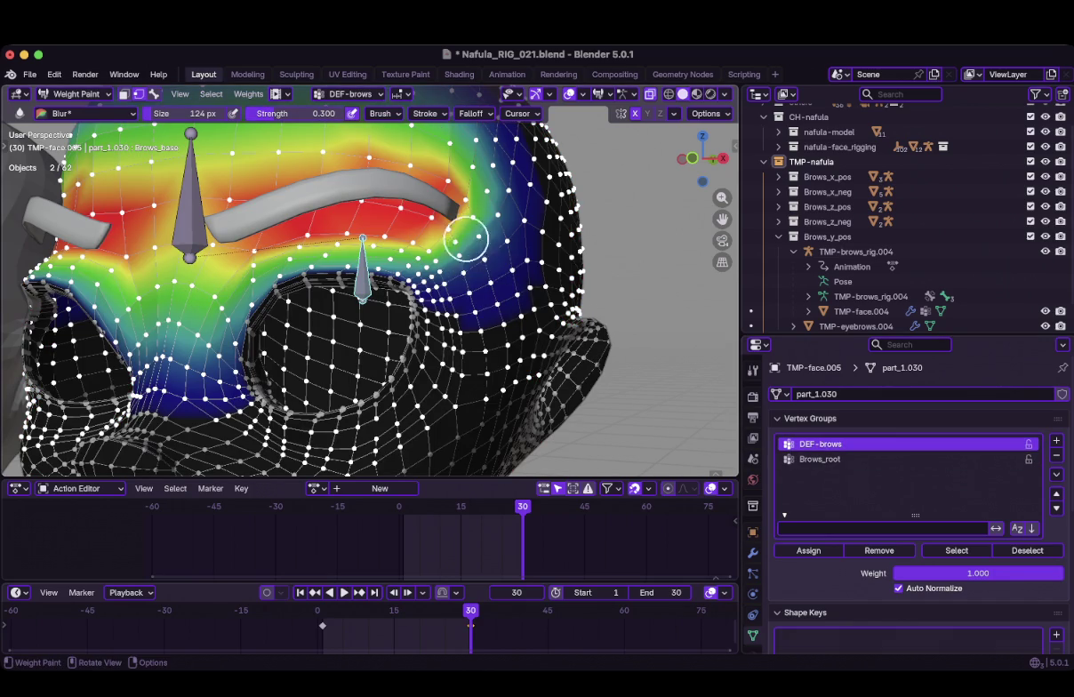
{"action": "middle_click_drag", "start_coordinate": [471, 230], "coordinate": [484, 251]}
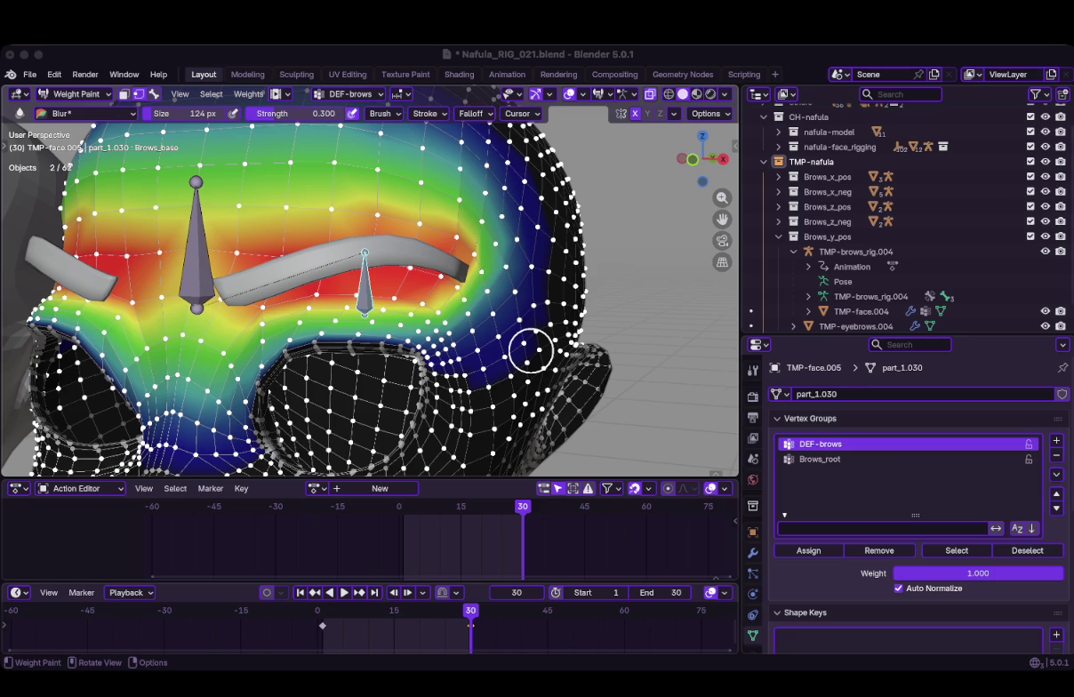
Switch to Object Mode and select the TMP-eyebrows.005 eyebrow mesh
{"action": "left_click", "coordinate": [323, 379]}
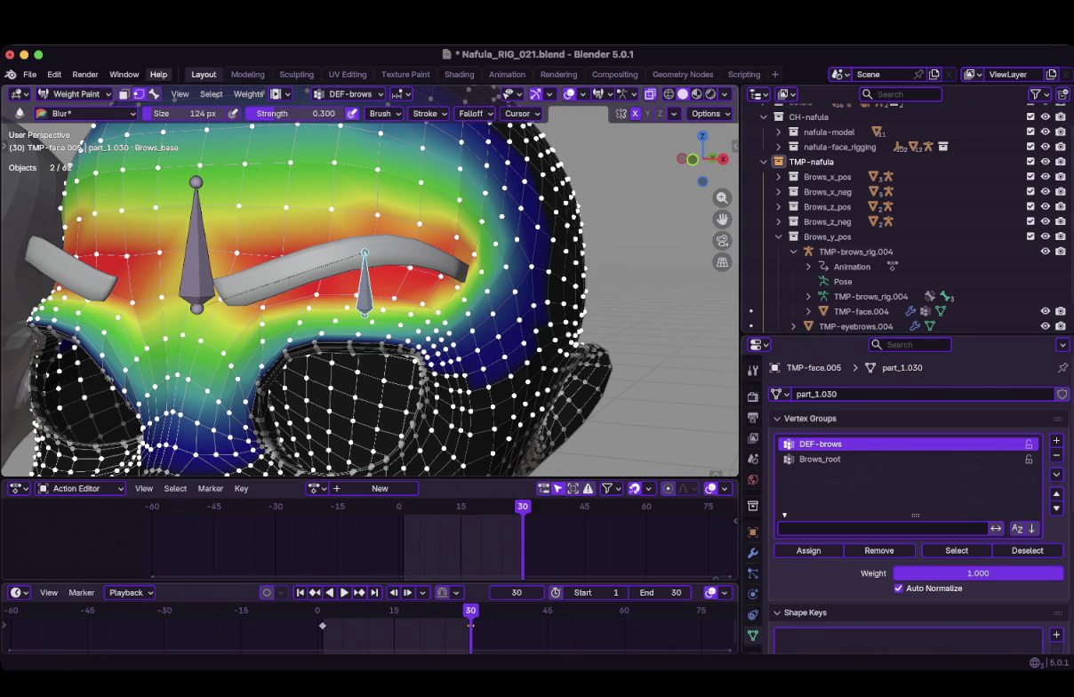
{"action": "key", "text": "Tab"}
{"action": "key", "text": "Tab"}
{"action": "key", "text": "ctrl+Tab"}
{"action": "left_click", "coordinate": [124, 196]}
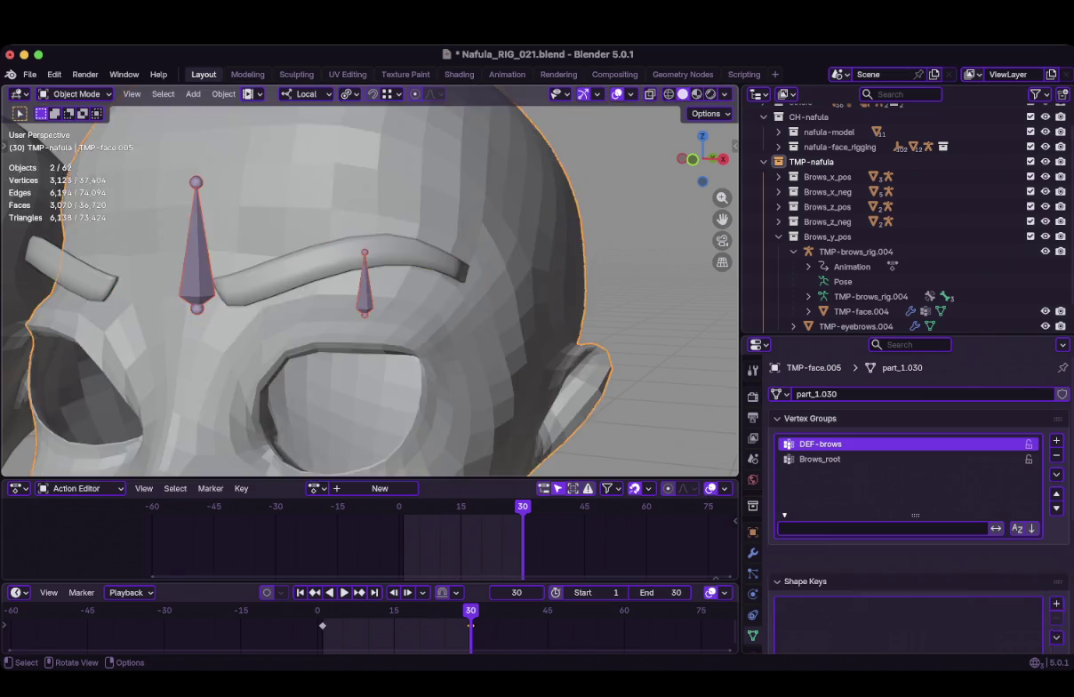
{"action": "middle_click_drag", "start_coordinate": [373, 294], "coordinate": [293, 284]}
{"action": "left_click", "coordinate": [294, 246]}
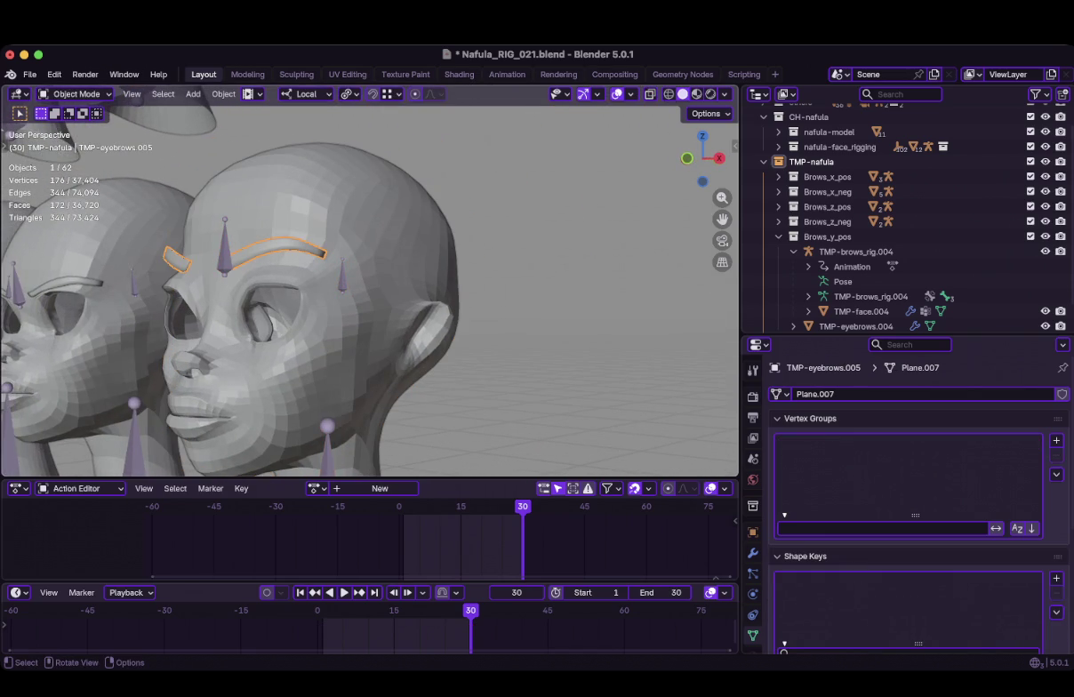
Return the timeline to frame 1 and save Nafula_RIG_021.blend
{"action": "middle_click_drag", "start_coordinate": [374, 294], "coordinate": [284, 293]}
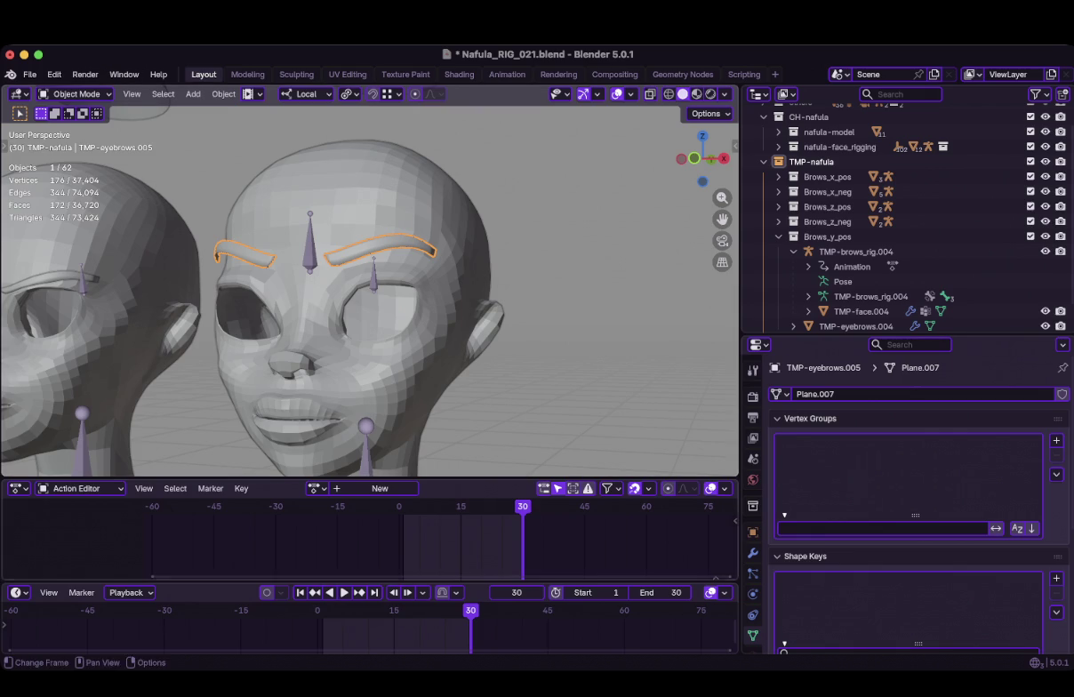
{"action": "key", "text": "shift+Left"}
{"action": "middle_click_drag", "start_coordinate": [356, 294], "coordinate": [356, 267]}
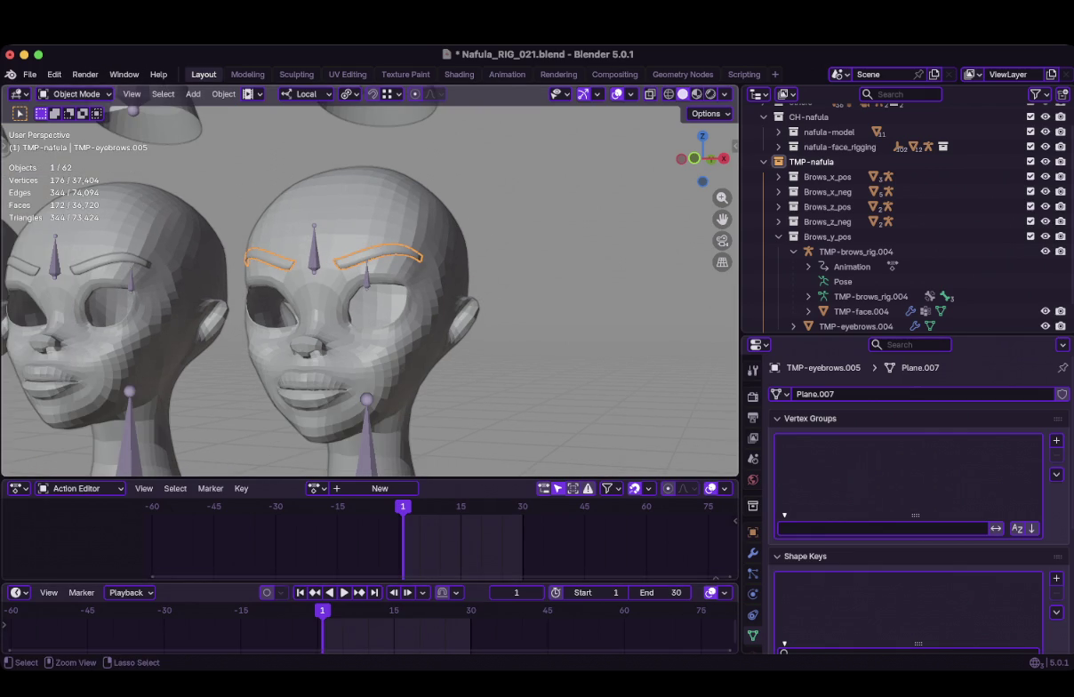
{"action": "key", "text": "ctrl+s"}
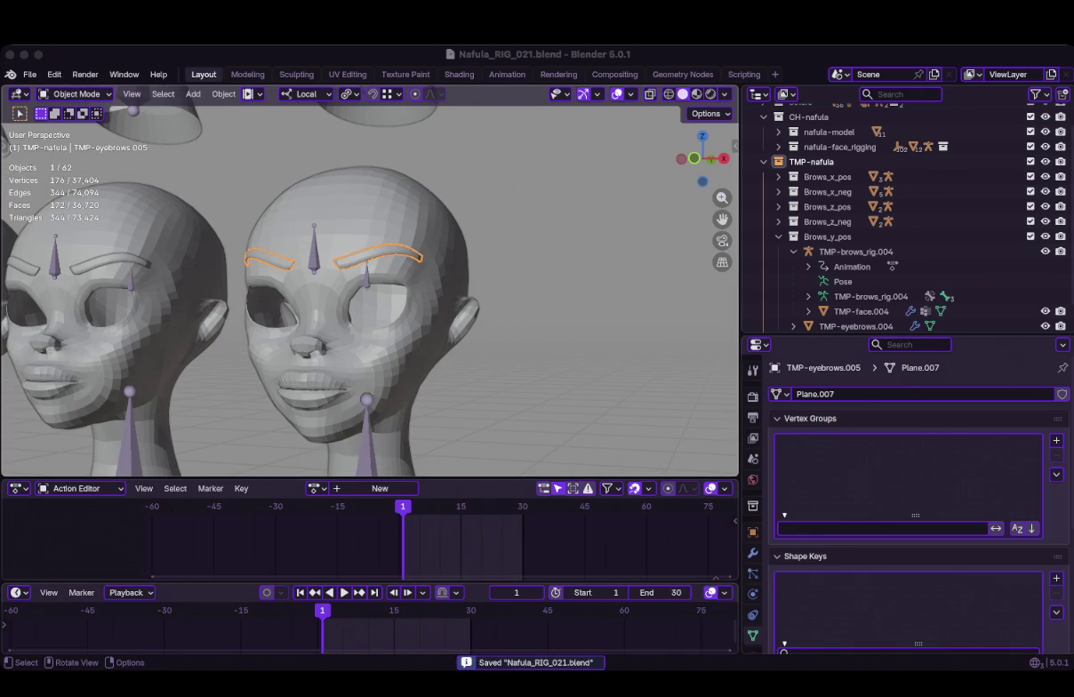